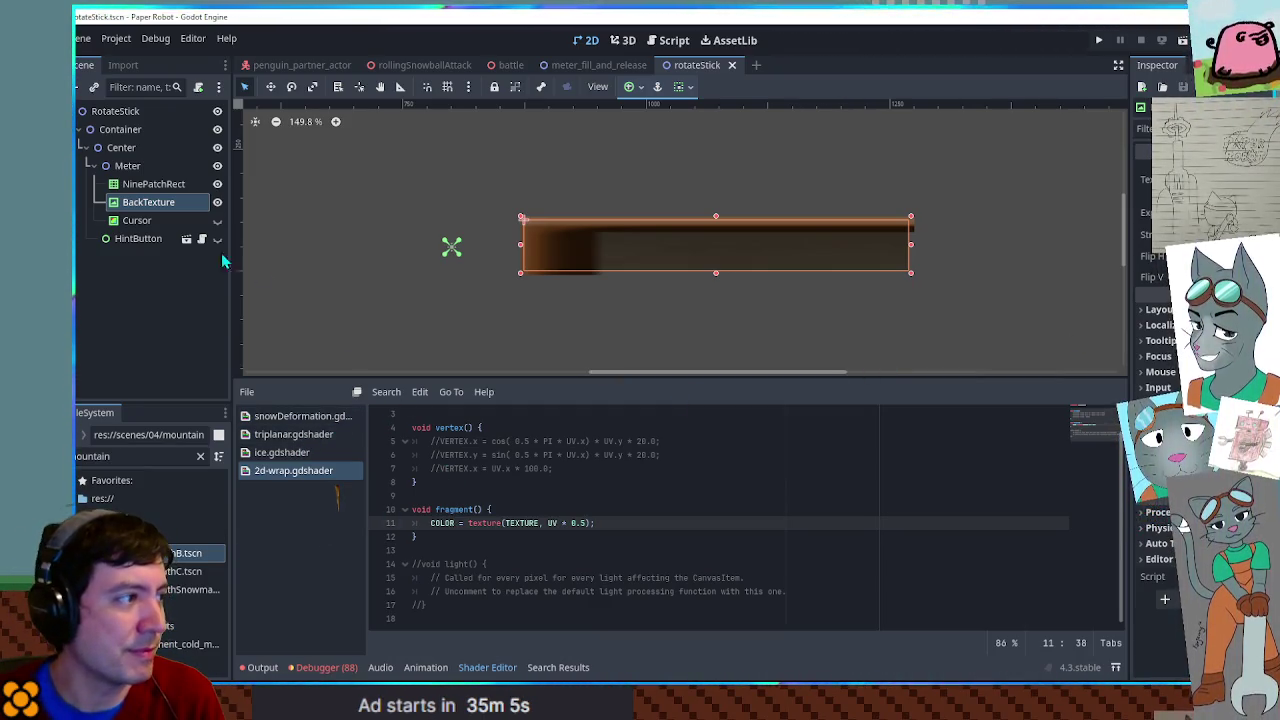
# - Clear the Material on NinePatchRect, BackTexture and Cursor, and close 2d-wrap.gdshader
pyautogui.click(148, 186)
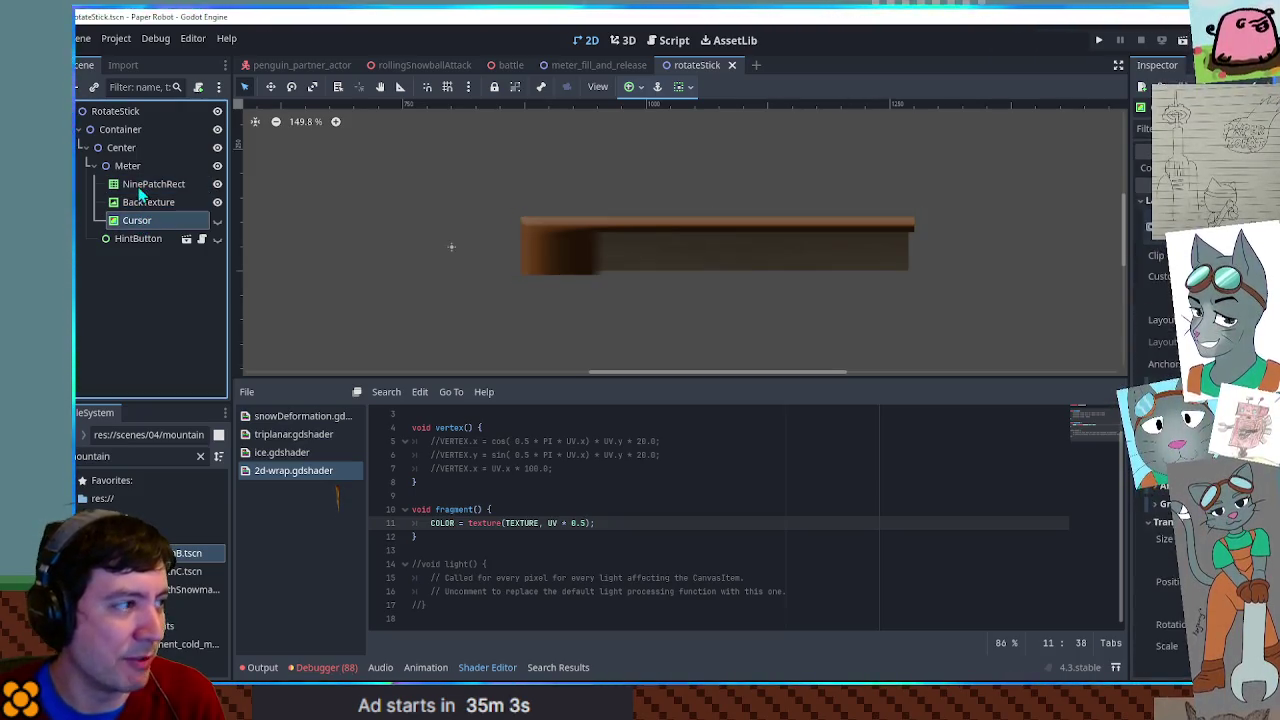
pyautogui.keyDown('shift'); pyautogui.click(137, 220); pyautogui.keyUp('shift')
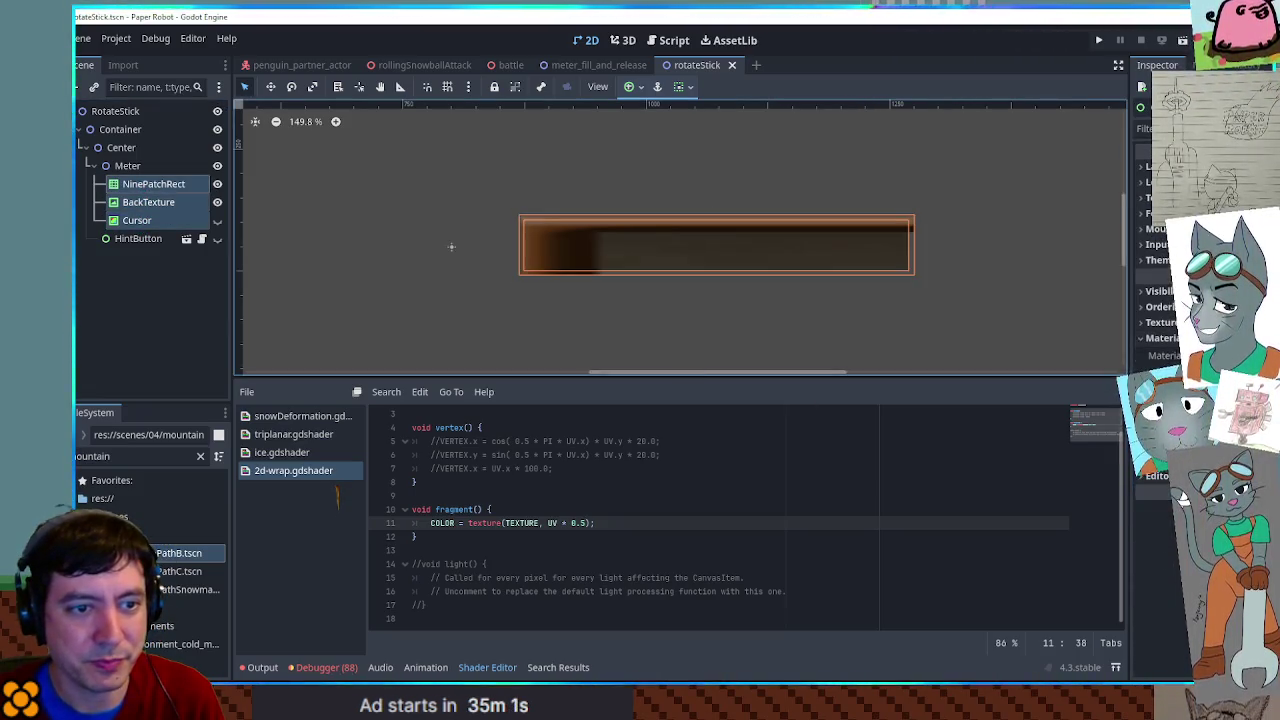
pyautogui.click(1145, 338)
pyautogui.middleClick(293, 470)
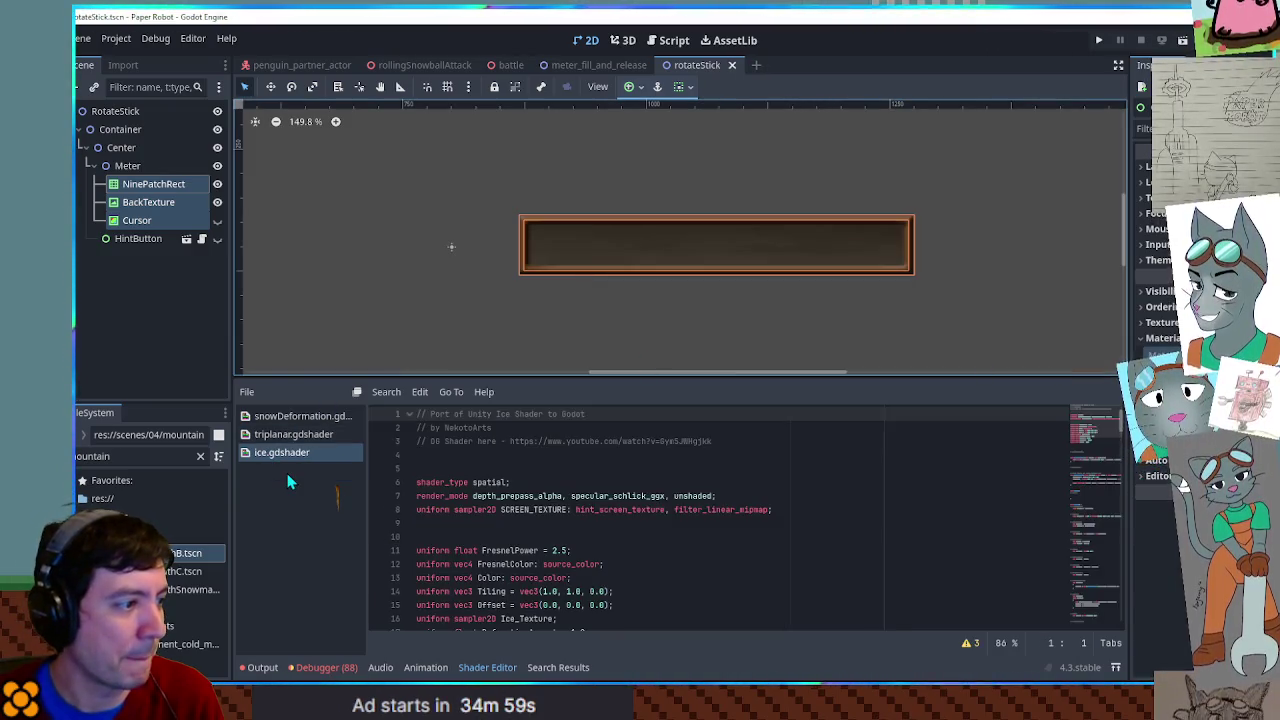
pyautogui.write('2d wra')
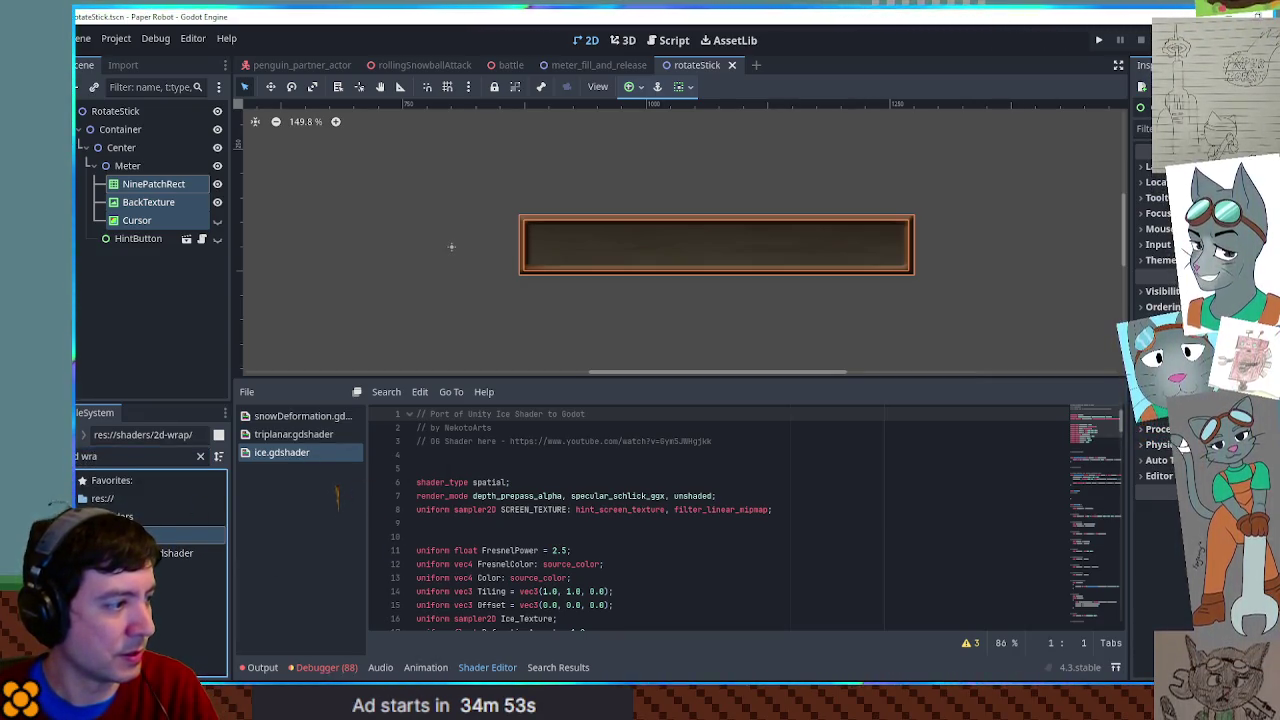
# - With Meter selected, start adding a child node and search for 'line'
pyautogui.doubleClick(140, 166)
pyautogui.press('Return')
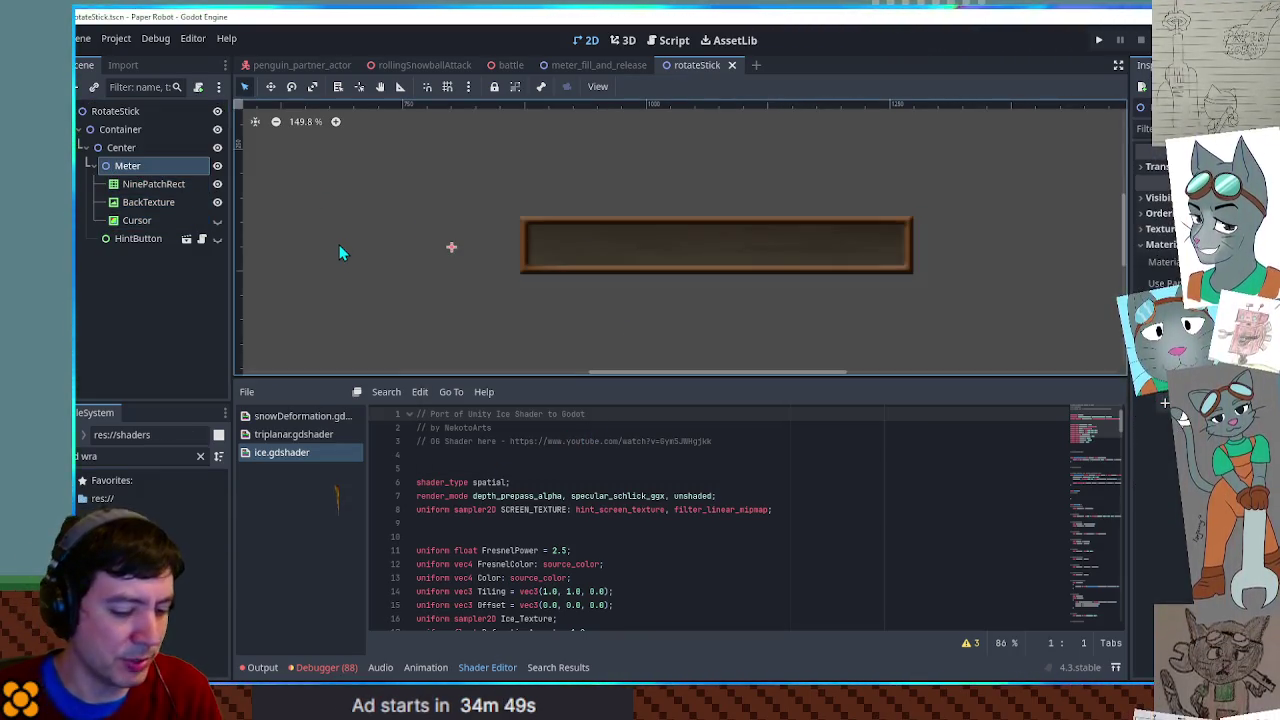
pyautogui.hotkey('ctrl', 'a')
pyautogui.write('line')
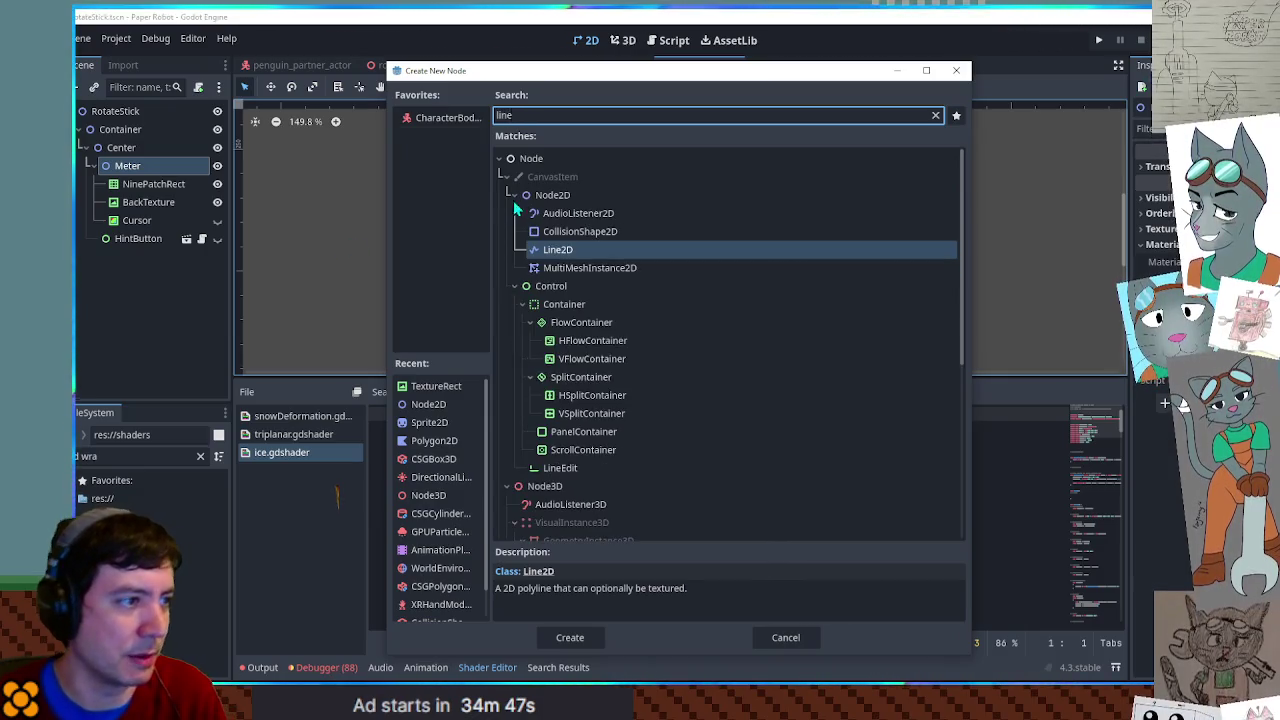
# - Create a Line2D under Meter and pan to make room left of the bar
pyautogui.doubleClick(564, 249)
pyautogui.moveTo(551, 257)
pyautogui.mouseDown()
pyautogui.moveTo(614, 280)
pyautogui.moveTo(682, 252)
pyautogui.mouseUp()
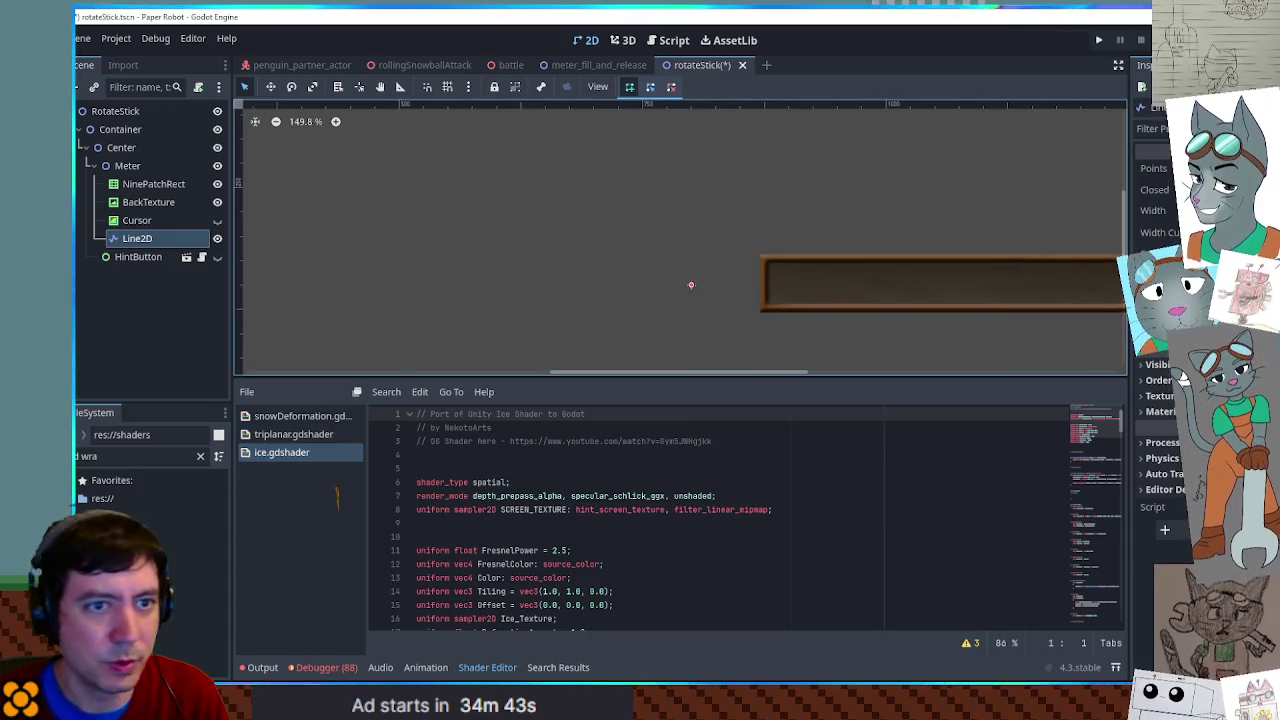
pyautogui.click(690, 285)
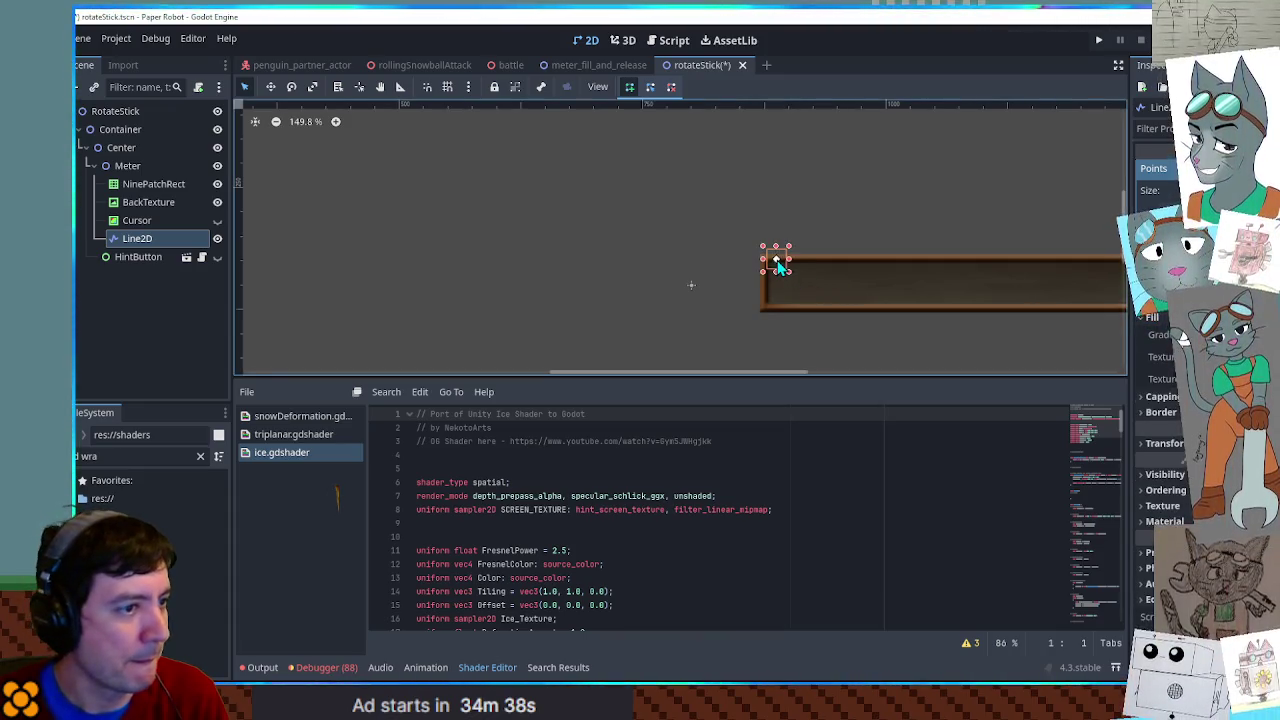
# - Draw a five-point polyline from the bar's left end, looping up and left
pyautogui.click(777, 260)
pyautogui.click(688, 179)
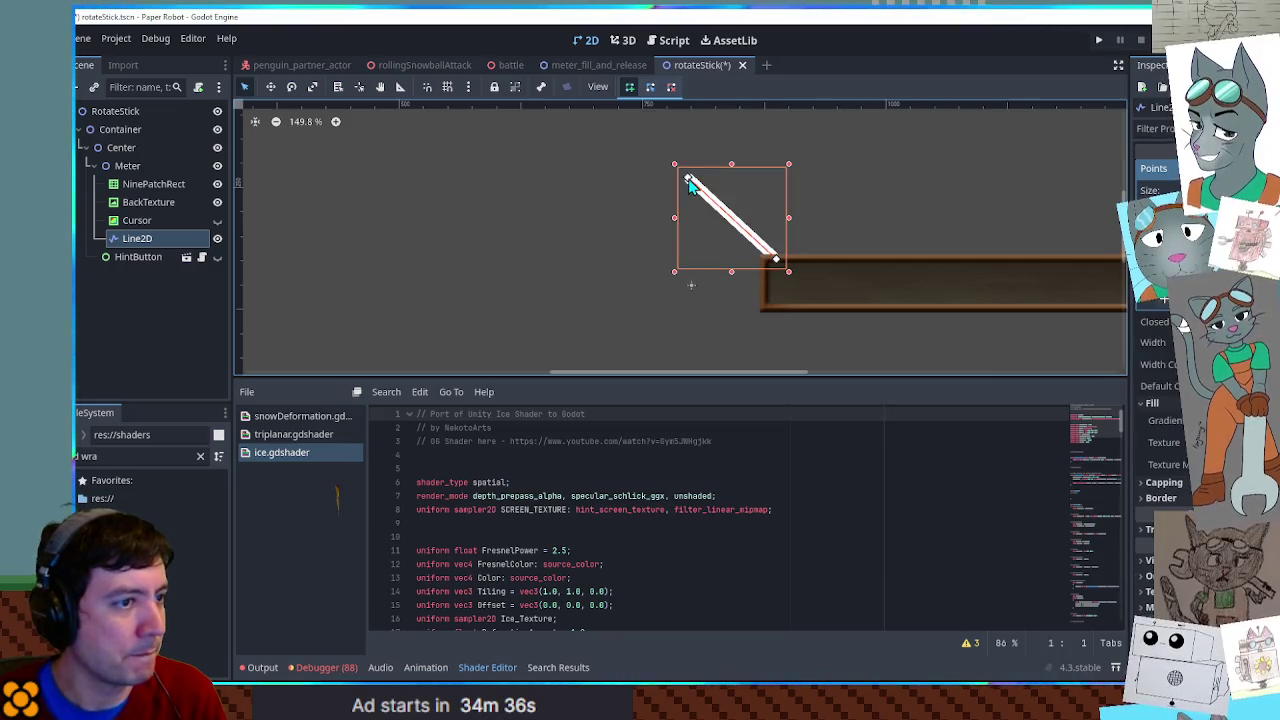
pyautogui.click(505, 200)
pyautogui.click(482, 292)
pyautogui.click(583, 330)
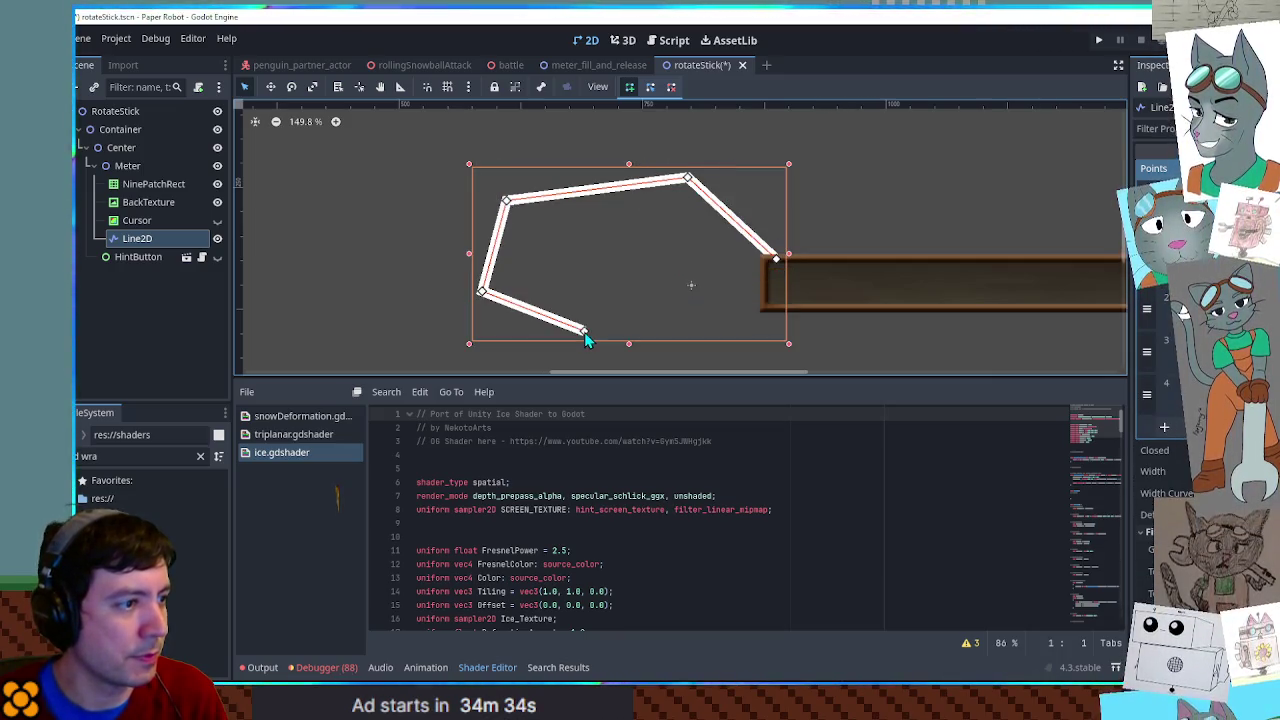
pyautogui.rightClick(610, 337)
pyautogui.click(694, 310)
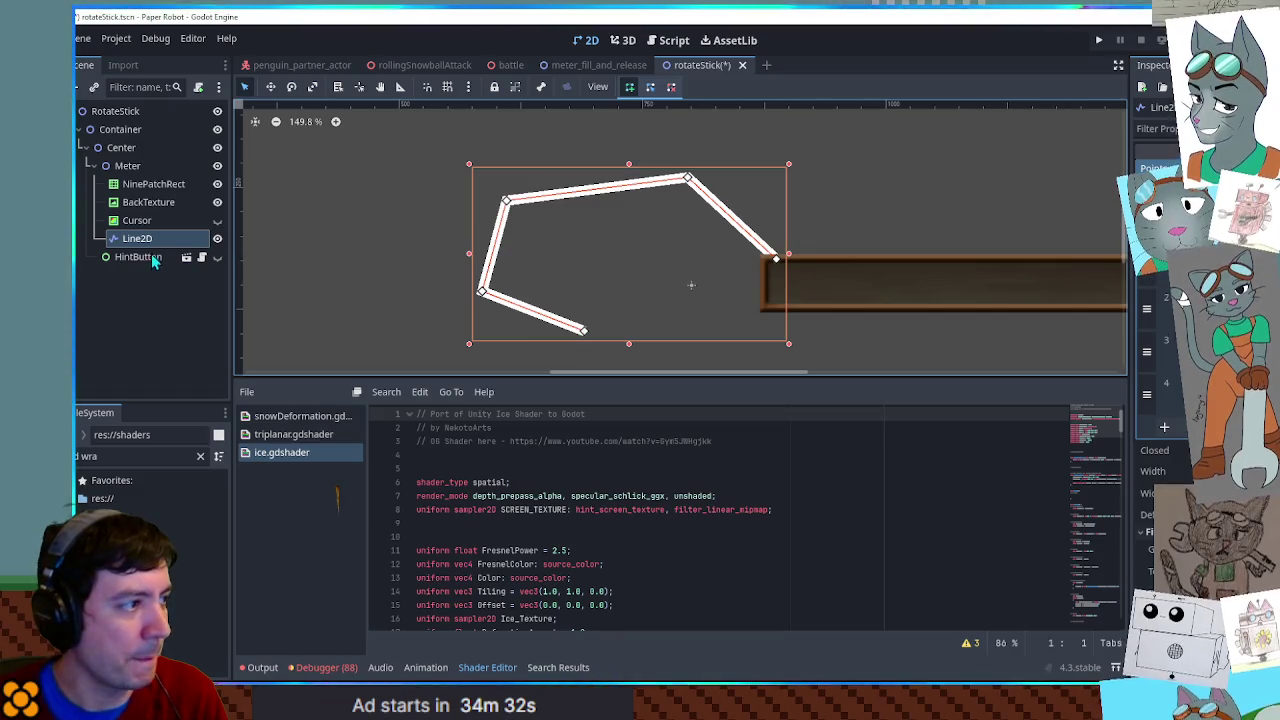
# - Compare against the NinePatchRect node, then reselect the Line2D
pyautogui.click(140, 186)
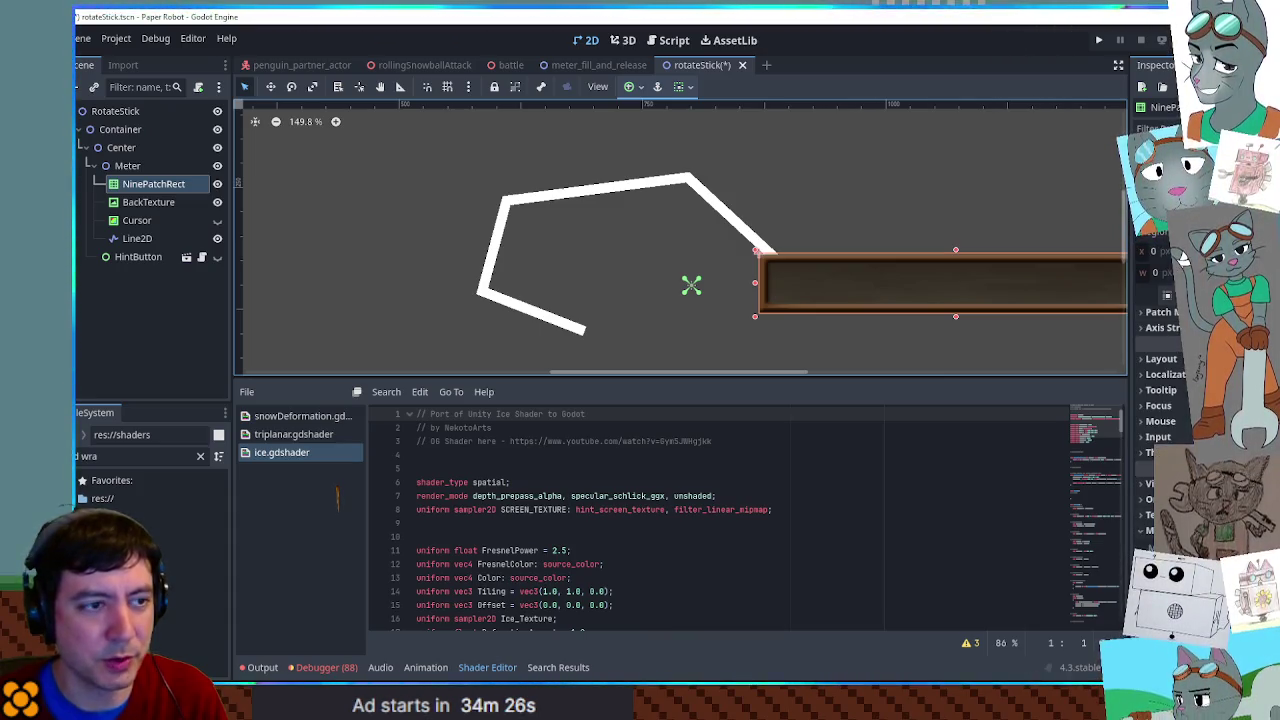
pyautogui.click(136, 240)
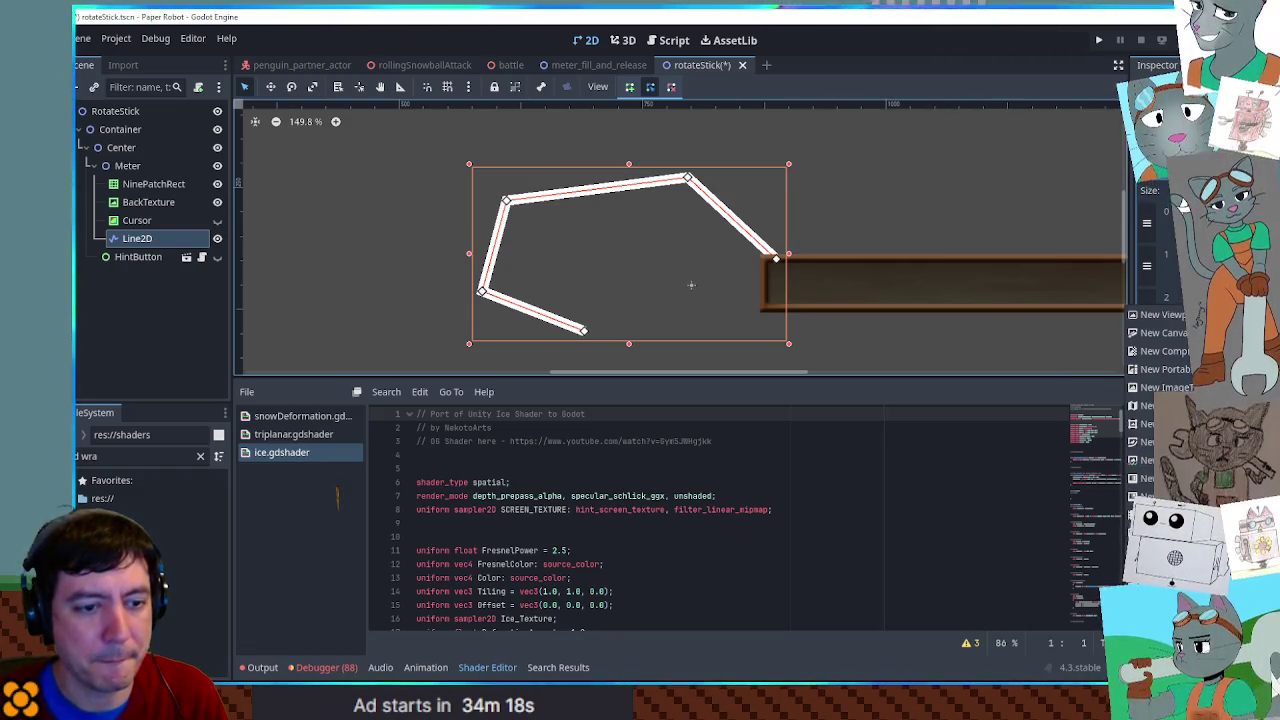
pyautogui.scroll(1, 621, 242)
# - Filter the FileSystem for png and give the Line2D a thick particleBoard.png texture
pyautogui.scroll(-5, 624, 238)
pyautogui.scroll(3, 632, 243)
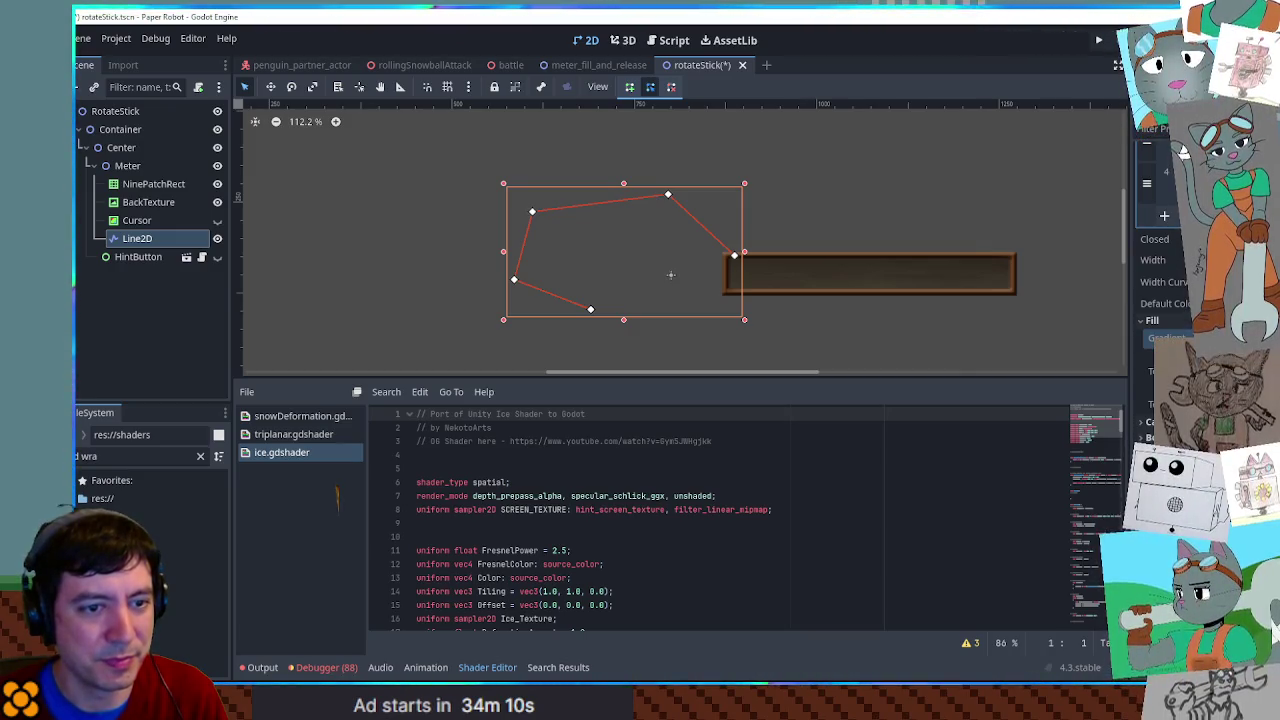
pyautogui.click(1183, 145)
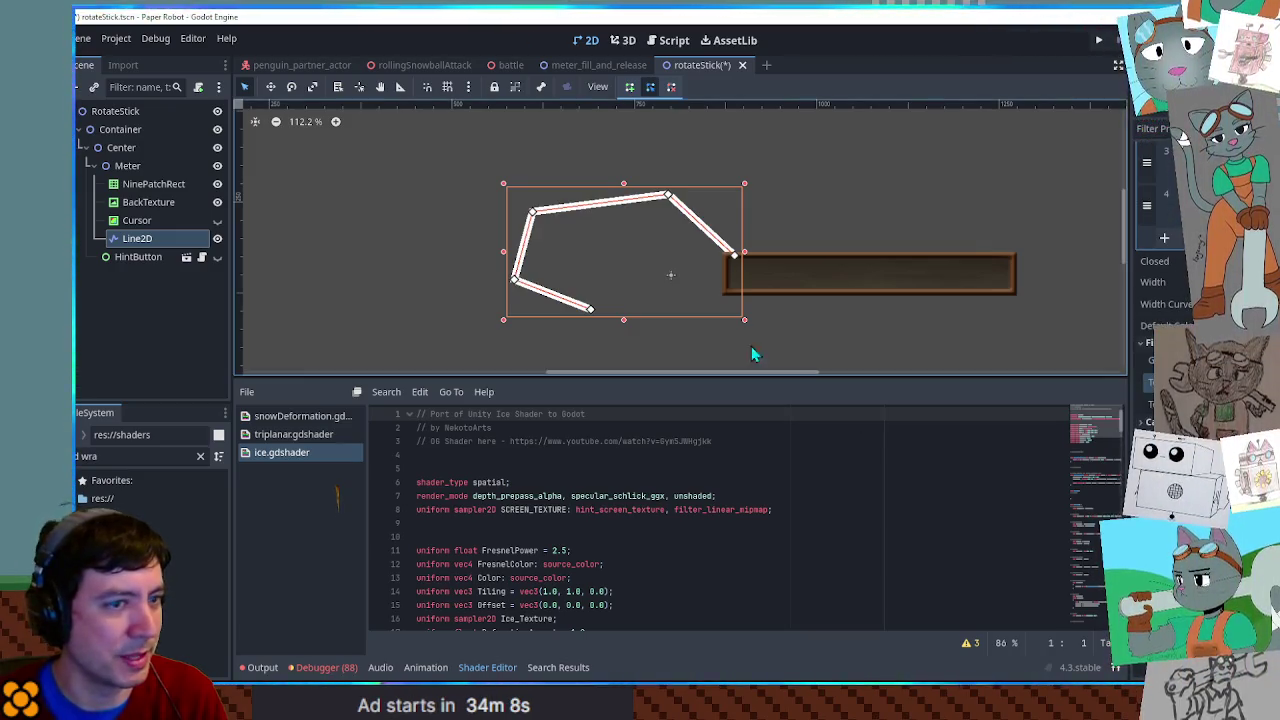
pyautogui.click(107, 457)
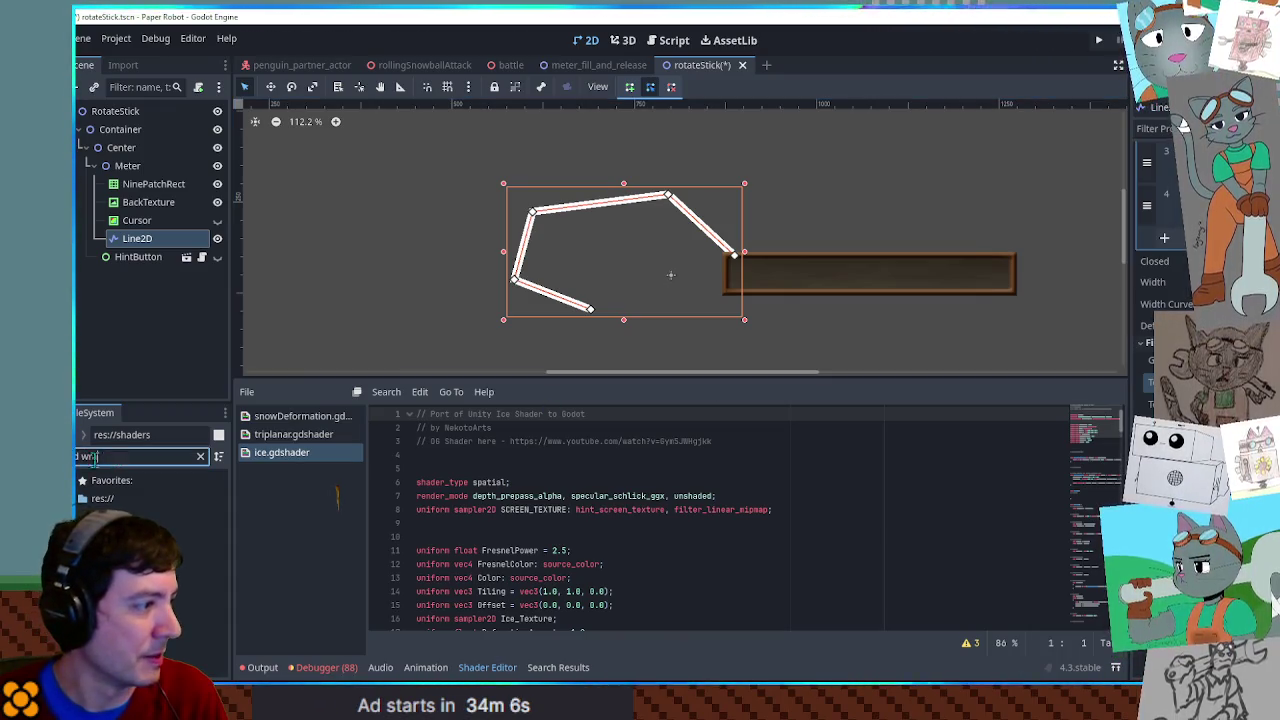
pyautogui.write('ng')
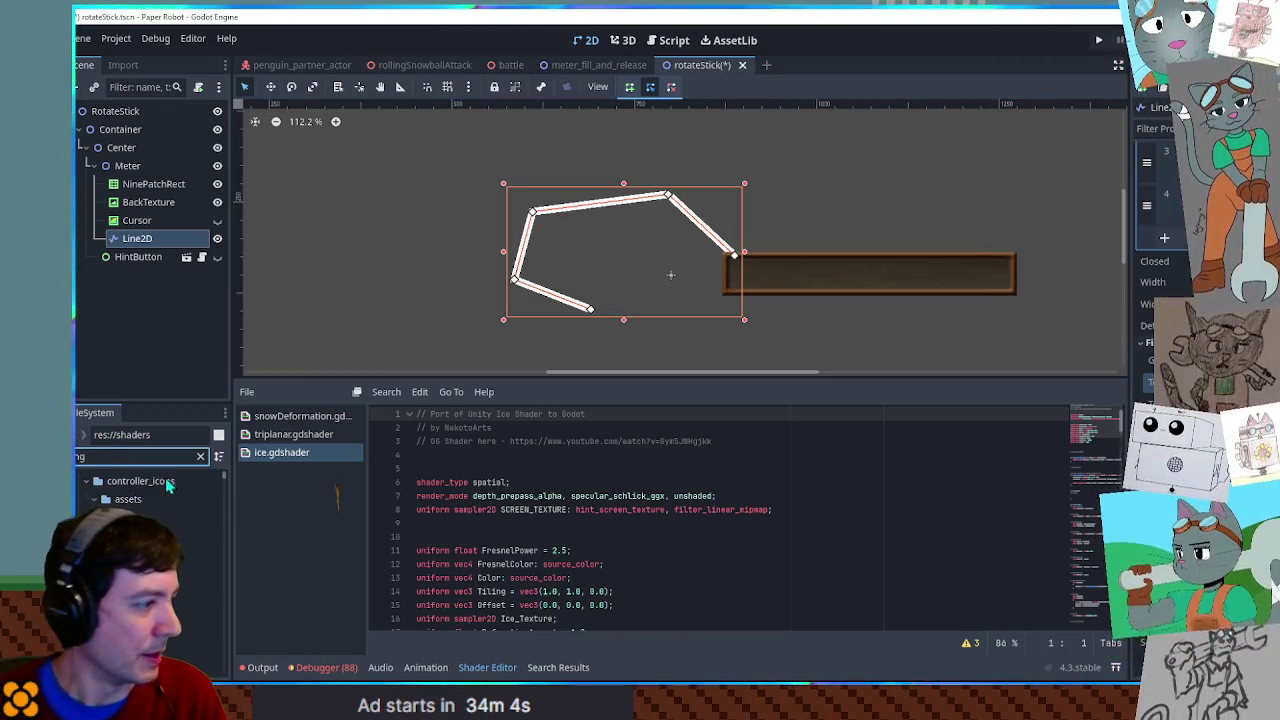
pyautogui.moveTo(220, 490); pyautogui.dragTo(224, 662)
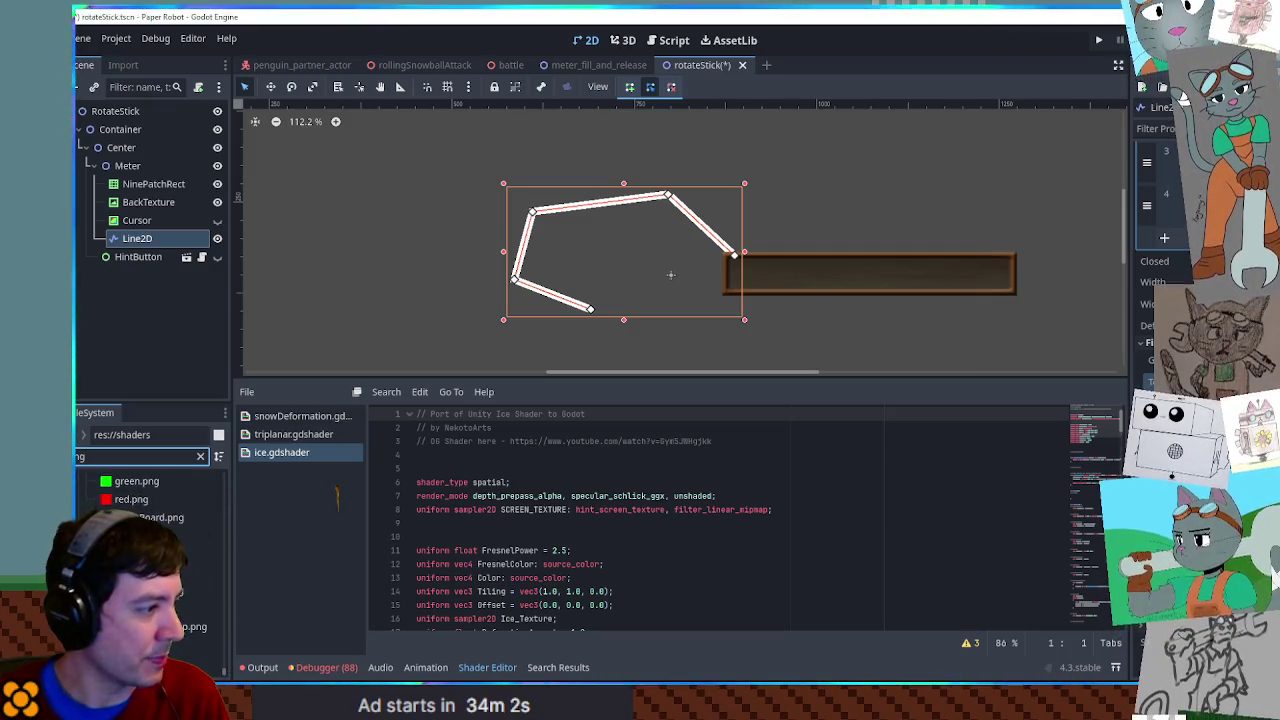
pyautogui.click(160, 517)
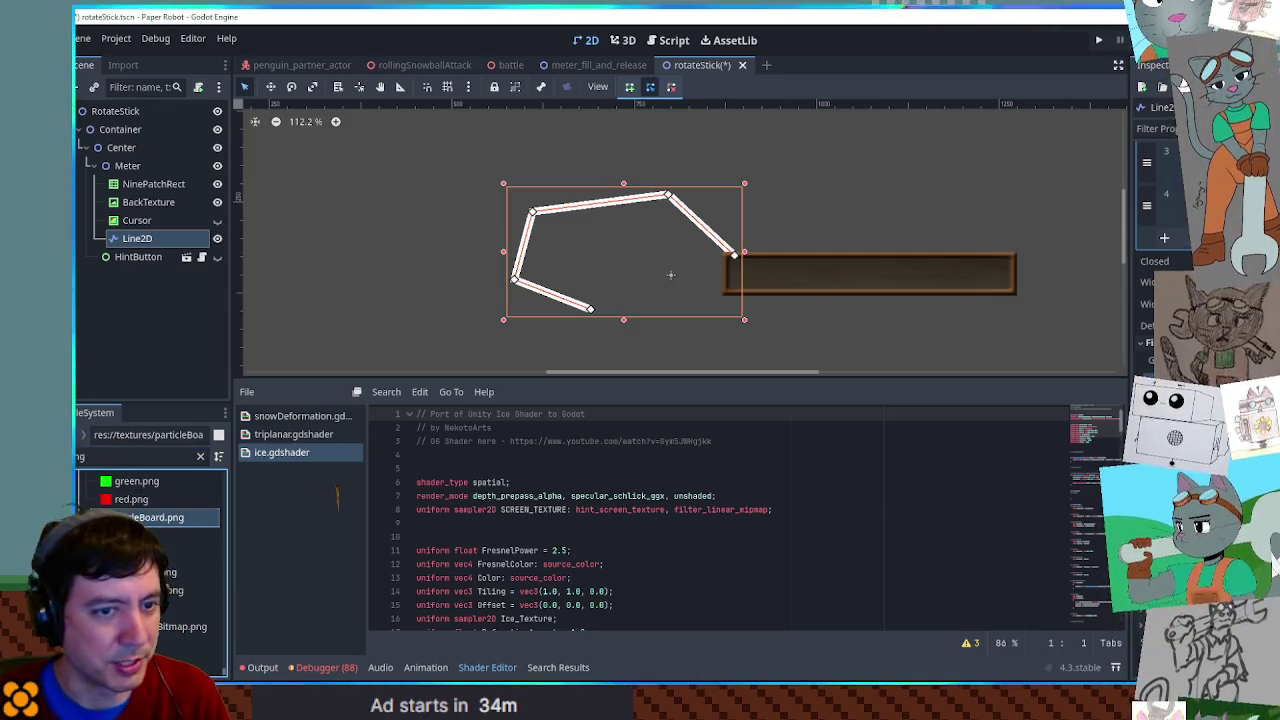
# - Clear the filter and swap in another png, leaving only the line's thin outline
pyautogui.scroll(5, 615, 200)
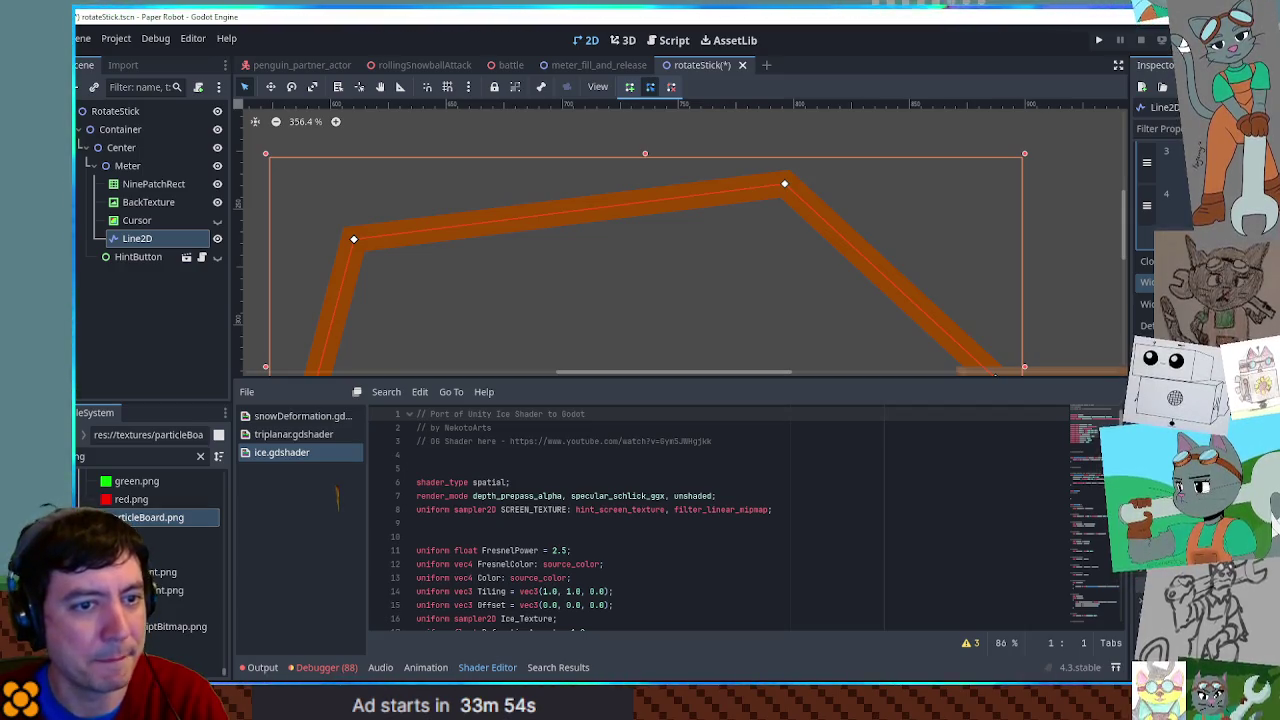
pyautogui.scroll(-3, 810, 207)
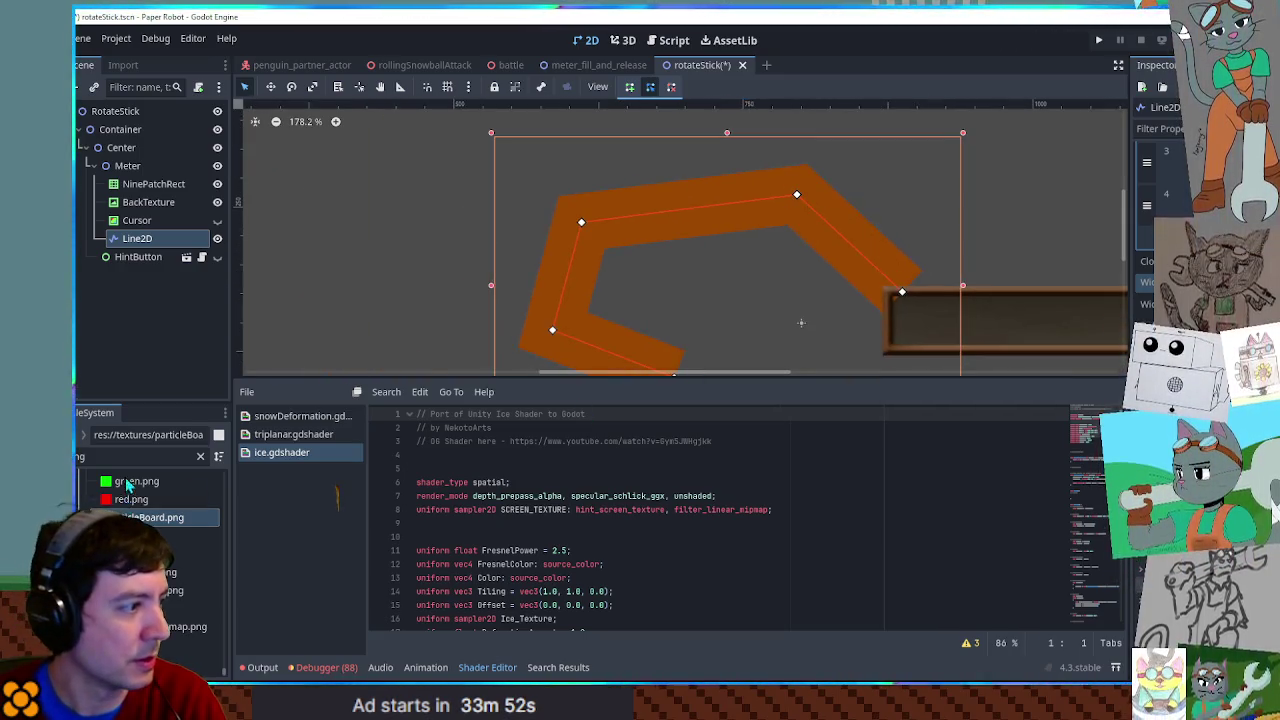
pyautogui.click(135, 455)
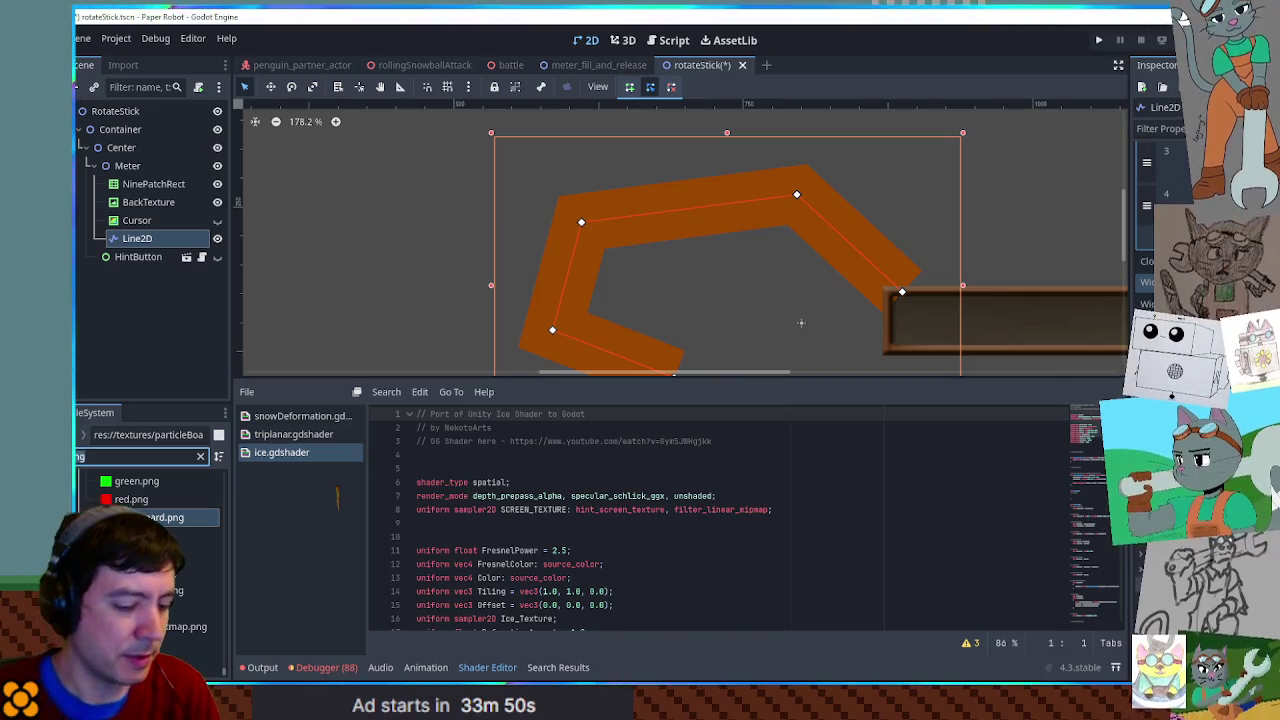
pyautogui.press('BackSpace')
pyautogui.click(170, 590)
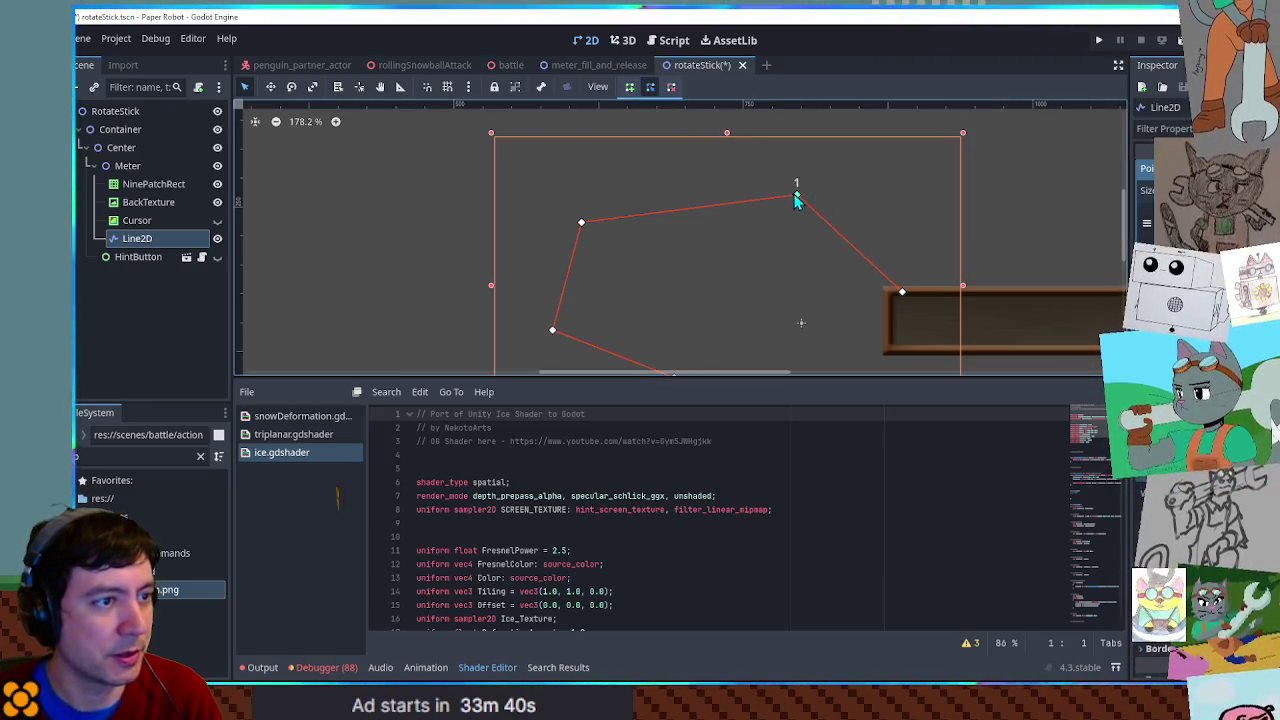
# - Raise the Line2D's upper-right point and apply the meter's brown frame texture to it
pyautogui.moveTo(796, 194)
pyautogui.mouseDown()
pyautogui.moveTo(780, 169)
pyautogui.moveTo(800, 183)
pyautogui.moveTo(766, 180)
pyautogui.moveTo(816, 182)
pyautogui.moveTo(743, 171)
pyautogui.moveTo(827, 186)
pyautogui.moveTo(814, 184)
pyautogui.mouseUp()
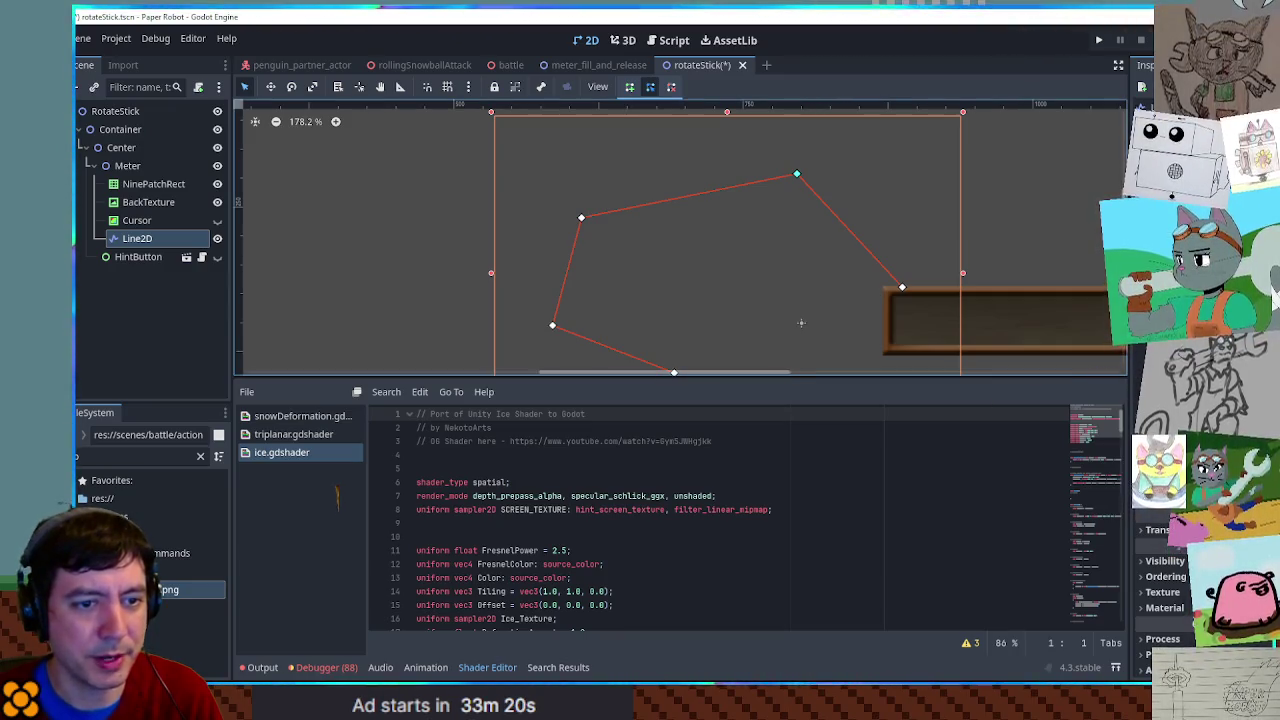
pyautogui.moveTo(801, 322); pyautogui.dragTo(801, 322)
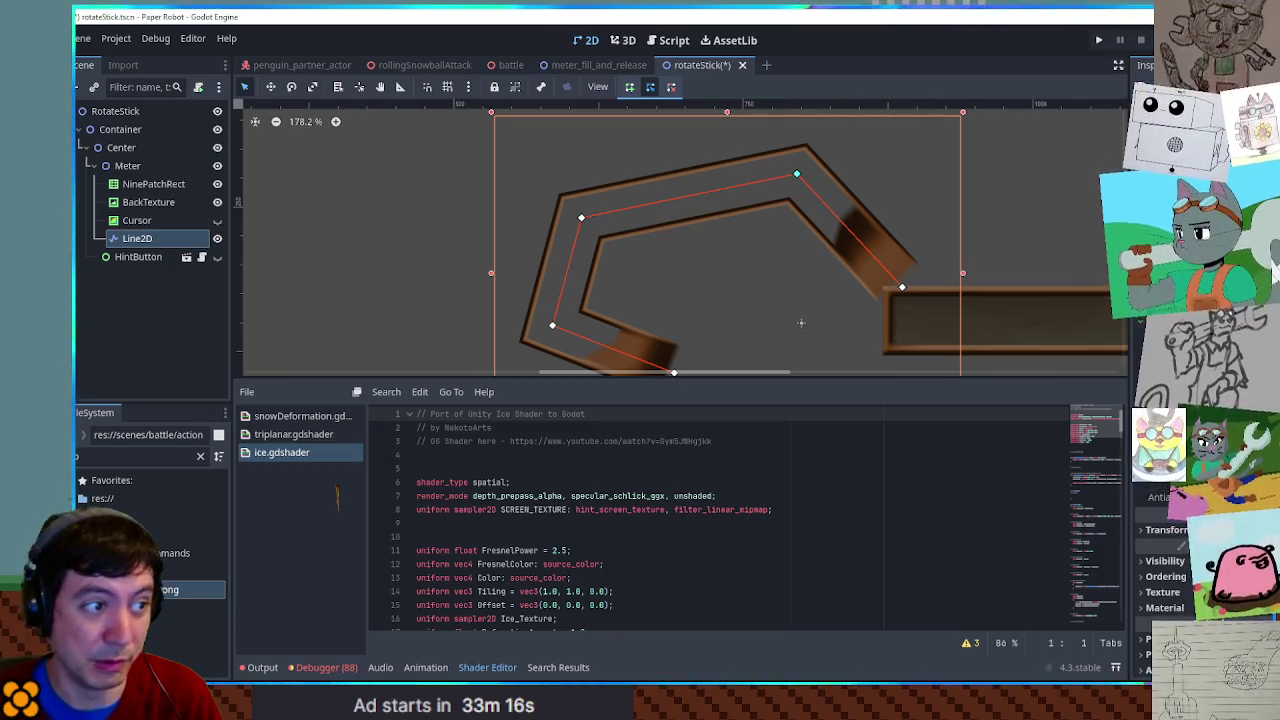
pyautogui.scroll(-3, 722, 191)
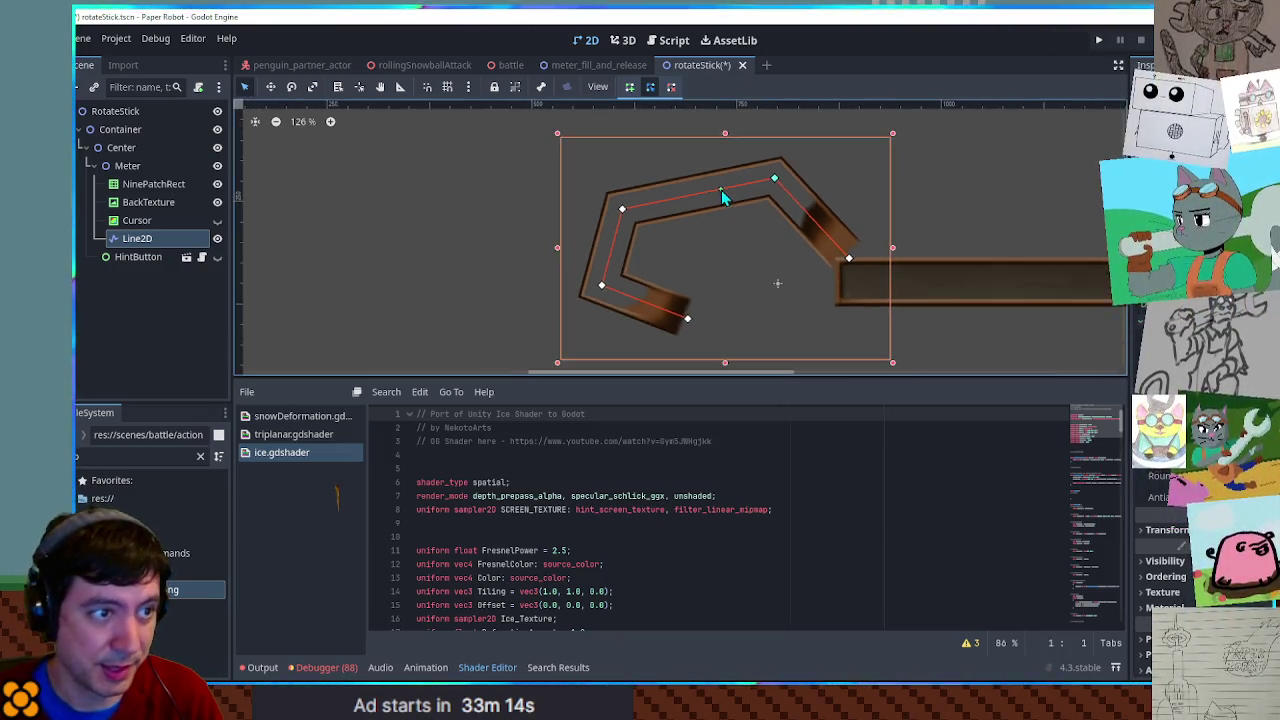
pyautogui.scroll(3, 736, 211)
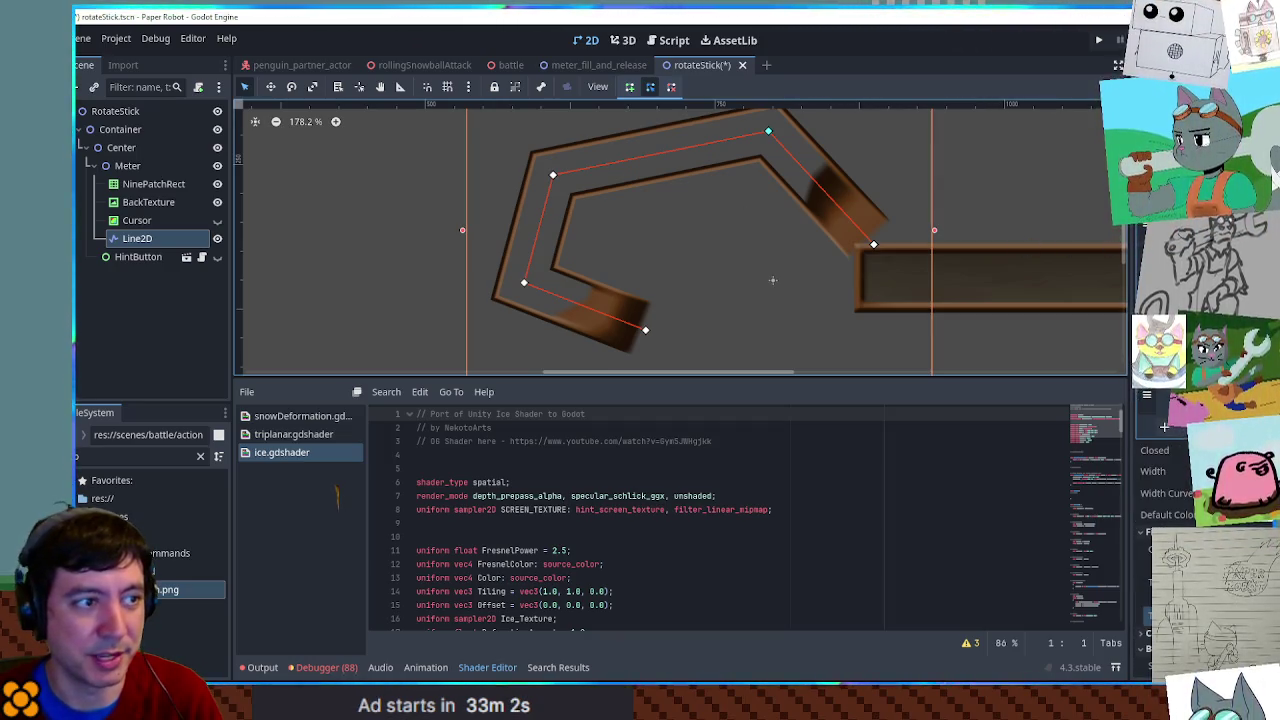
pyautogui.scroll(-5, 822, 242)
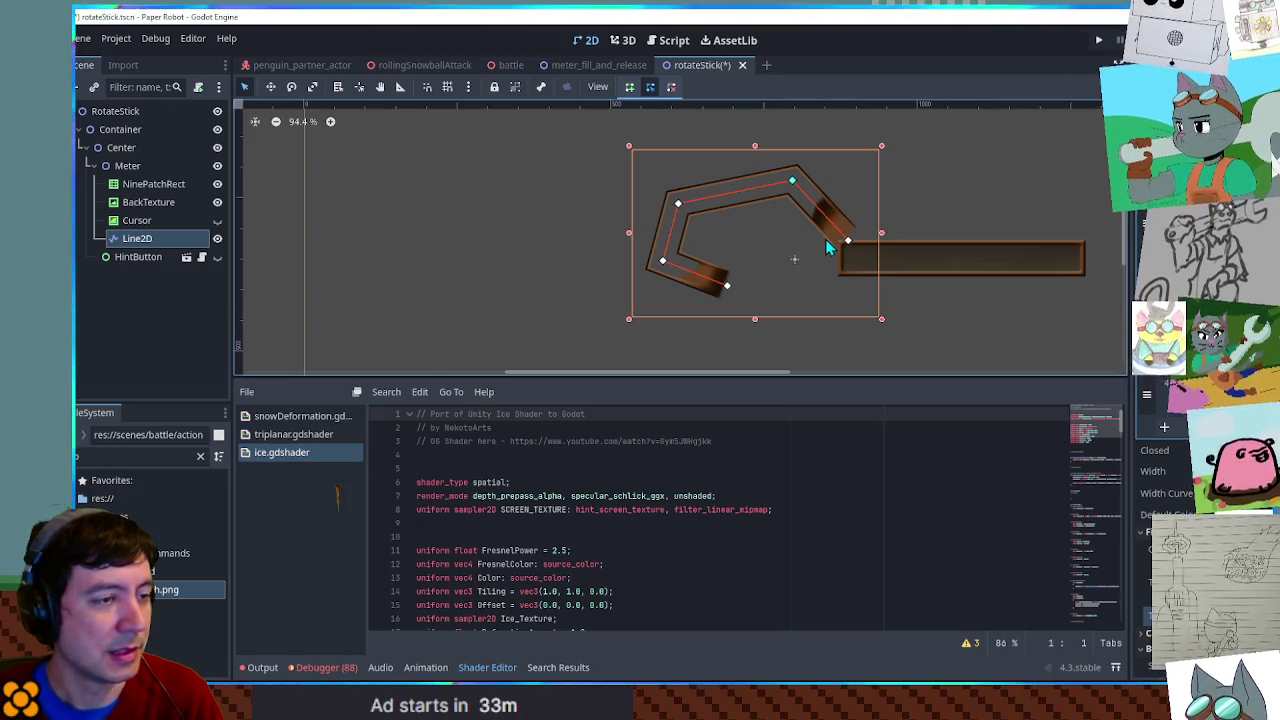
pyautogui.scroll(2, 826, 247)
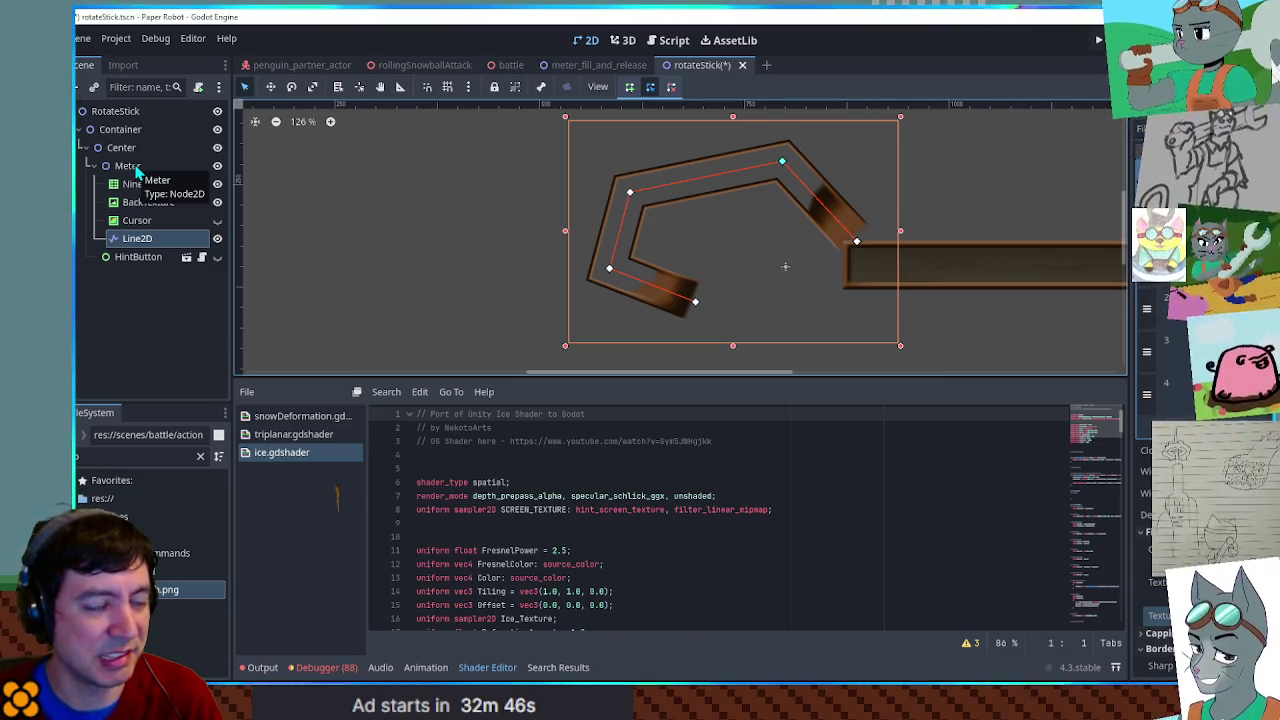
# - Try dragging the line's end points, then undo back to a closed diamond path
pyautogui.moveTo(695, 301); pyautogui.dragTo(776, 316)
pyautogui.moveTo(857, 241)
pyautogui.mouseDown()
pyautogui.moveTo(737, 342)
pyautogui.moveTo(707, 351)
pyautogui.moveTo(808, 320)
pyautogui.moveTo(697, 343)
pyautogui.moveTo(708, 336)
pyautogui.mouseUp()
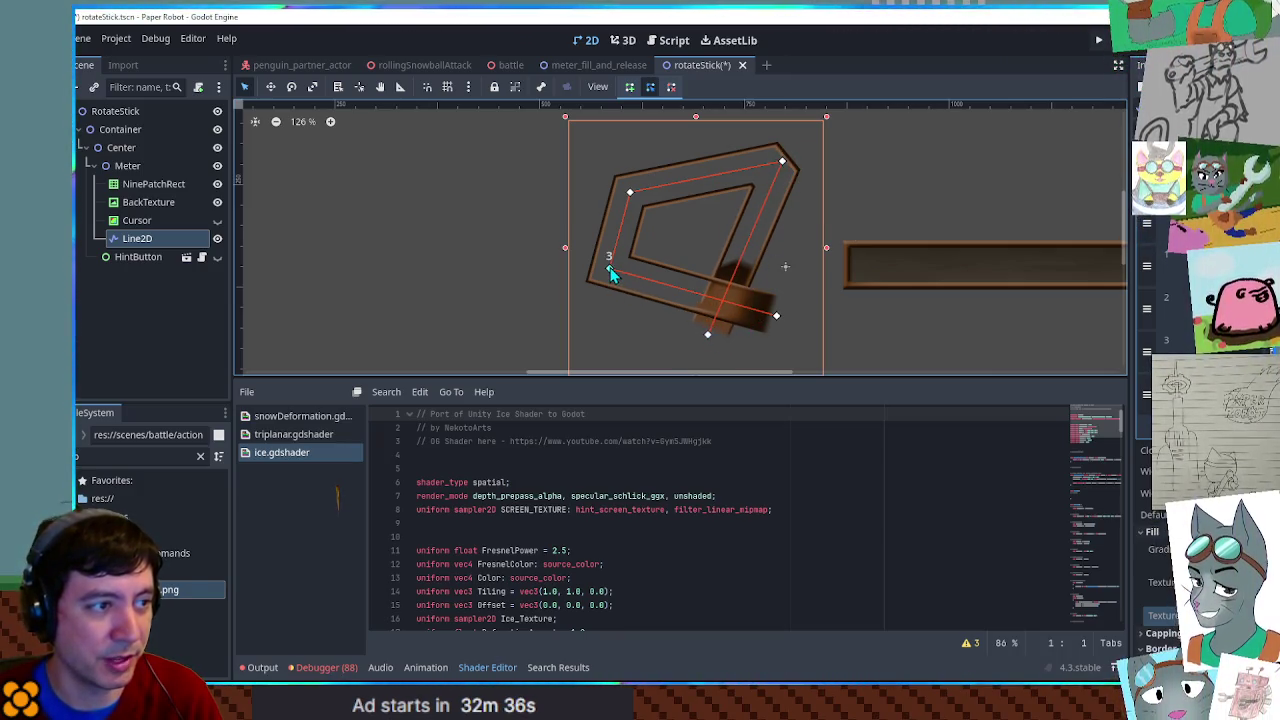
pyautogui.moveTo(708, 335)
pyautogui.mouseDown()
pyautogui.moveTo(820, 330)
pyautogui.moveTo(903, 306)
pyautogui.moveTo(910, 288)
pyautogui.moveTo(867, 278)
pyautogui.mouseUp()
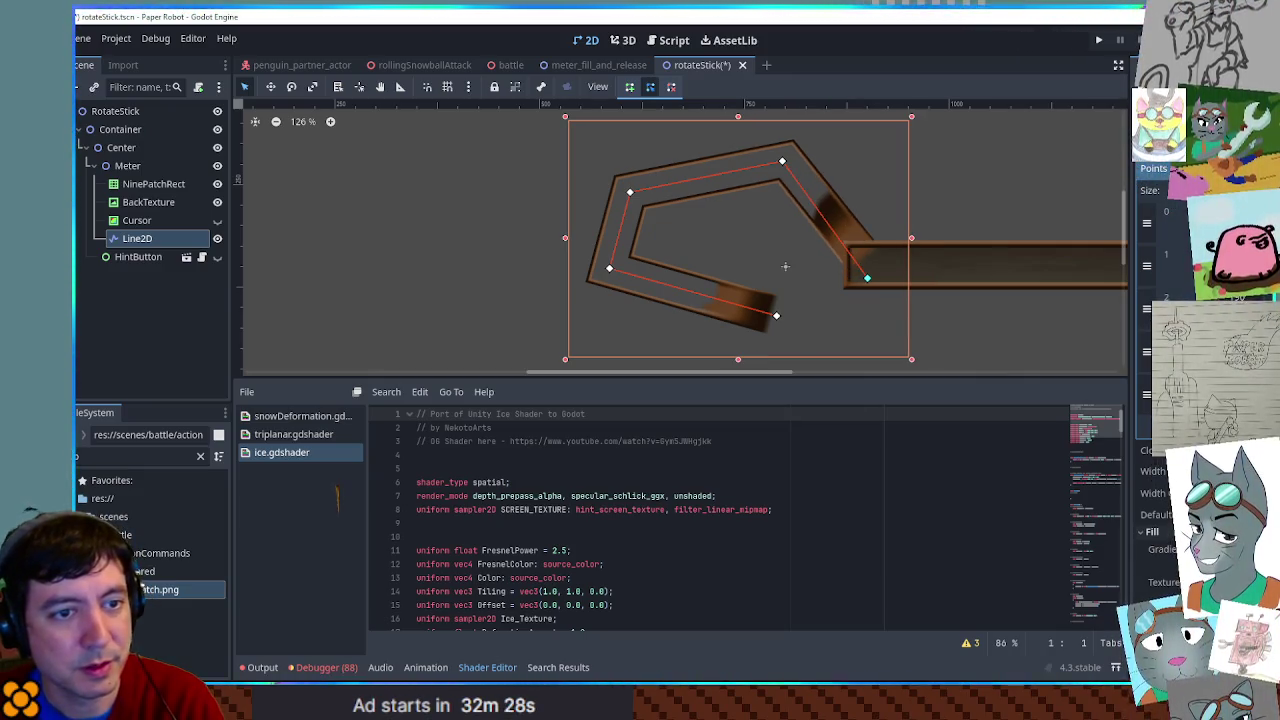
pyautogui.hotkey('ctrl', 'z')
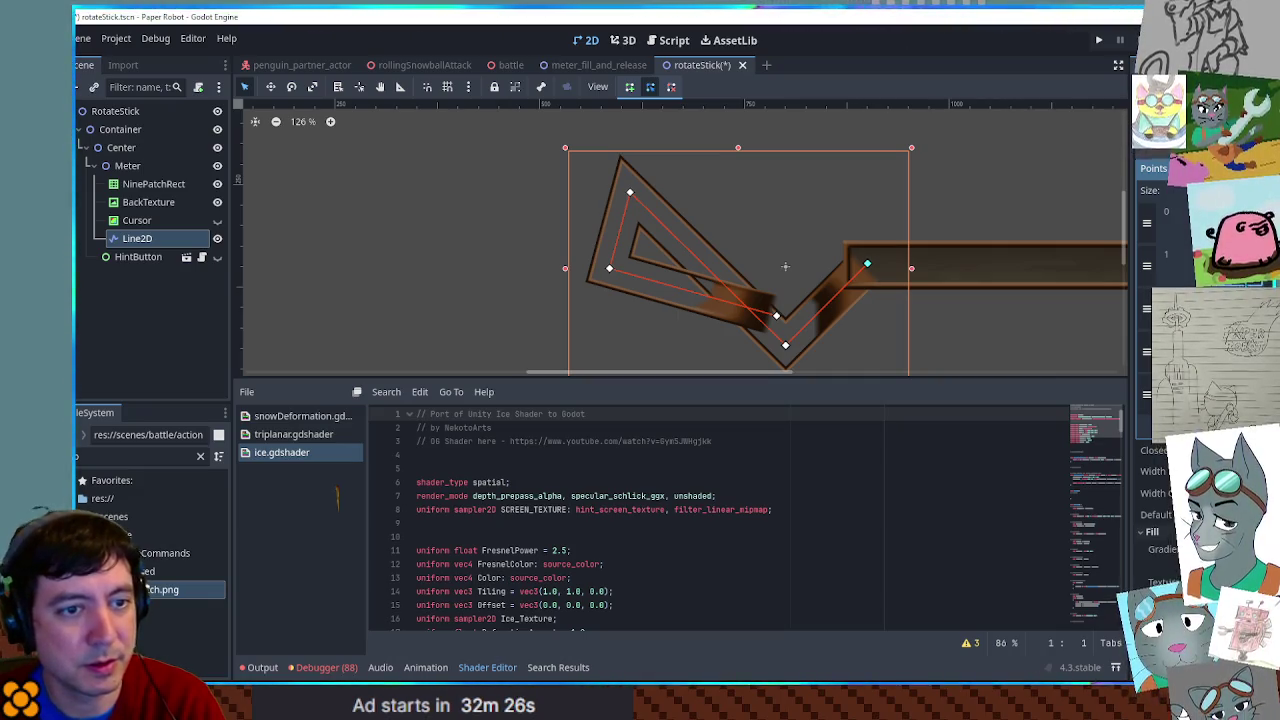
pyautogui.hotkey('ctrl', 'z')
pyautogui.hotkey('ctrl', 'z')
pyautogui.hotkey('ctrl', 'z')
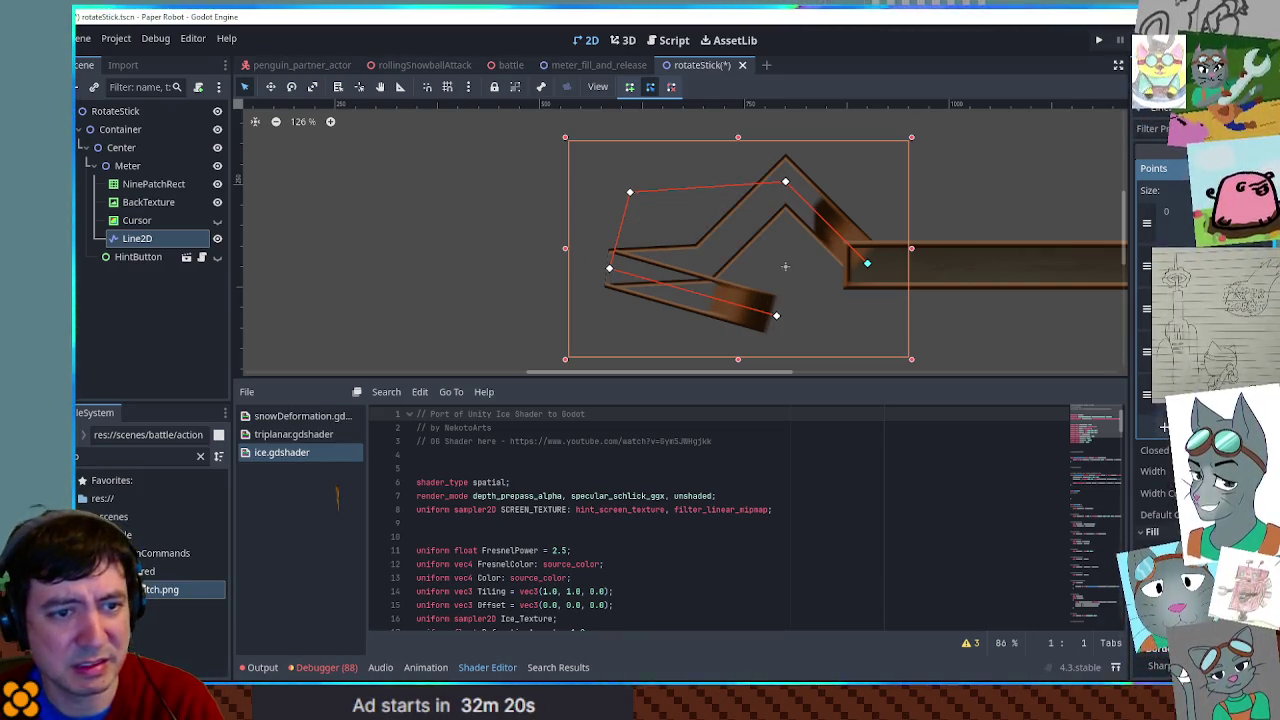
pyautogui.hotkey('ctrl', 'z')
pyautogui.hotkey('ctrl', 'z')
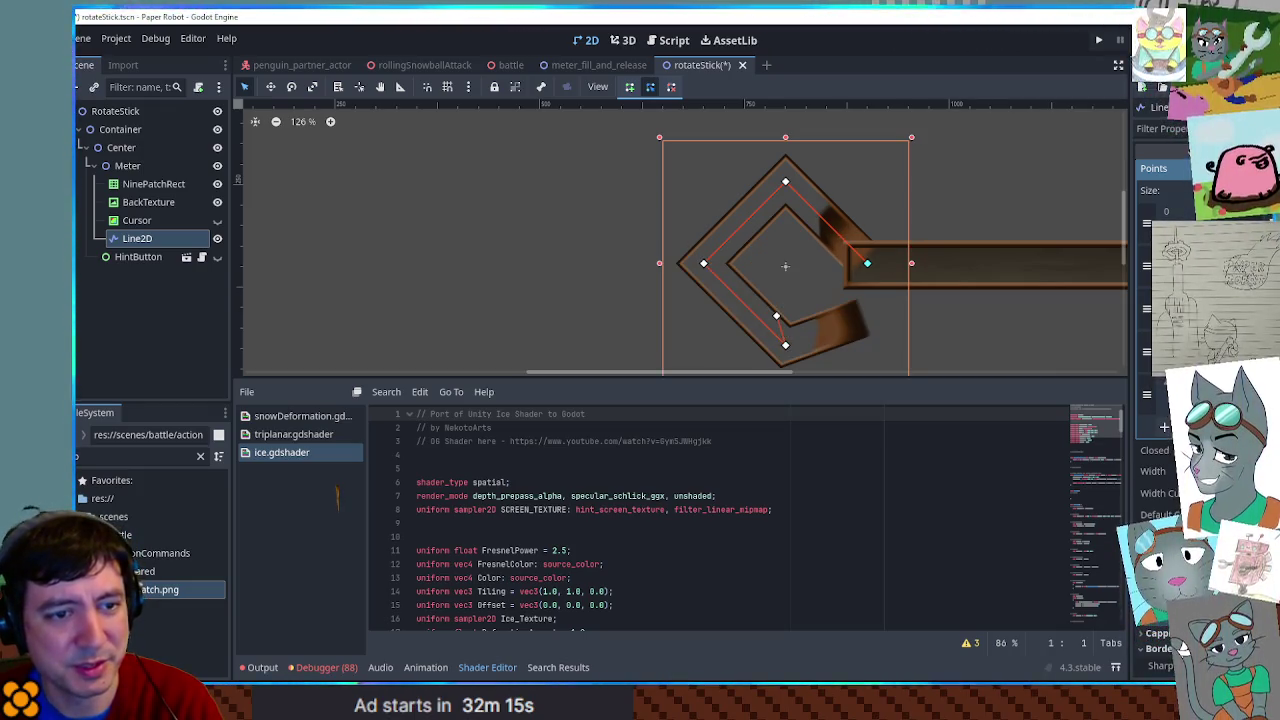
pyautogui.hotkey('ctrl', 'z')
pyautogui.hotkey('ctrl', 'z')
# - Add points on the lower-right and lower-left edges to make an octagonal ring
pyautogui.scroll(3, 778, 196)
pyautogui.moveTo(836, 235)
pyautogui.mouseDown()
pyautogui.moveTo(823, 194)
pyautogui.moveTo(766, 177)
pyautogui.moveTo(788, 146)
pyautogui.mouseUp()
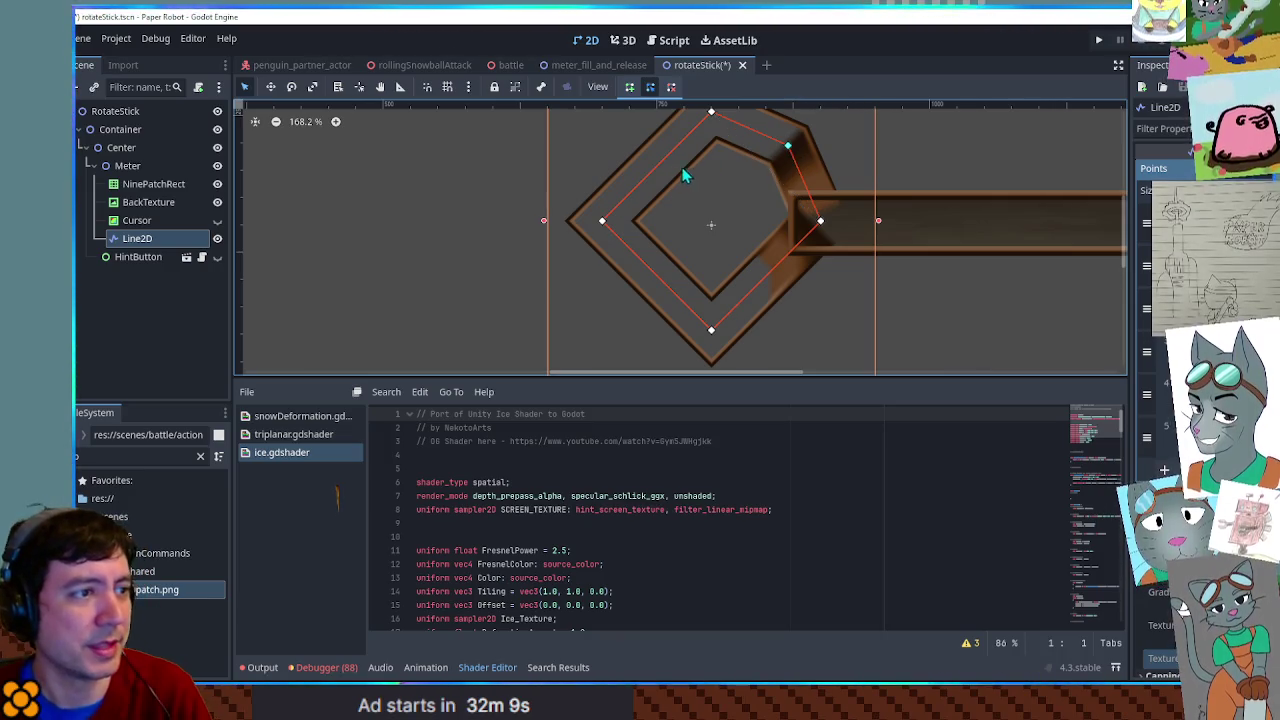
pyautogui.moveTo(624, 172)
pyautogui.mouseDown()
pyautogui.moveTo(699, 240)
pyautogui.moveTo(710, 212)
pyautogui.mouseUp()
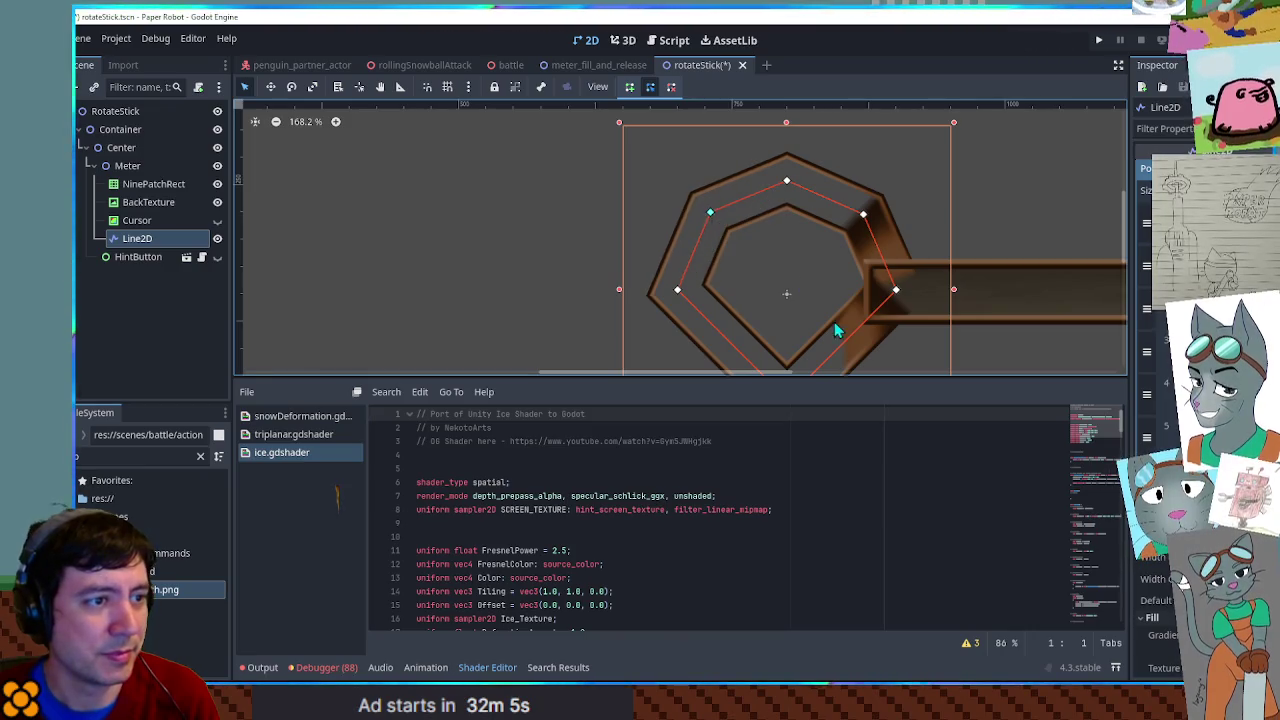
pyautogui.moveTo(846, 342); pyautogui.dragTo(864, 359)
pyautogui.moveTo(723, 331)
pyautogui.mouseDown()
pyautogui.moveTo(714, 343)
pyautogui.moveTo(735, 326)
pyautogui.mouseUp()
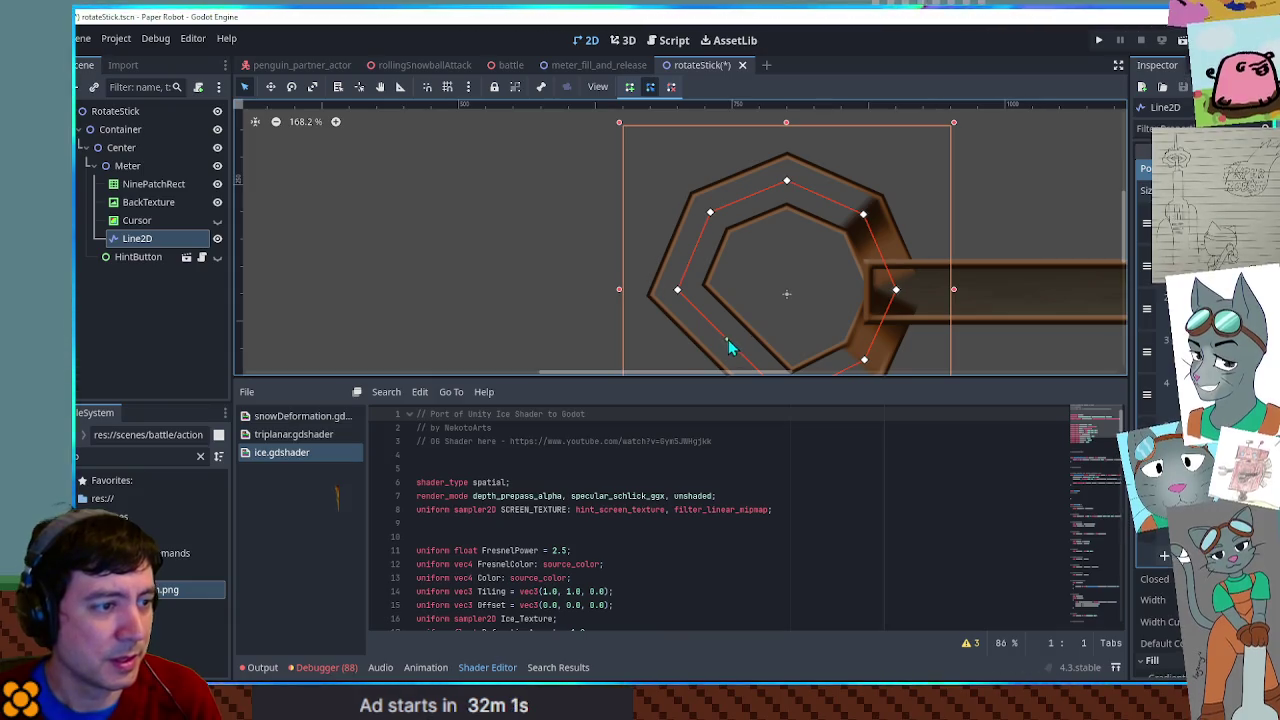
pyautogui.moveTo(729, 339); pyautogui.dragTo(706, 355)
pyautogui.scroll(-2, 834, 256)
pyautogui.scroll(-3, 834, 256)
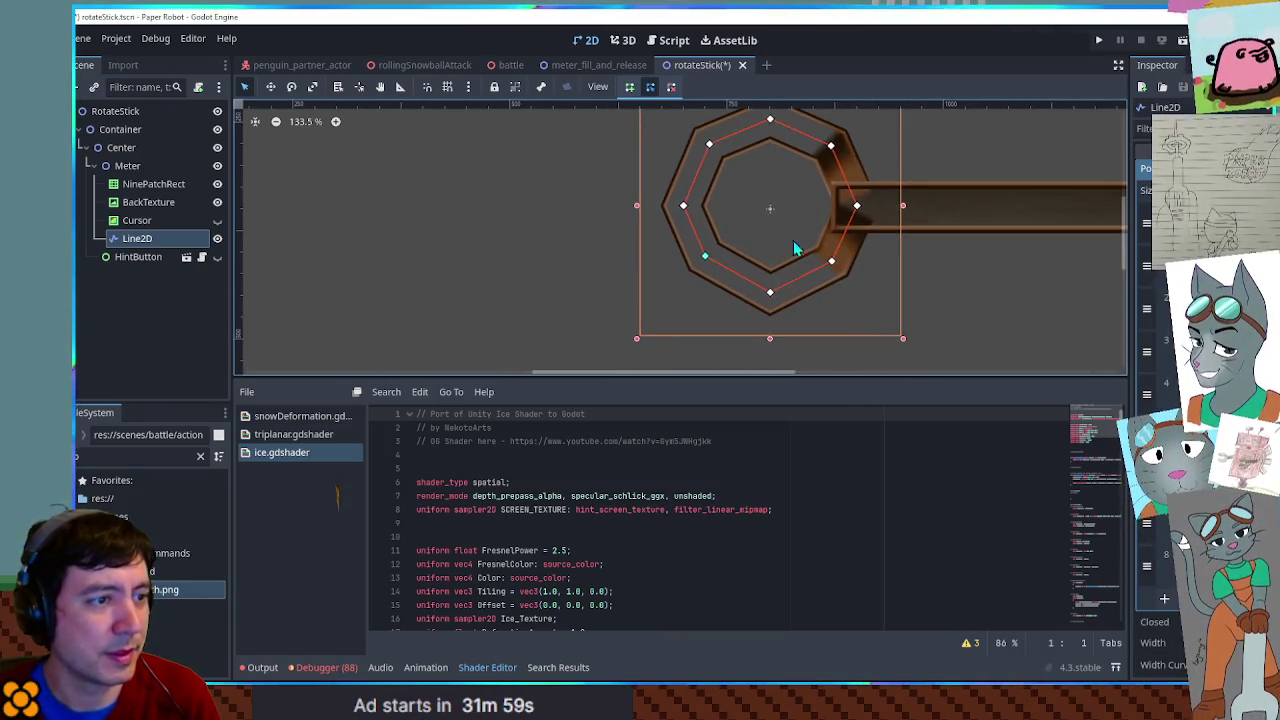
pyautogui.moveTo(709, 260); pyautogui.dragTo(703, 268)
pyautogui.scroll(2, 871, 203)
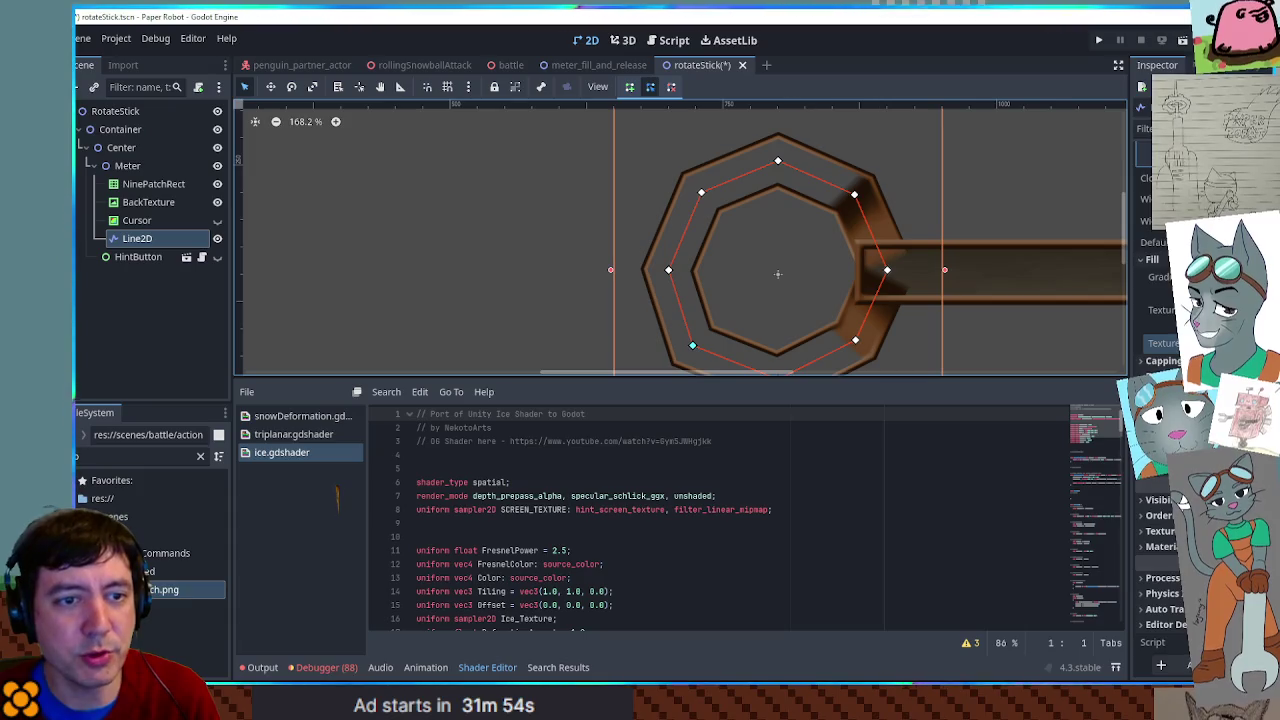
# - Replace the Texture with a new AtlasTexture and trim its region's left and right edges
pyautogui.click(1170, 310)
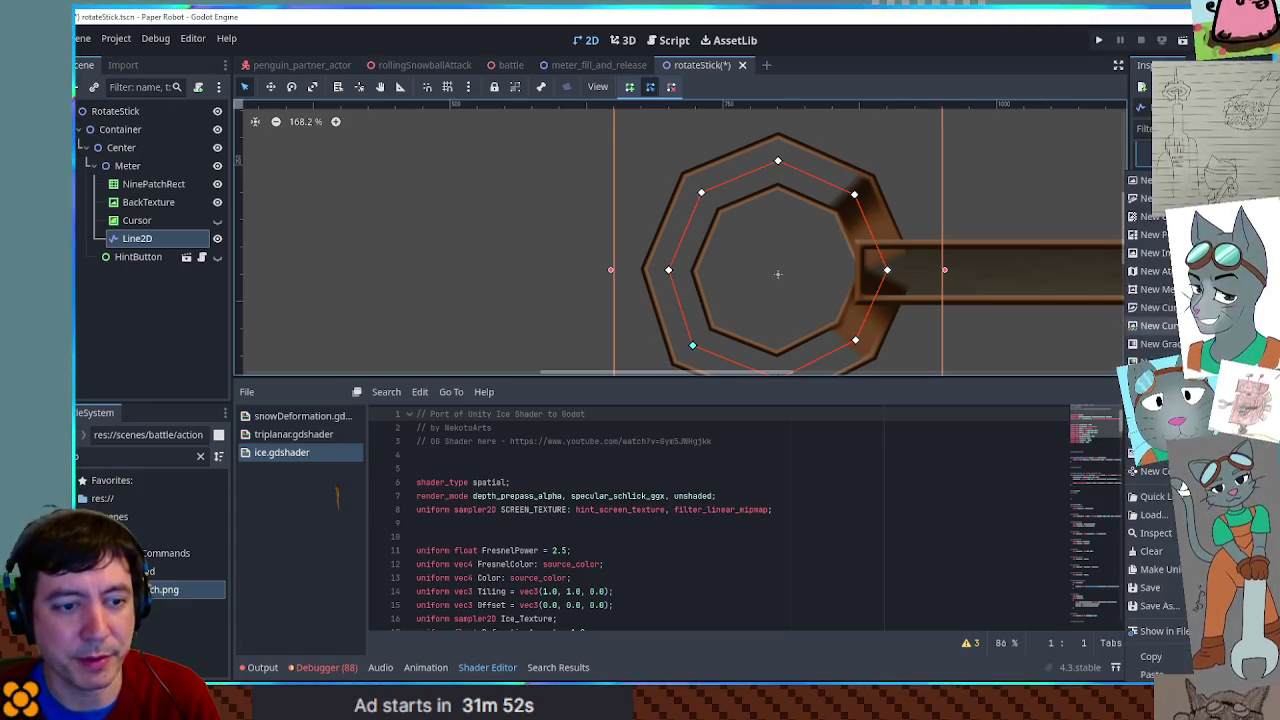
pyautogui.click(1165, 343)
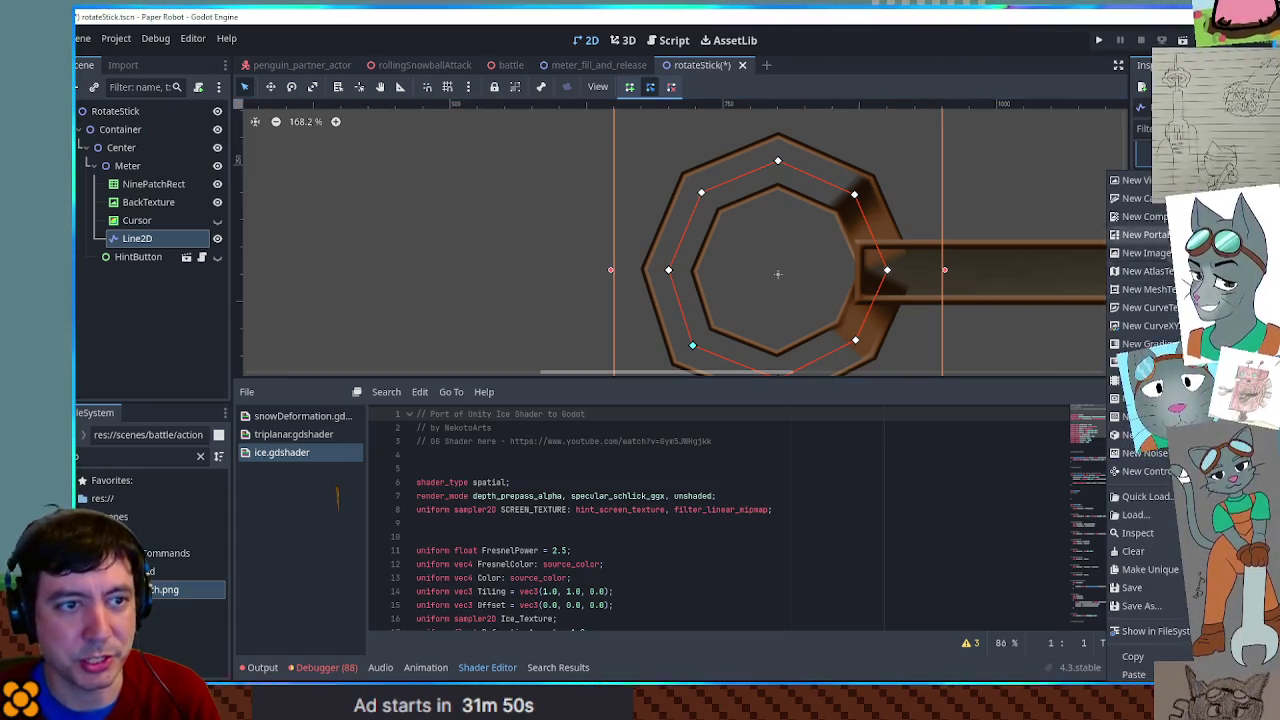
pyautogui.click(1133, 551)
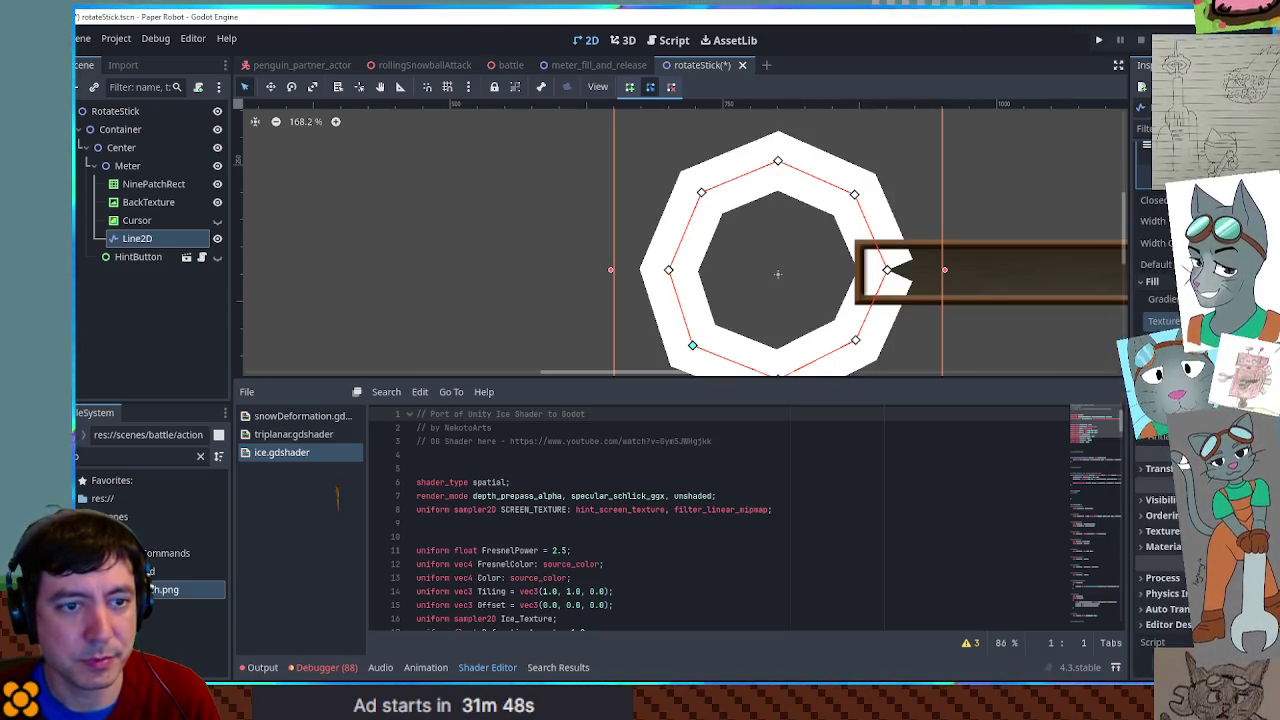
pyautogui.press('Escape')
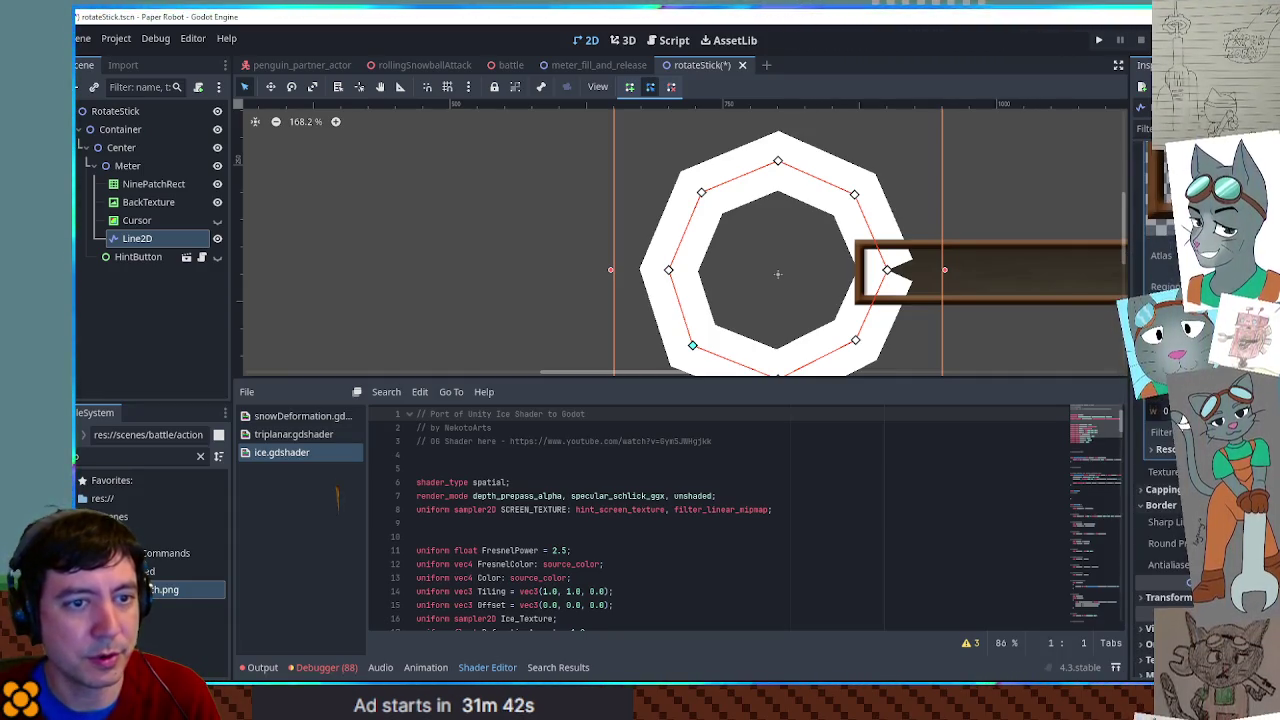
pyautogui.click(1183, 410)
pyautogui.scroll(3, 666, 350)
pyautogui.moveTo(645, 368); pyautogui.dragTo(663, 370)
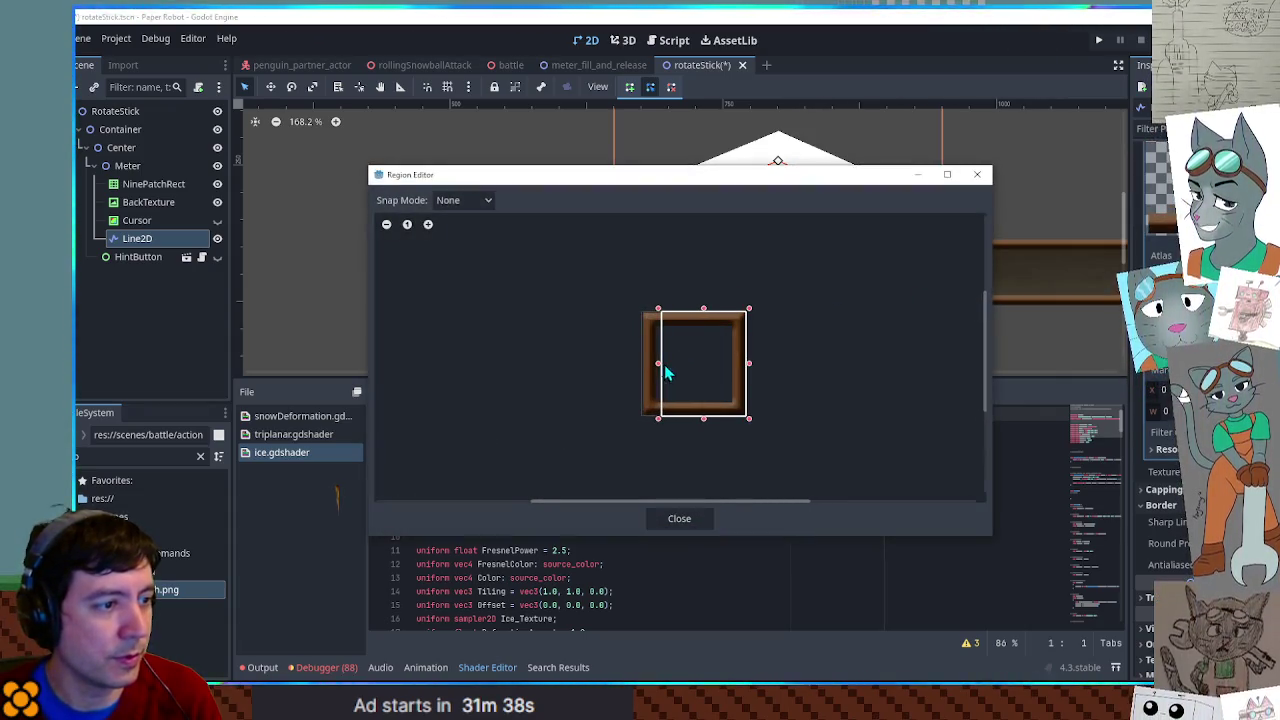
pyautogui.moveTo(749, 372); pyautogui.dragTo(729, 367)
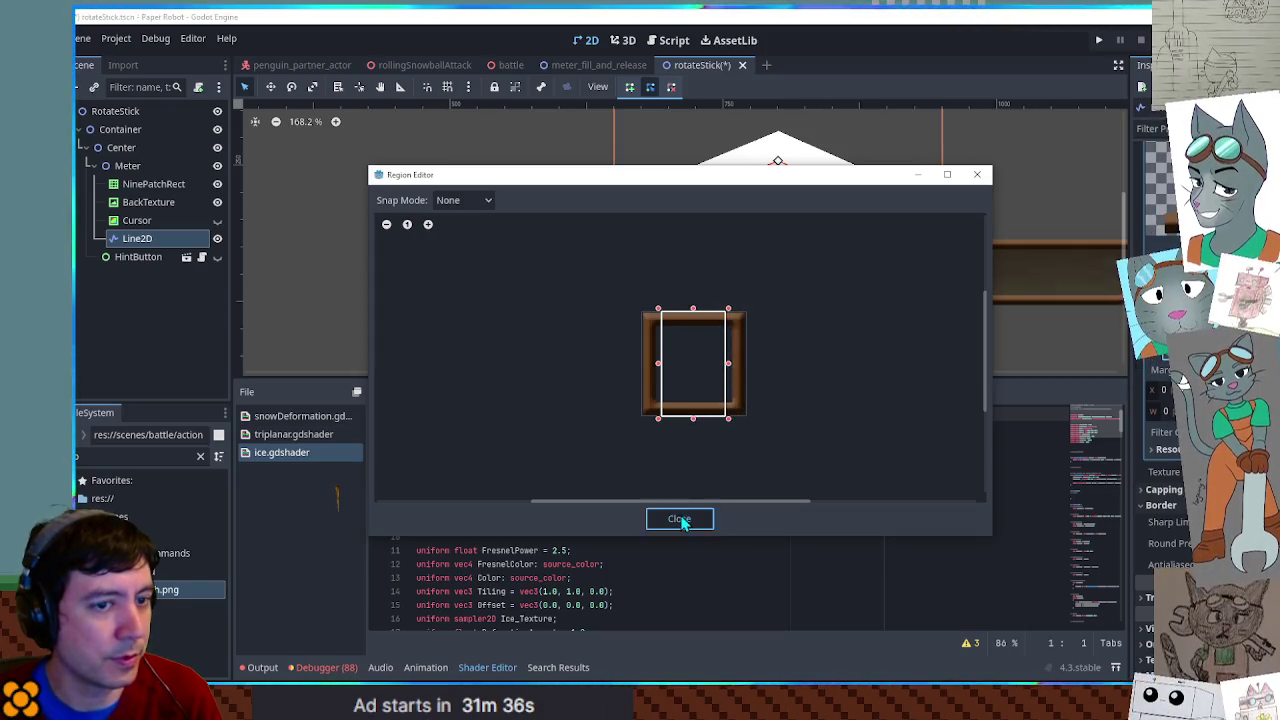
pyautogui.click(679, 518)
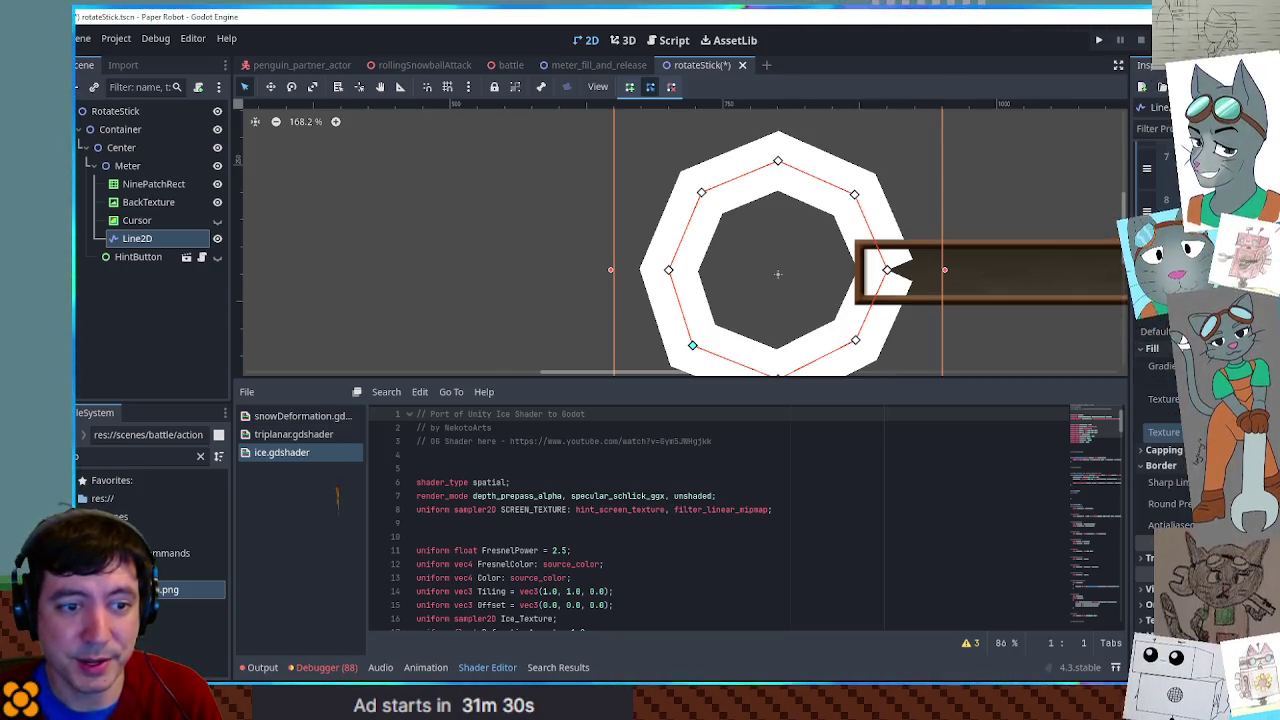
# - Undo and redo the texture change so the ring shows the cropped brown frame, then deselect
pyautogui.hotkey('ctrl', 'z')
pyautogui.hotkey('ctrl', 'z')
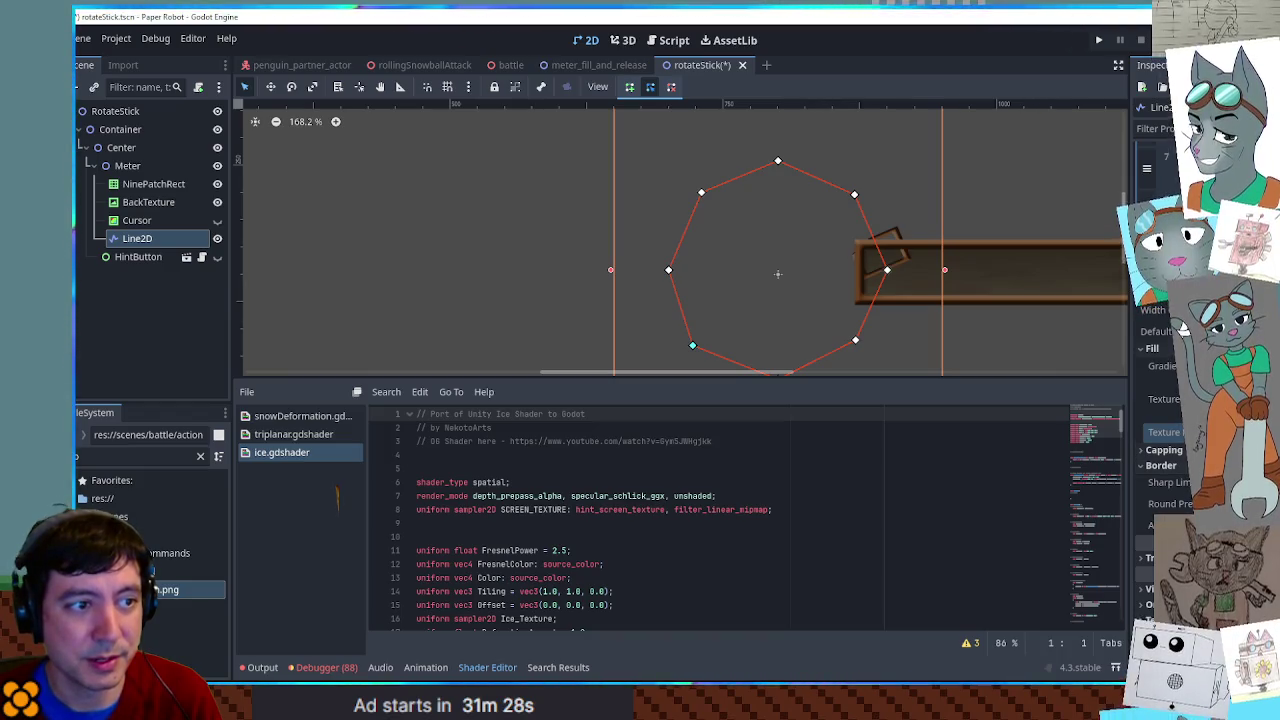
pyautogui.scroll(3, 894, 266)
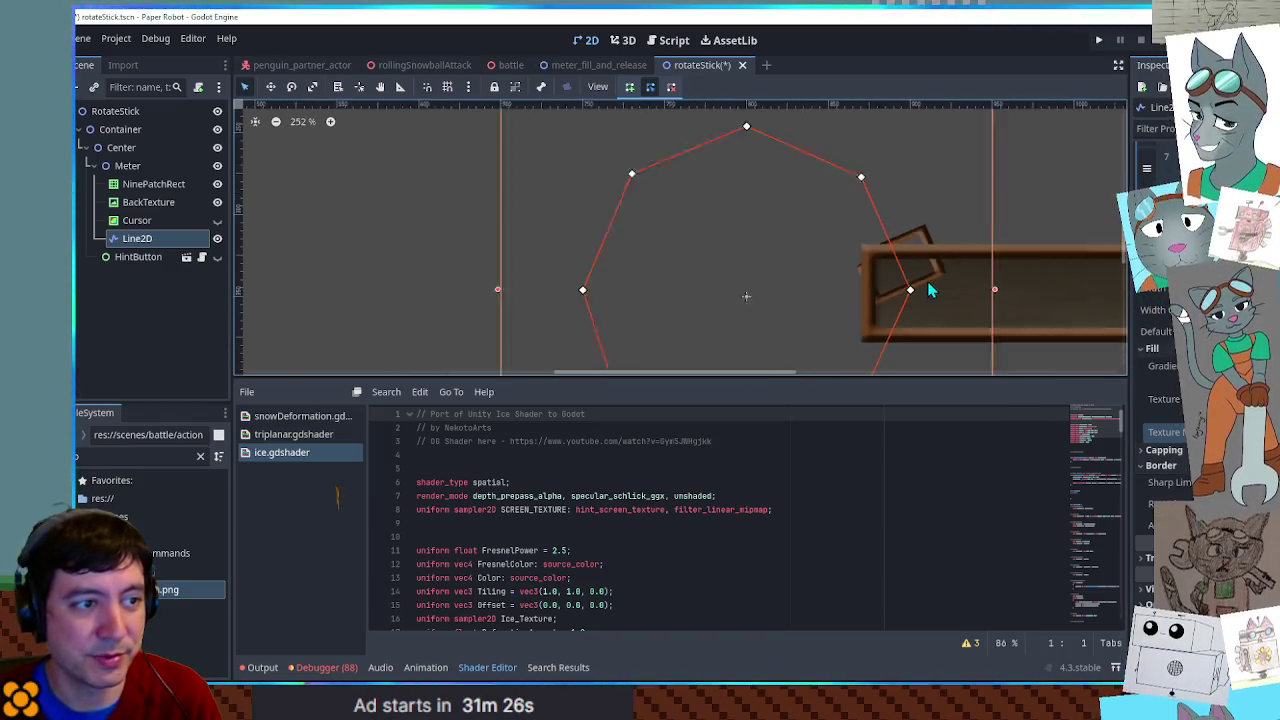
pyautogui.scroll(-2, 1030, 353)
pyautogui.hotkey('ctrl', 'shift', 'z')
pyautogui.hotkey('ctrl', 'shift', 'z')
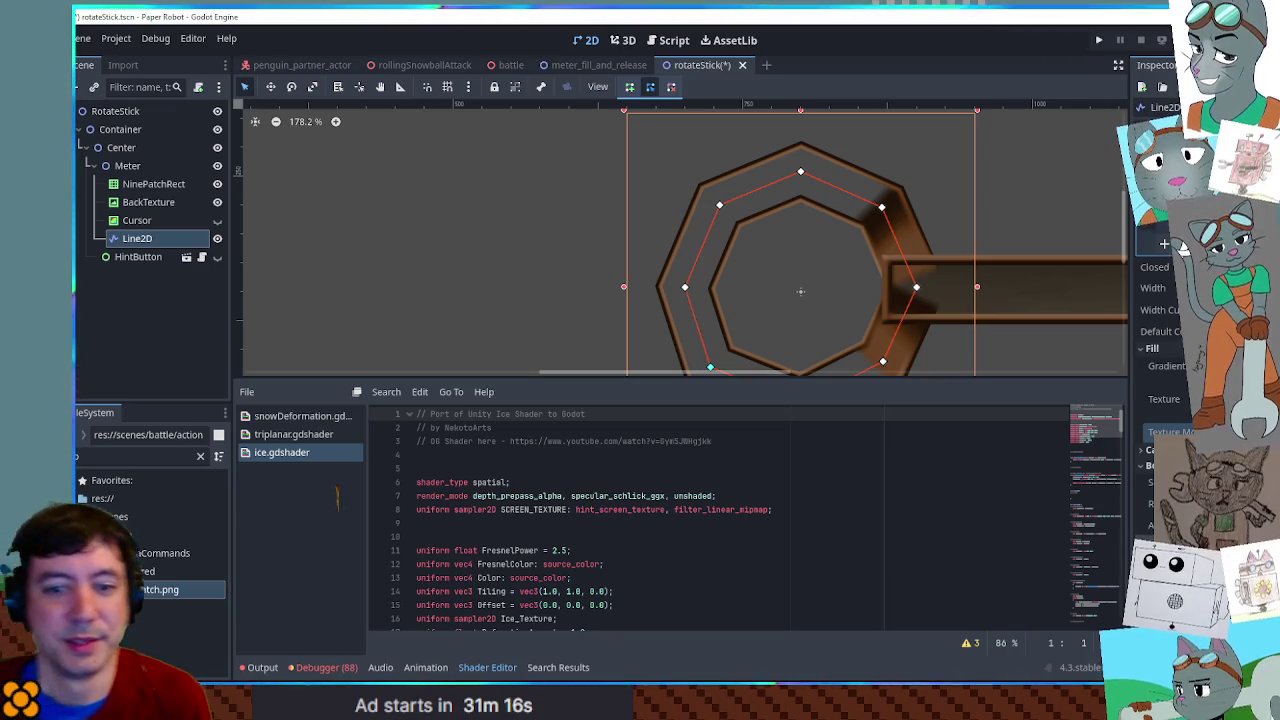
pyautogui.scroll(-2, 851, 257)
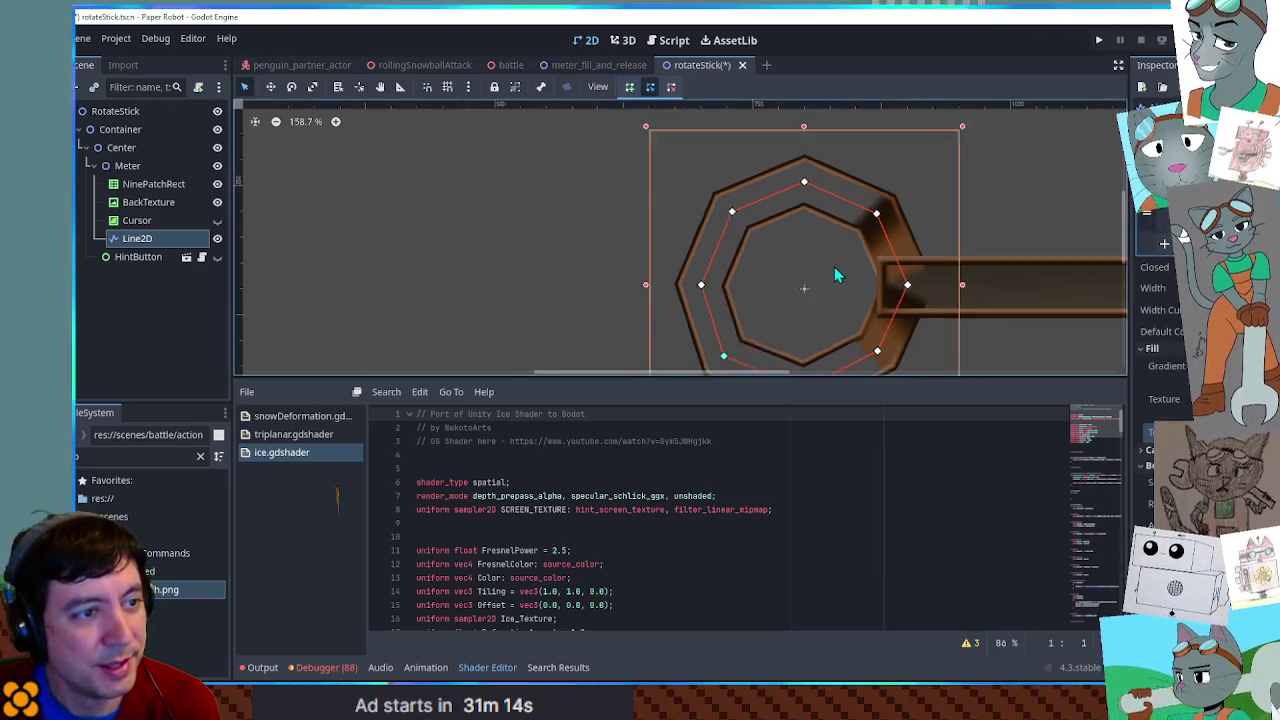
pyautogui.scroll(1, 851, 257)
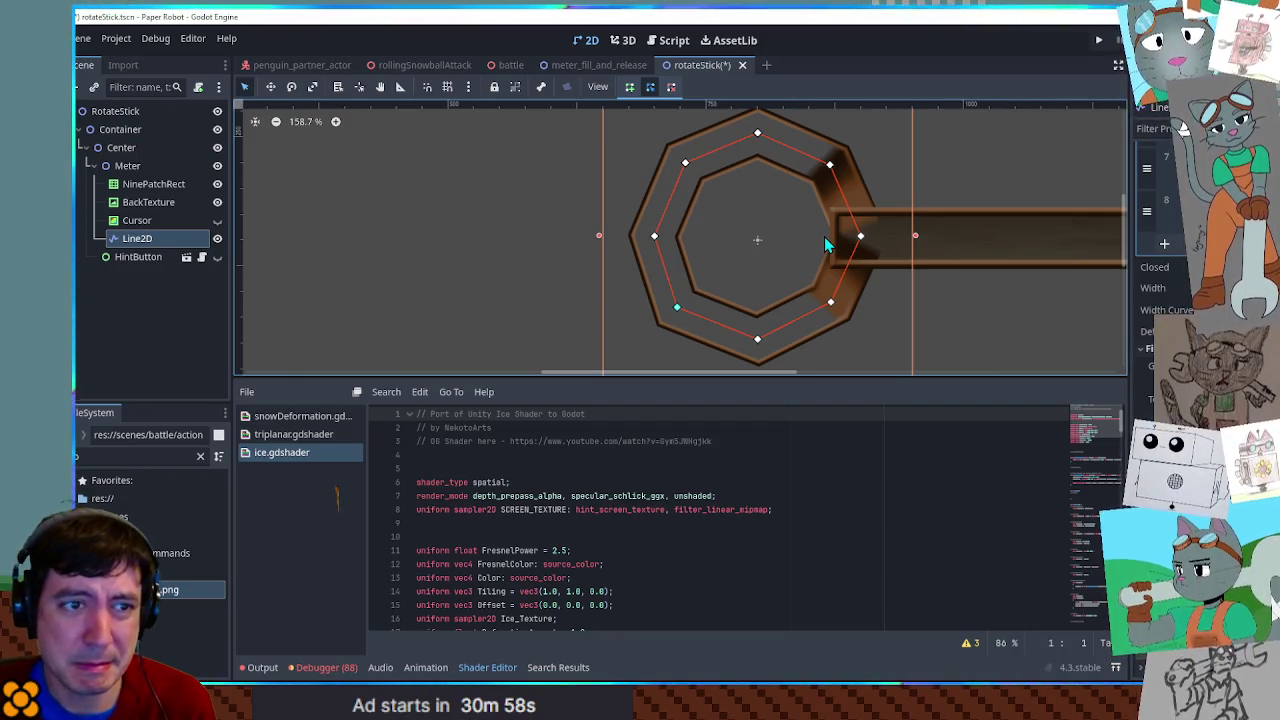
pyautogui.scroll(2, 923, 169)
pyautogui.click(228, 268)
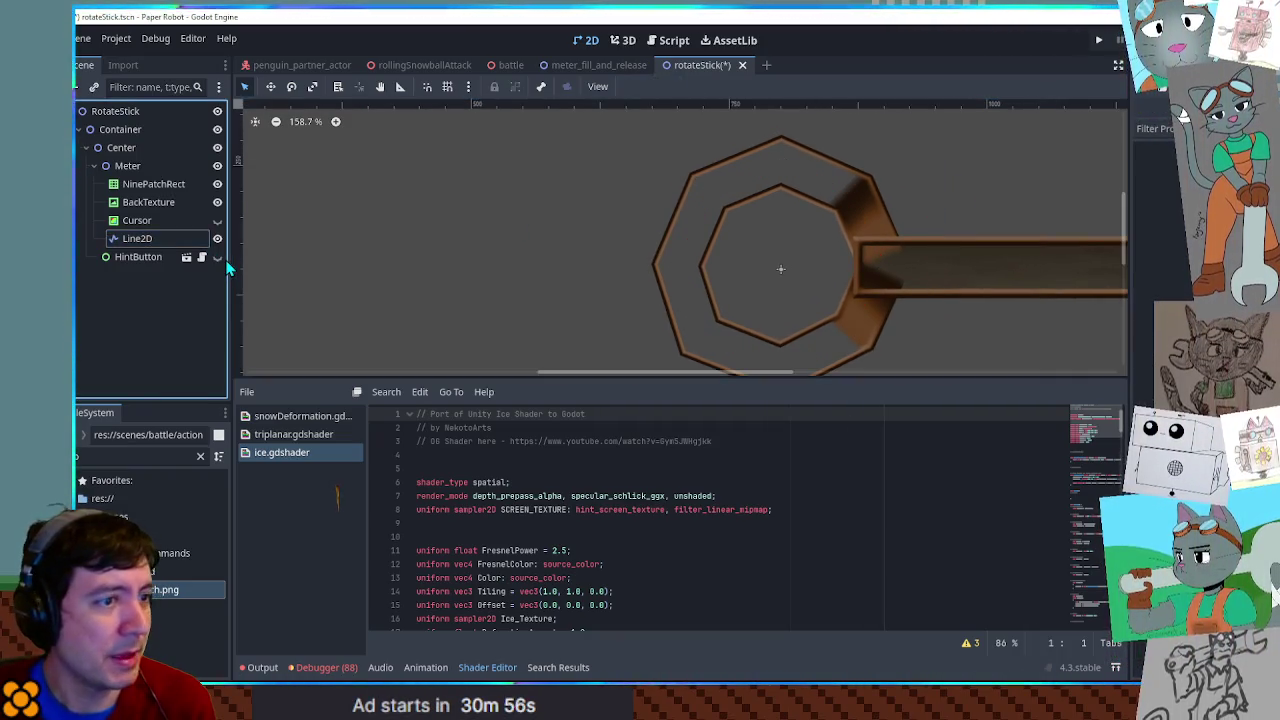
# - Check the HintButton inside the ring, reselect the Line2D and center it in view
pyautogui.click(218, 257)
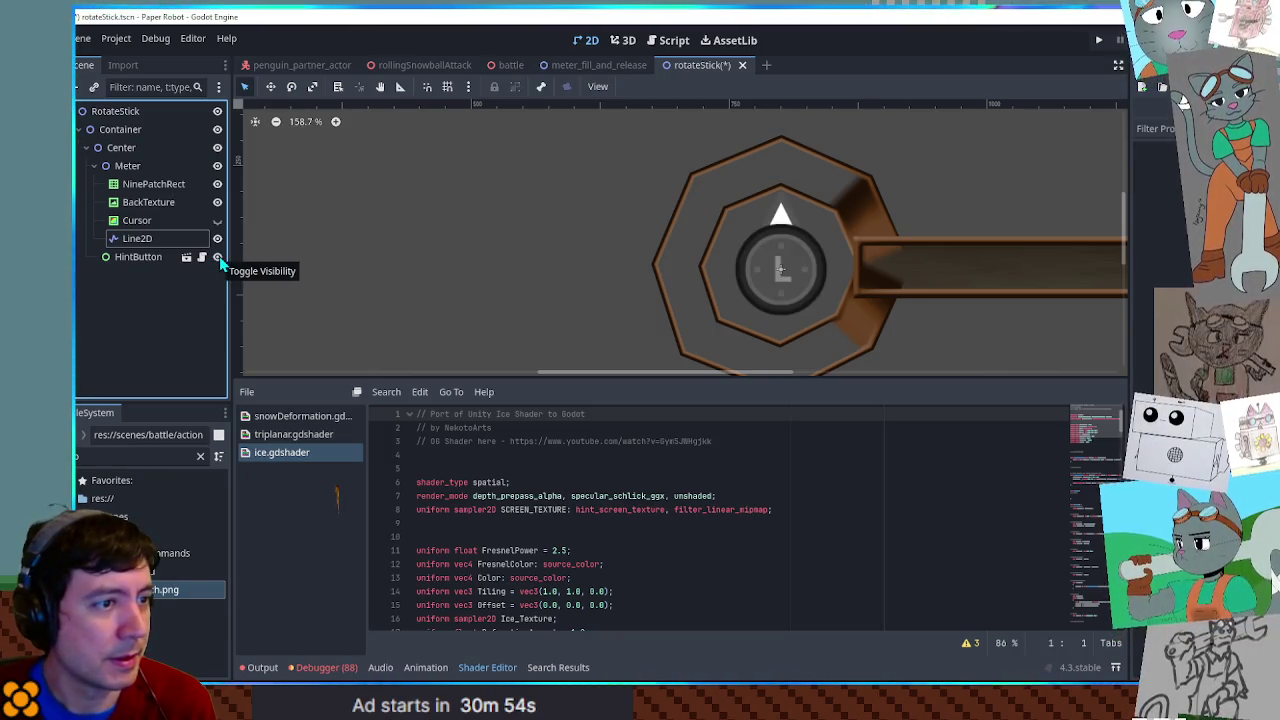
pyautogui.scroll(-1, 897, 215)
pyautogui.scroll(-4, 897, 215)
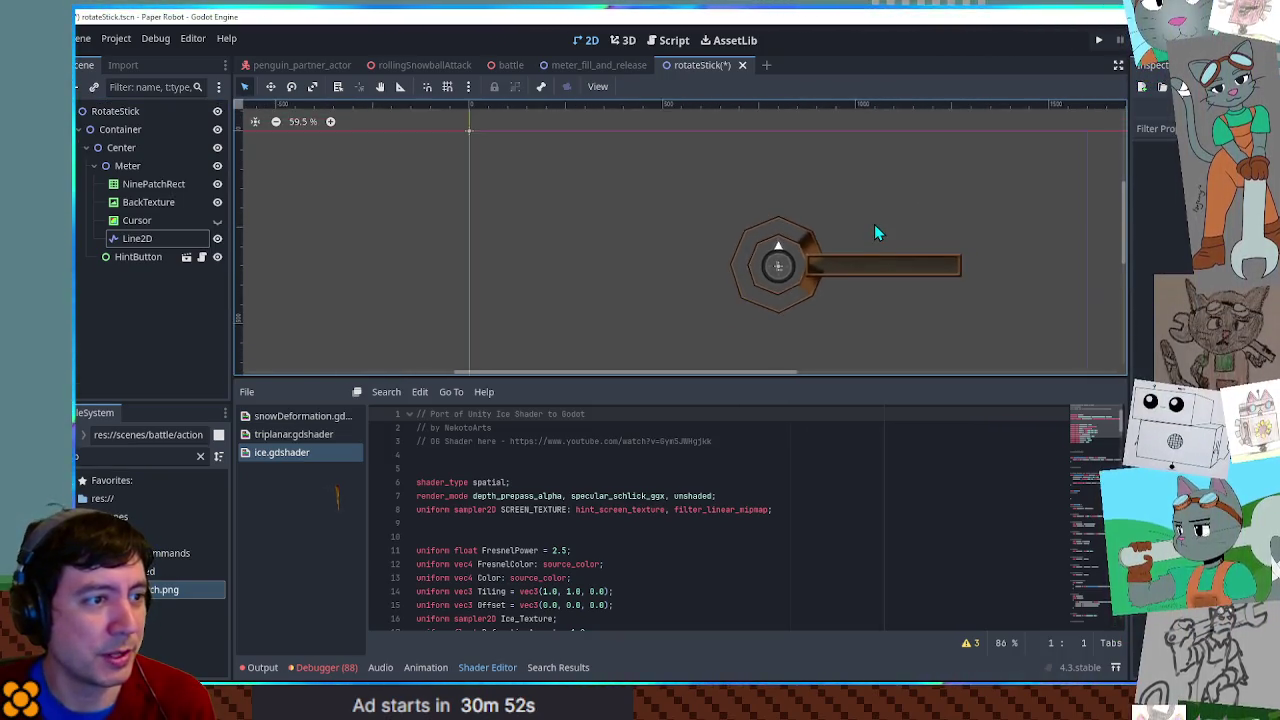
pyautogui.scroll(2, 840, 240)
pyautogui.click(790, 253)
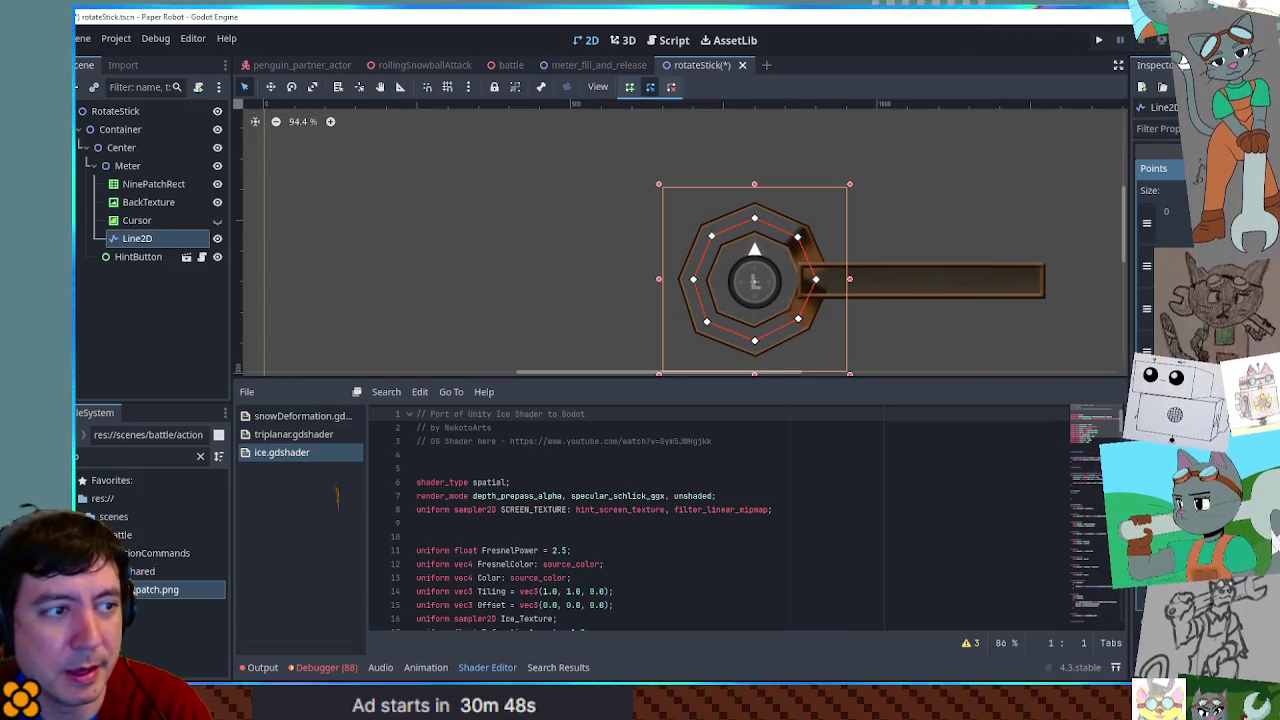
pyautogui.scroll(2, 825, 280)
pyautogui.moveTo(831, 262)
pyautogui.mouseDown()
pyautogui.moveTo(908, 214)
pyautogui.moveTo(876, 228)
pyautogui.mouseUp()
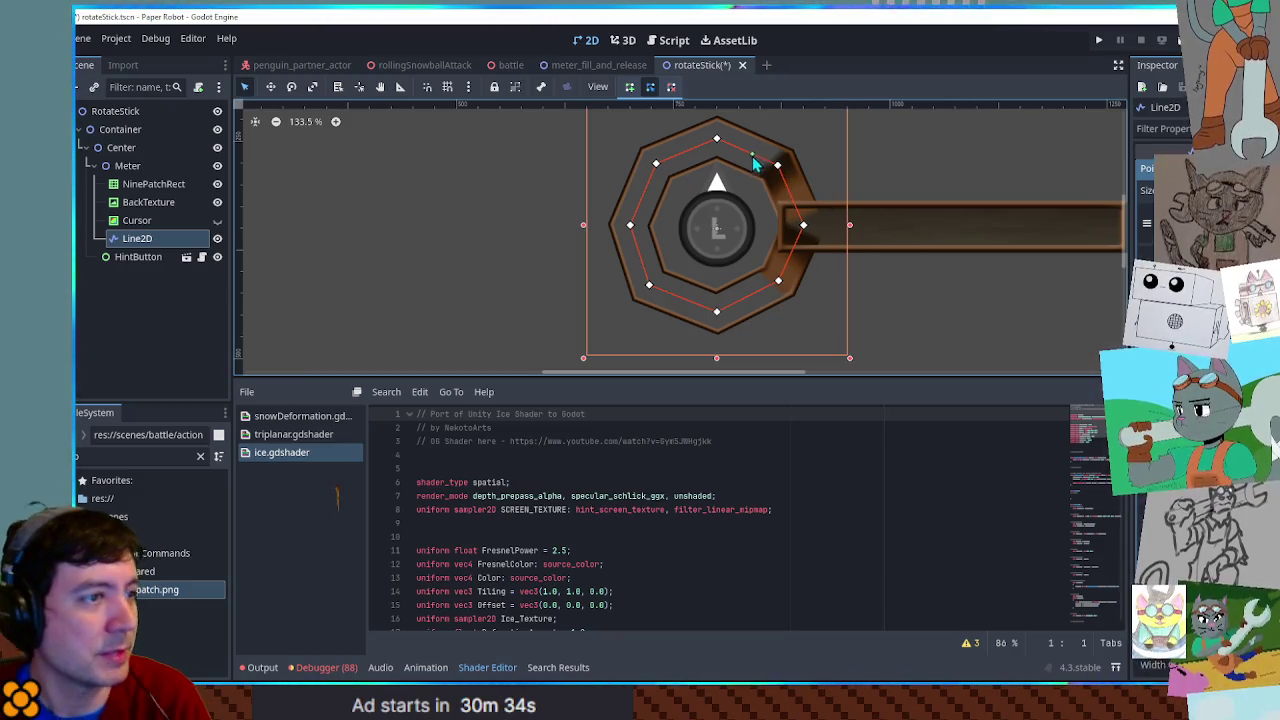
# - Add eight points around the ring's top, left, bottom and right edges to round it
pyautogui.click(750, 148)
pyautogui.click(685, 148)
pyautogui.click(637, 189)
pyautogui.click(633, 254)
pyautogui.click(679, 305)
pyautogui.click(753, 300)
pyautogui.click(796, 254)
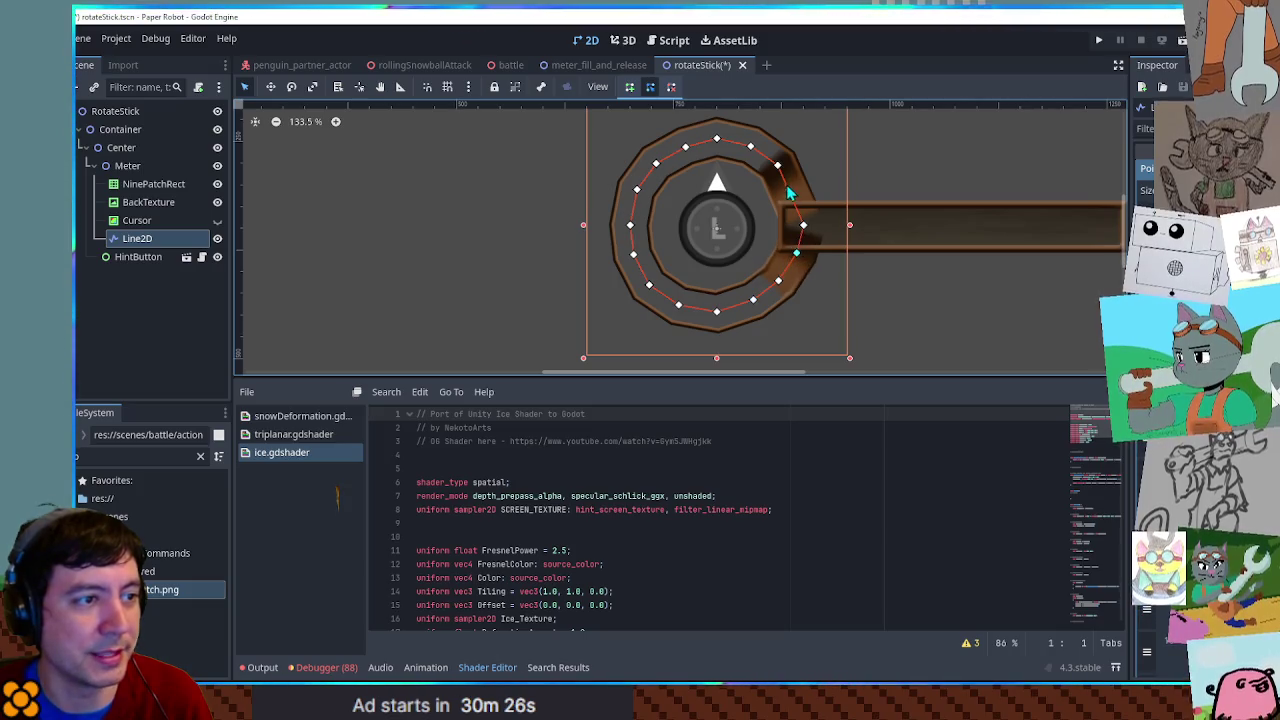
pyautogui.click(796, 193)
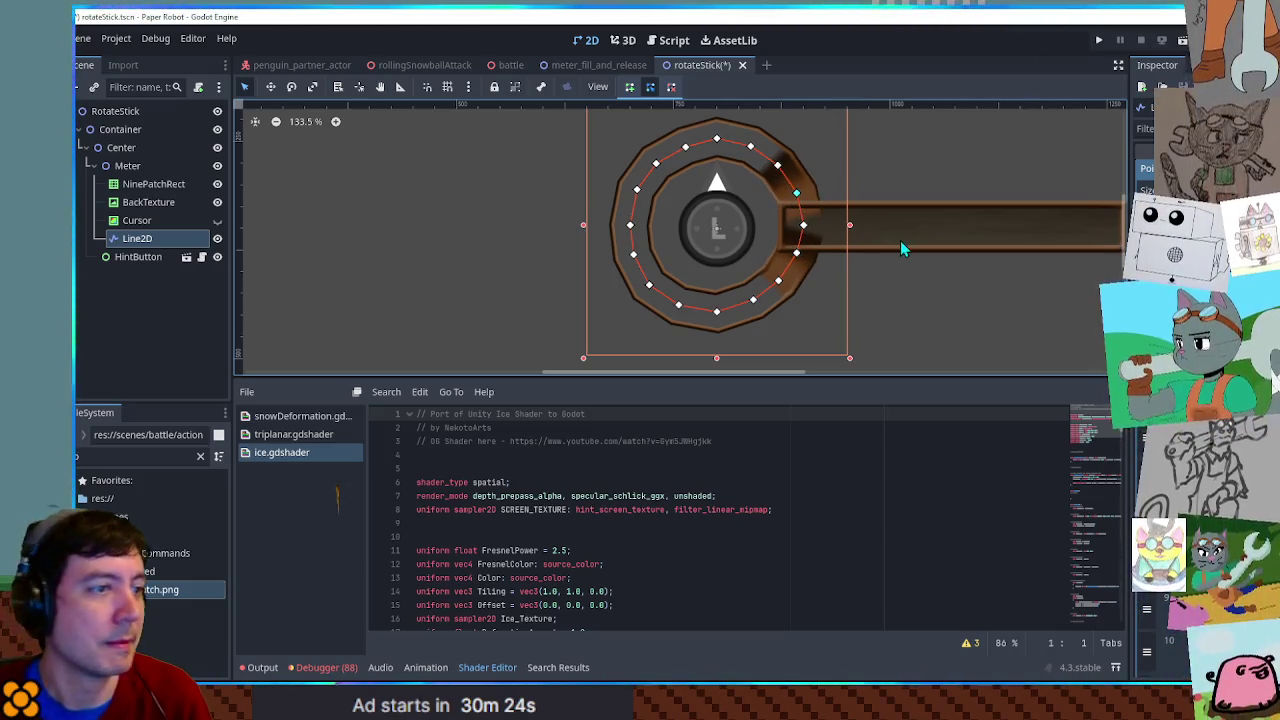
pyautogui.click(142, 244)
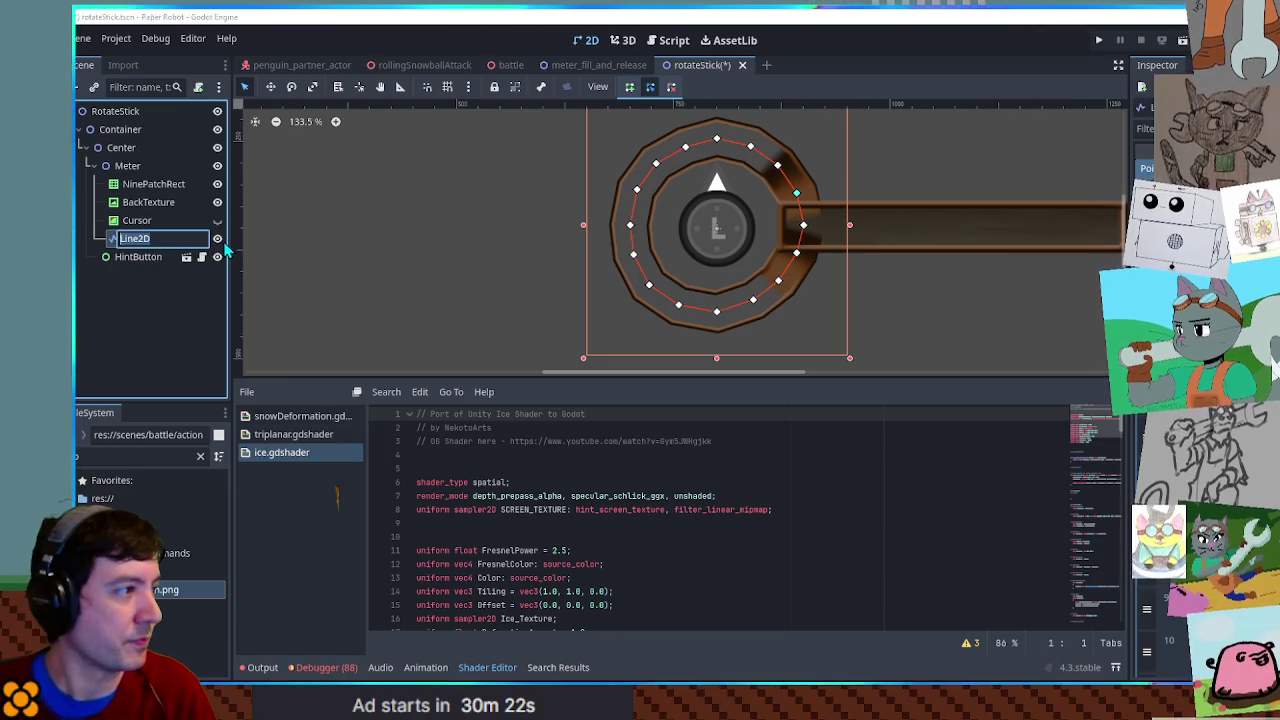
# - Rename the ring line to ninePatch and duplicate it as backTexture
pyautogui.write('ninePat')
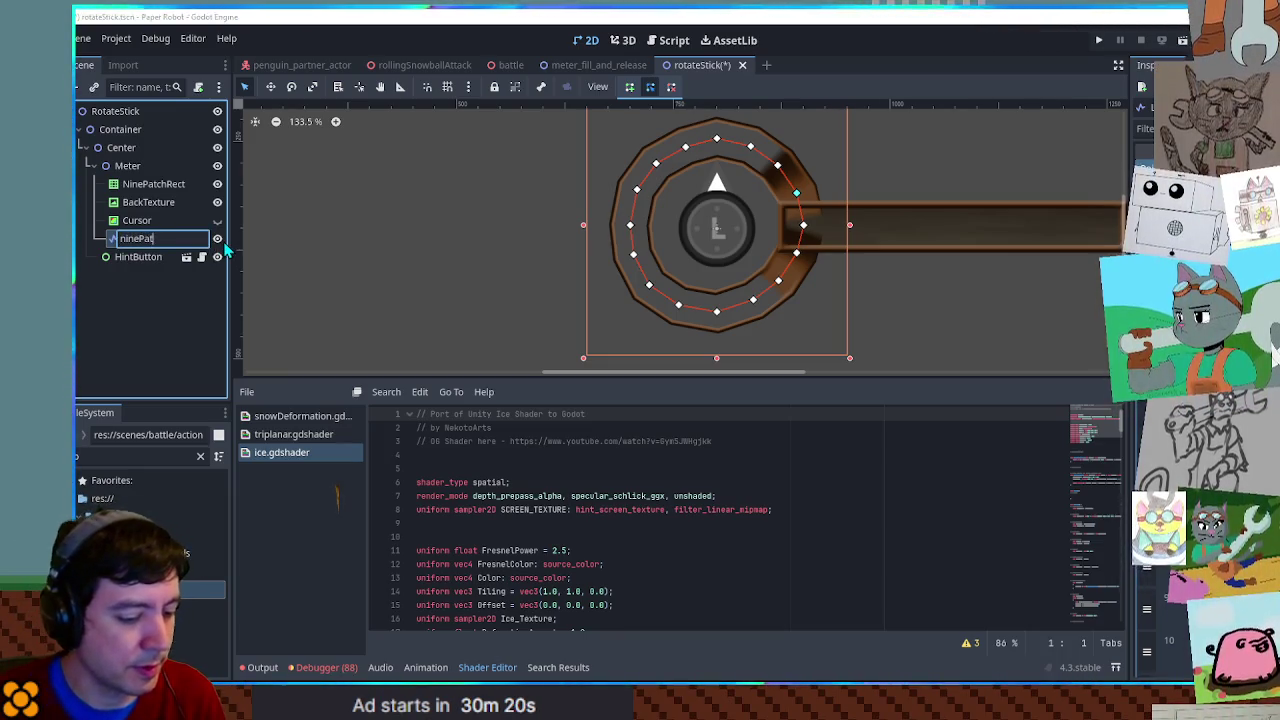
pyautogui.write('ch')
pyautogui.press('Return')
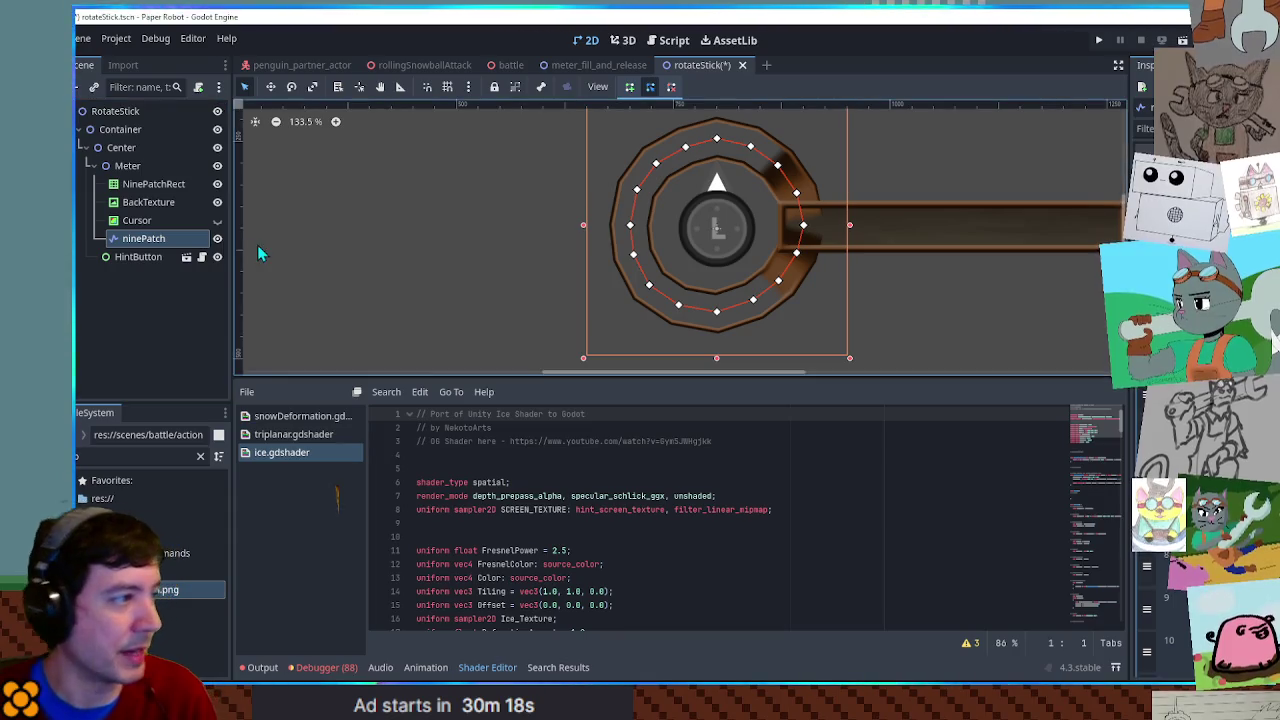
pyautogui.hotkey('ctrl', 'd')
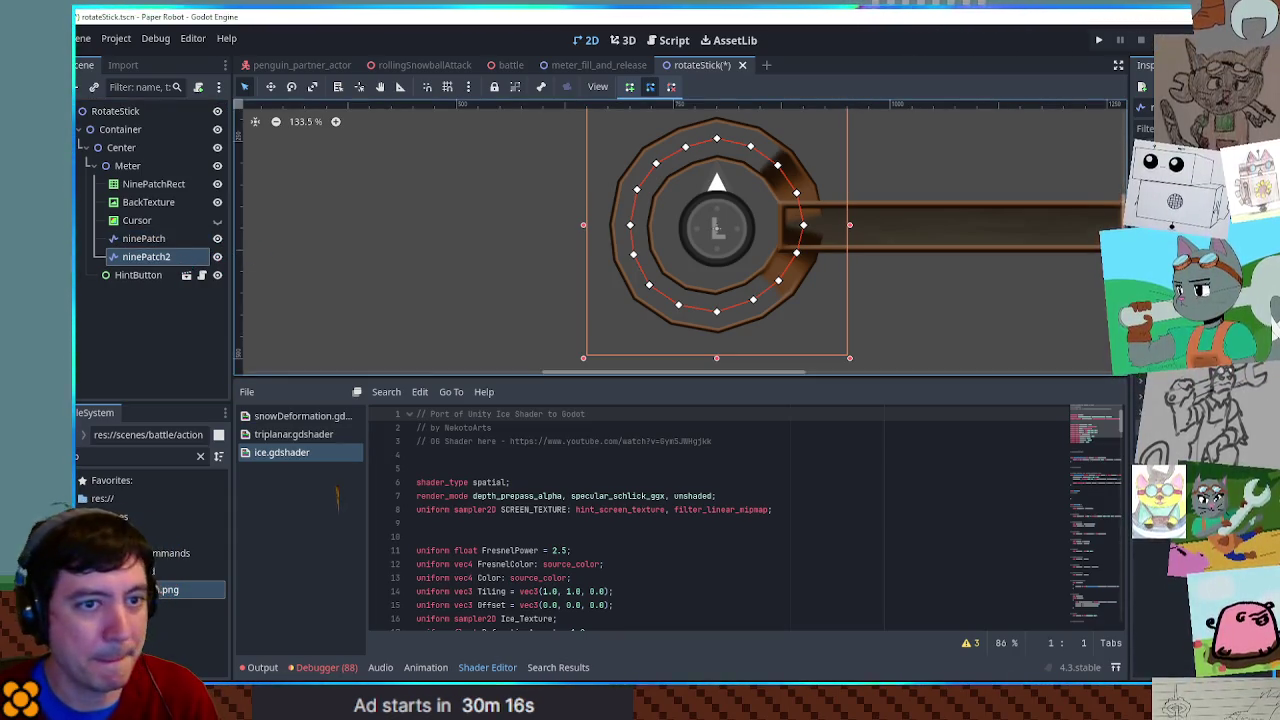
pyautogui.press('F2')
pyautogui.write('backT')
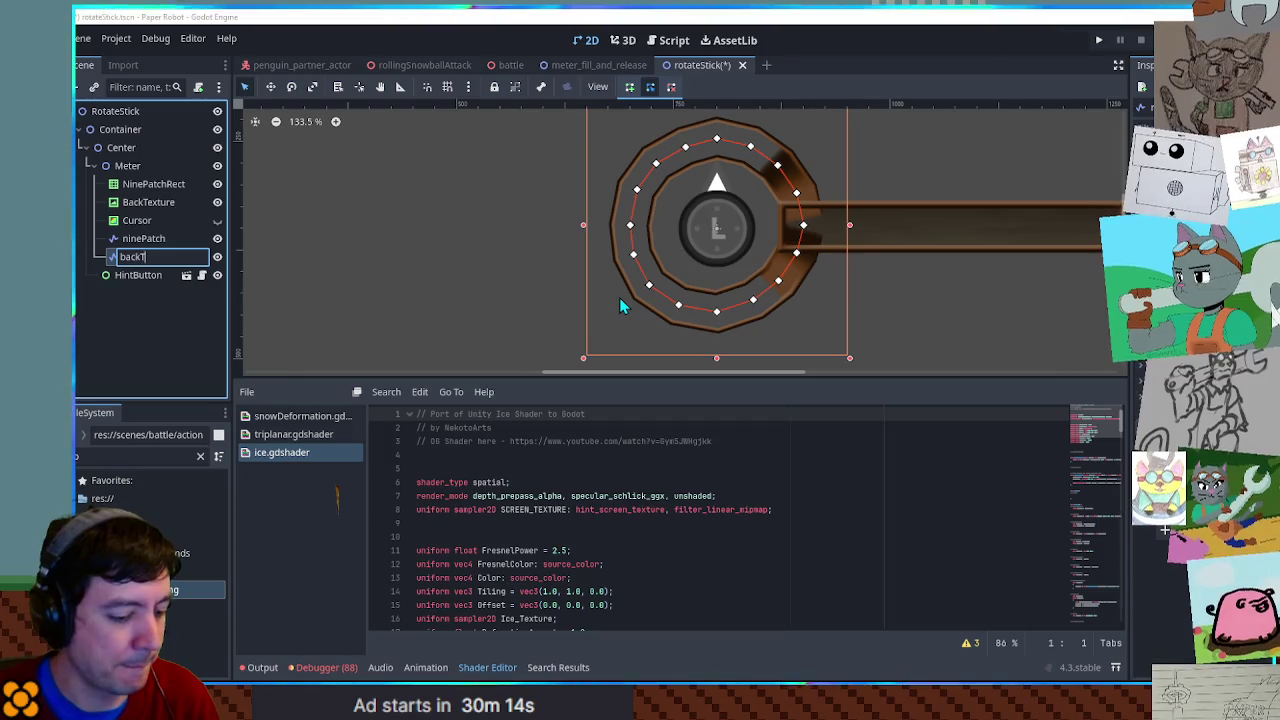
pyautogui.write('exture')
pyautogui.press('Return')
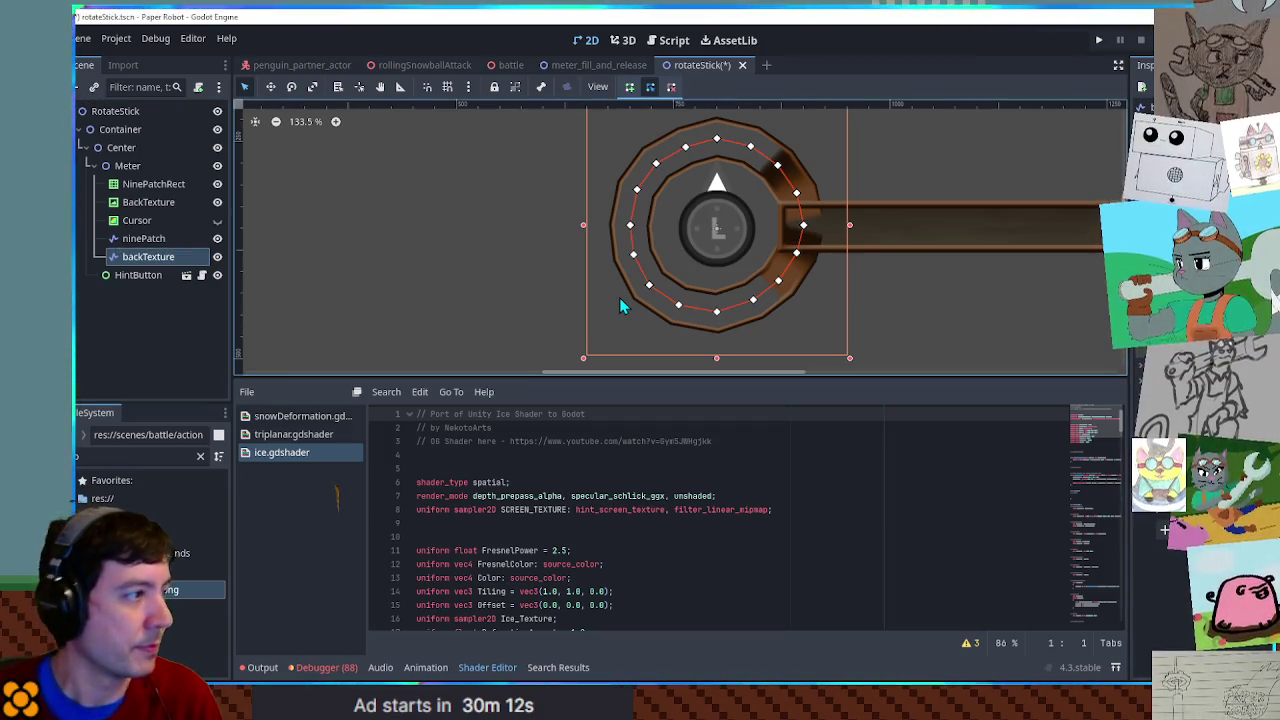
pyautogui.click(175, 204)
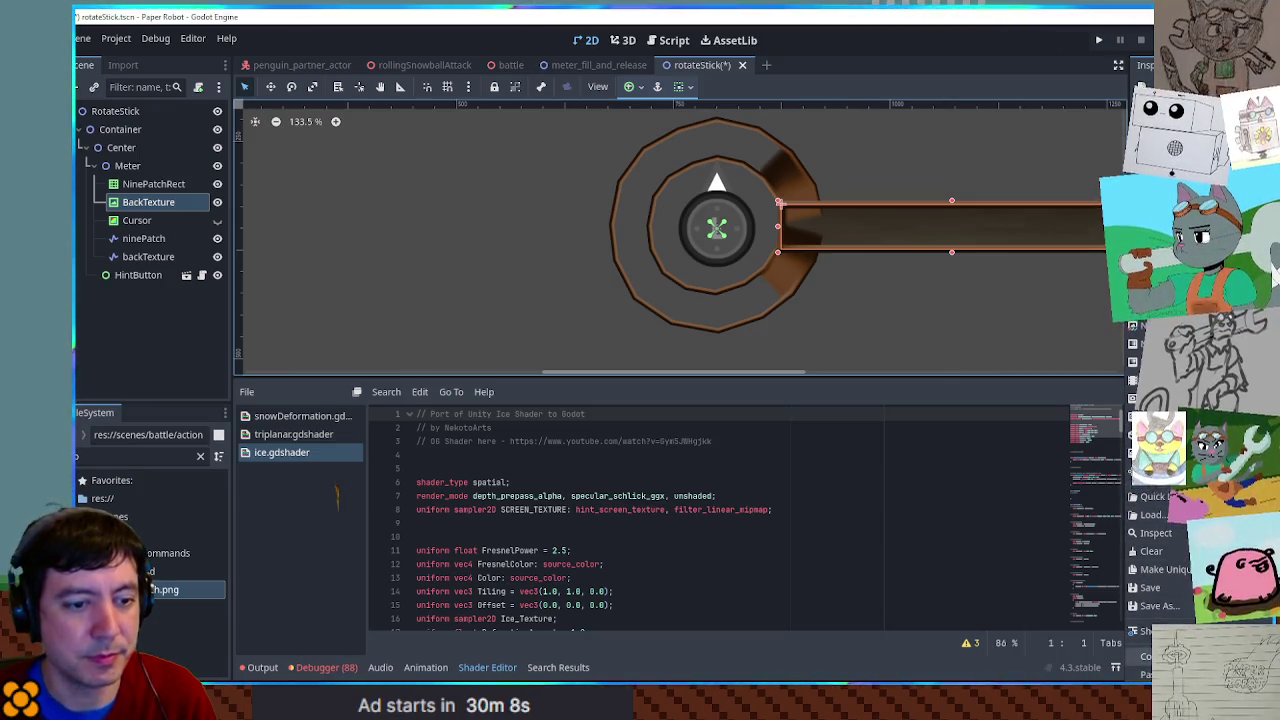
pyautogui.click(148, 256)
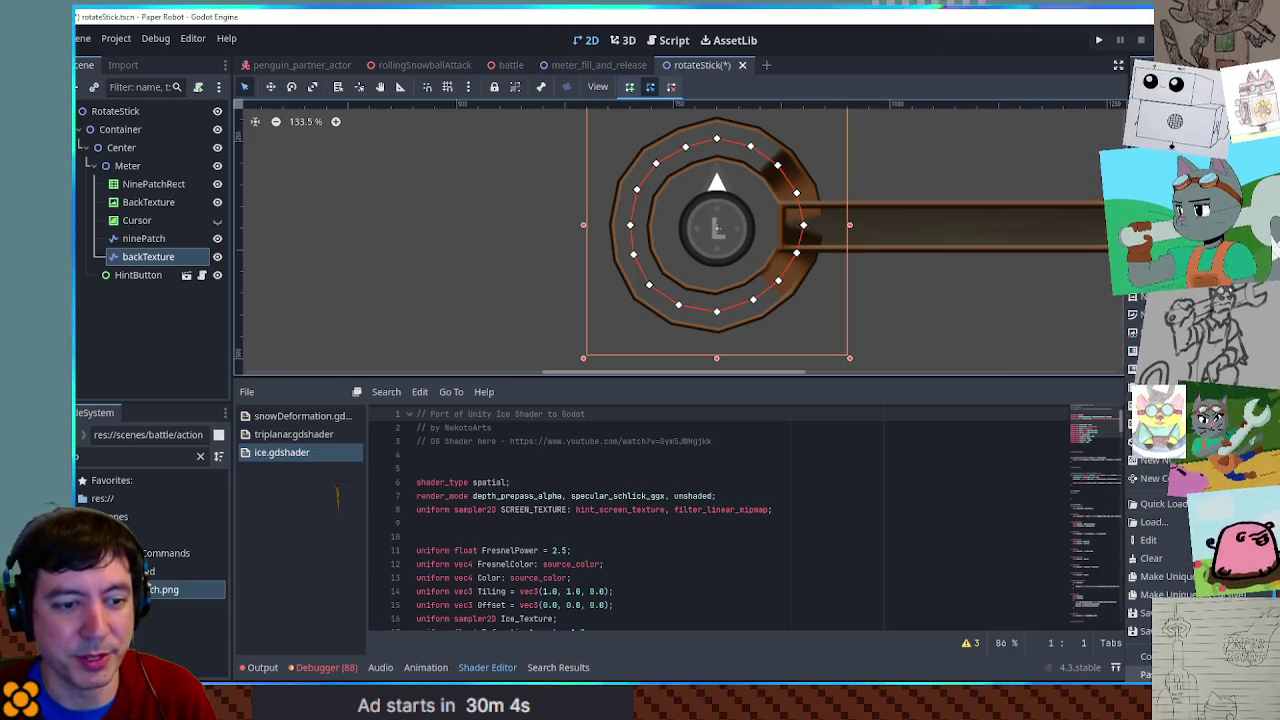
# - Apply the ring texture to backTexture and hide the original BackTexture sprite
pyautogui.click(1150, 558)
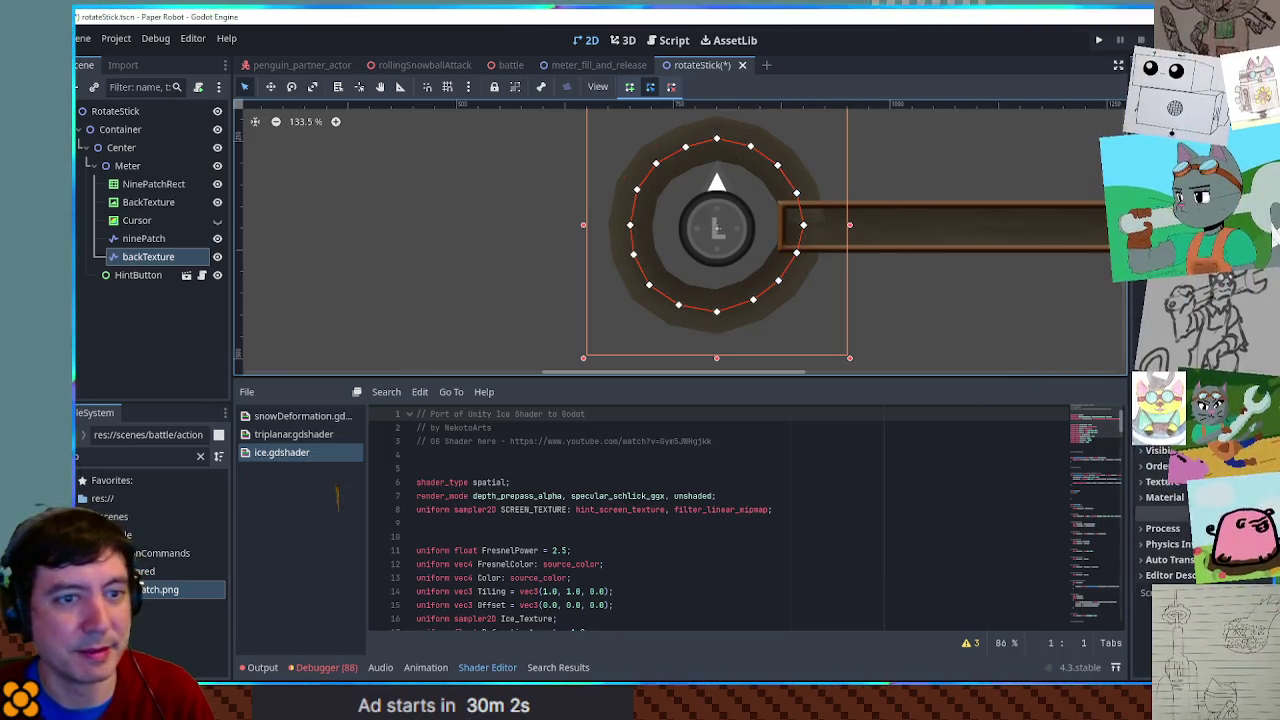
pyautogui.scroll(5, 752, 174)
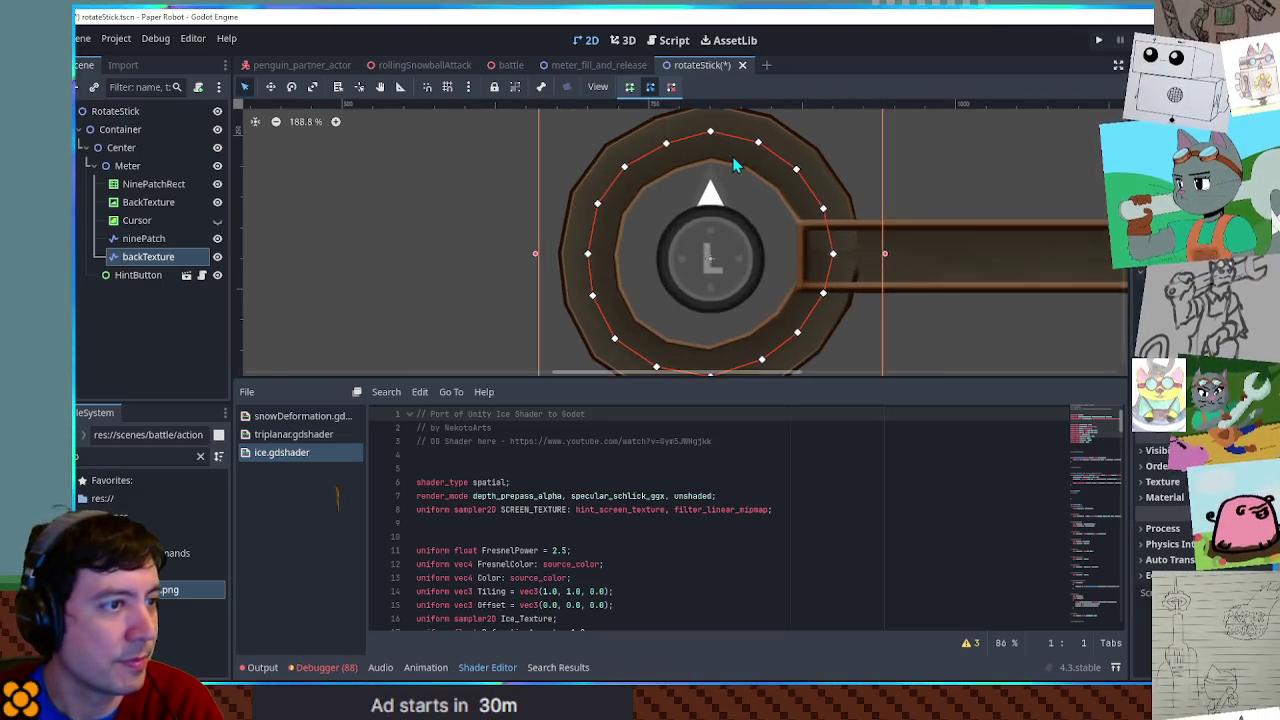
pyautogui.scroll(-3, 814, 209)
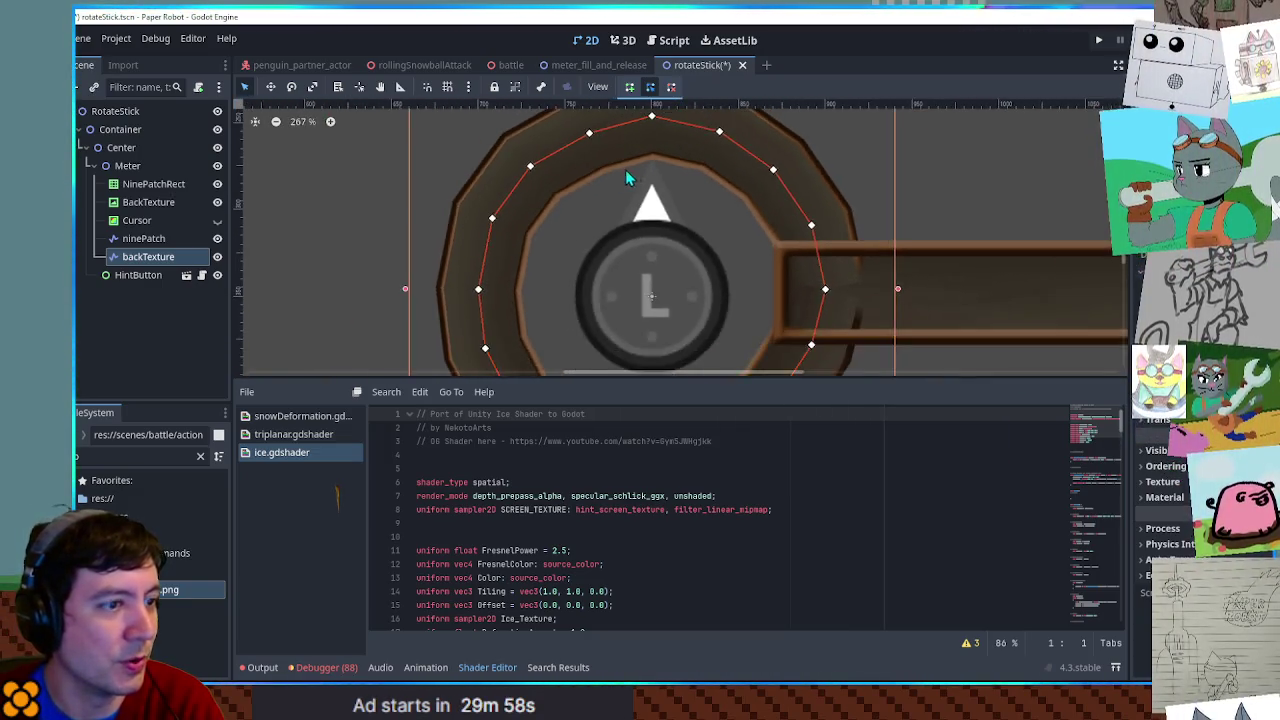
pyautogui.moveTo(729, 220); pyautogui.dragTo(703, 191)
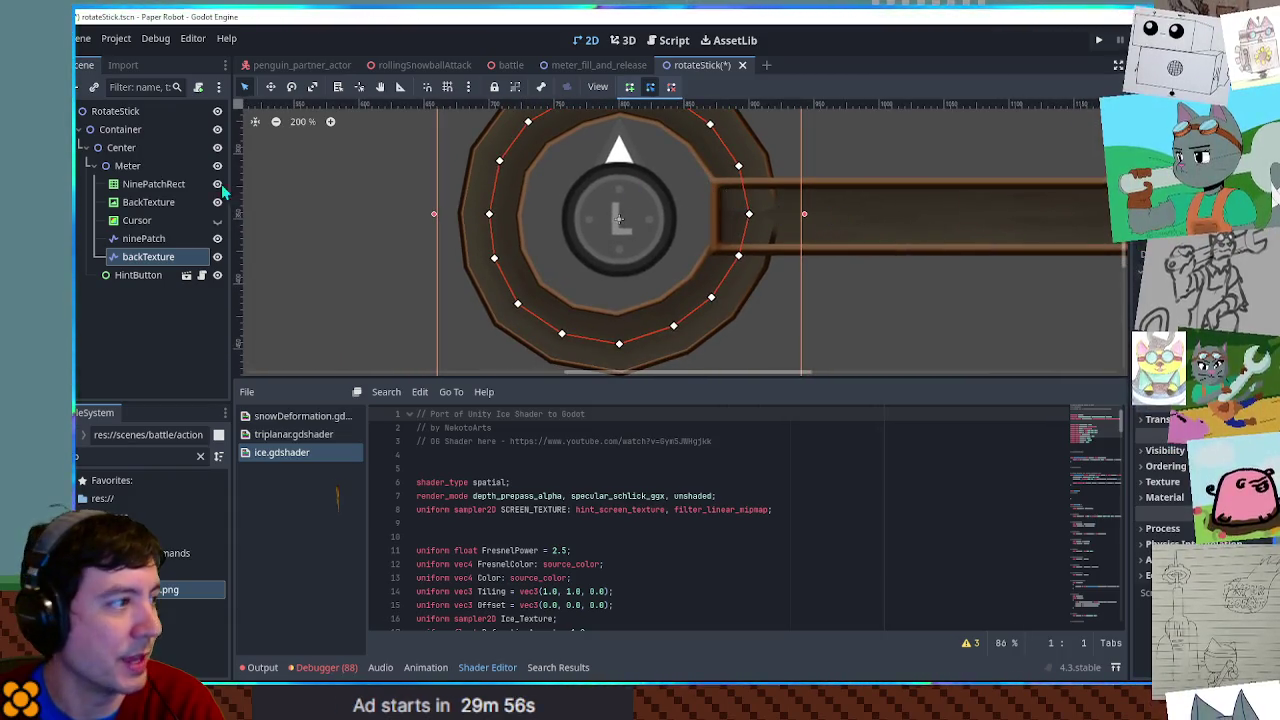
pyautogui.click(217, 202)
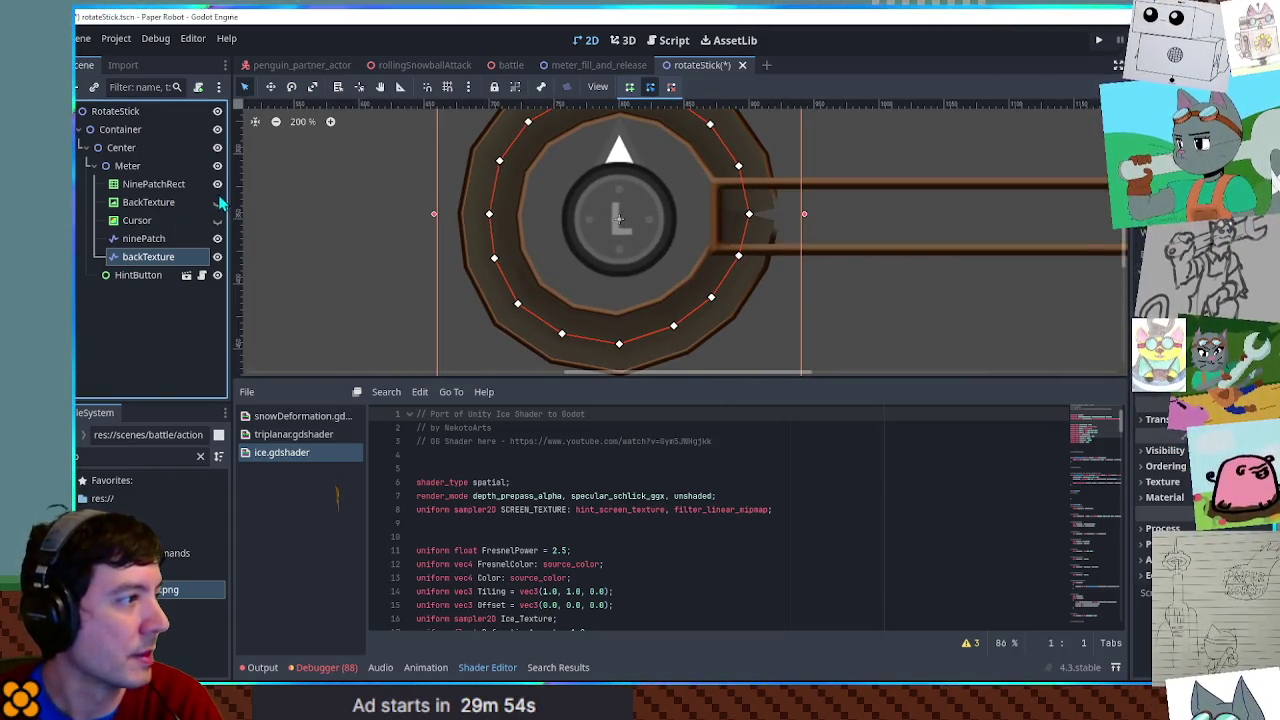
pyautogui.scroll(2, 784, 214)
pyautogui.scroll(2, 784, 214)
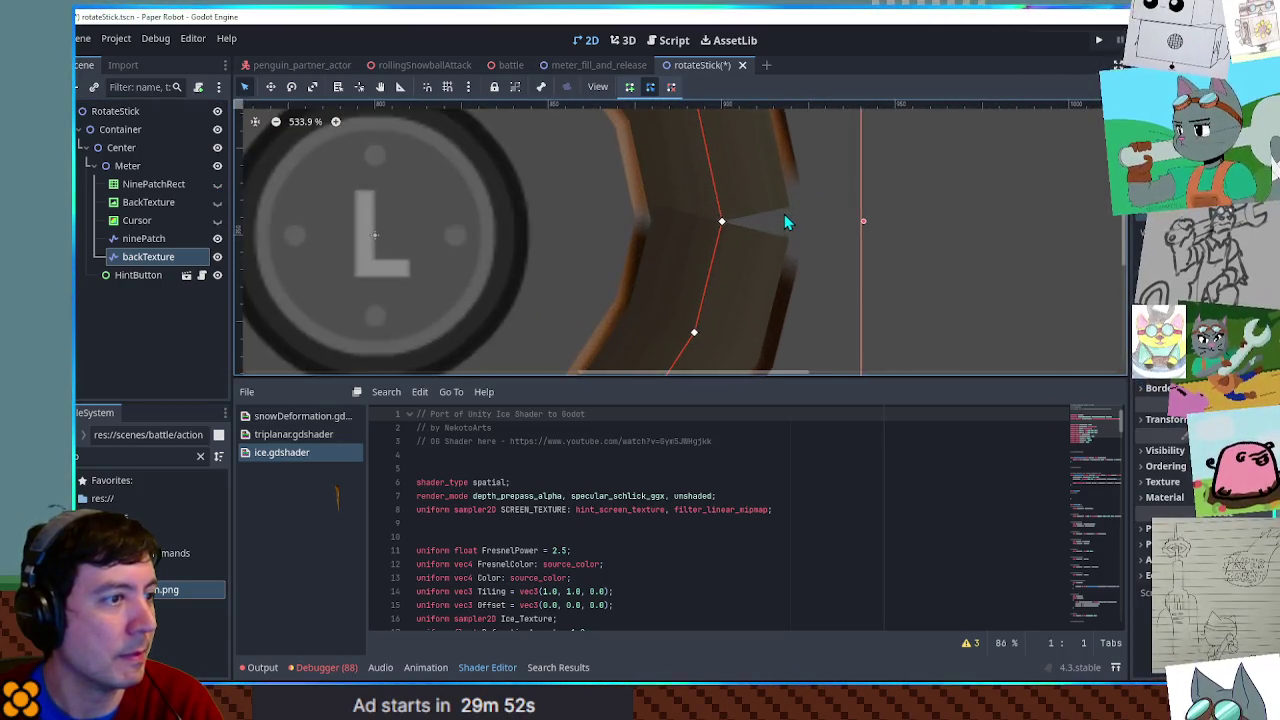
pyautogui.scroll(-2, 535, 213)
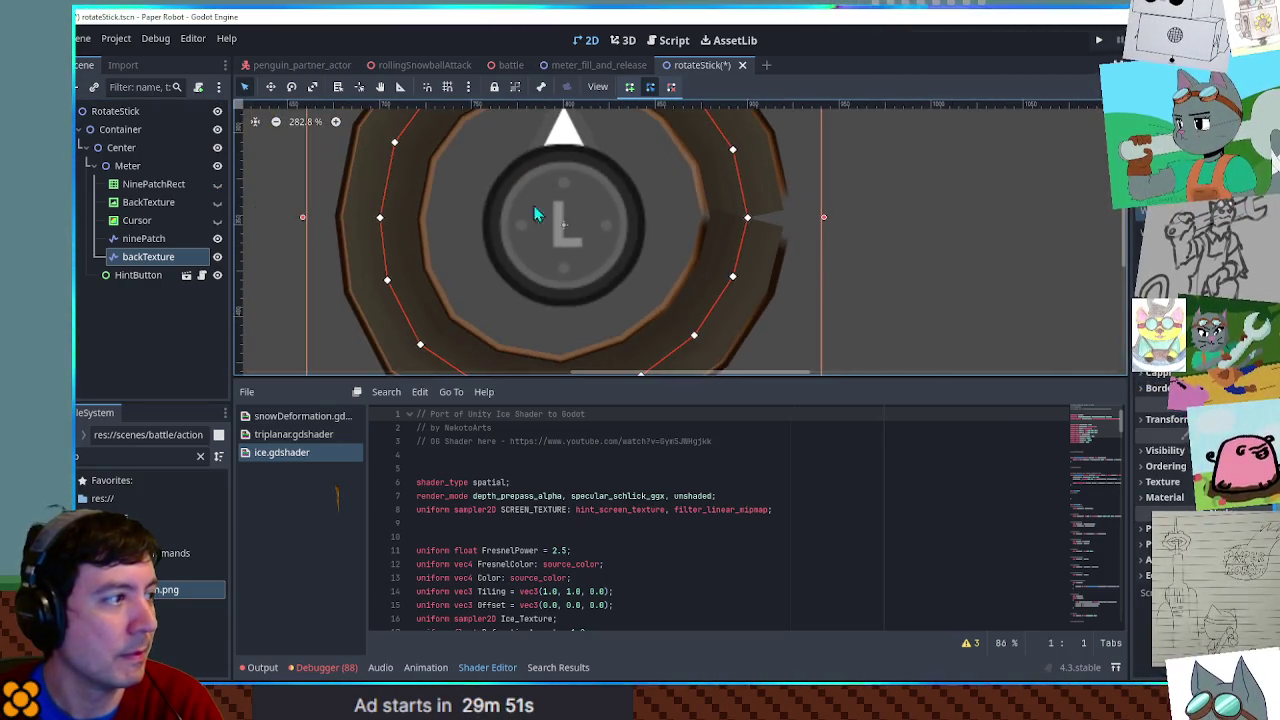
# - Try adding a point to backTexture, undo it, and duplicate backTexture as backTexture2
pyautogui.click(150, 238)
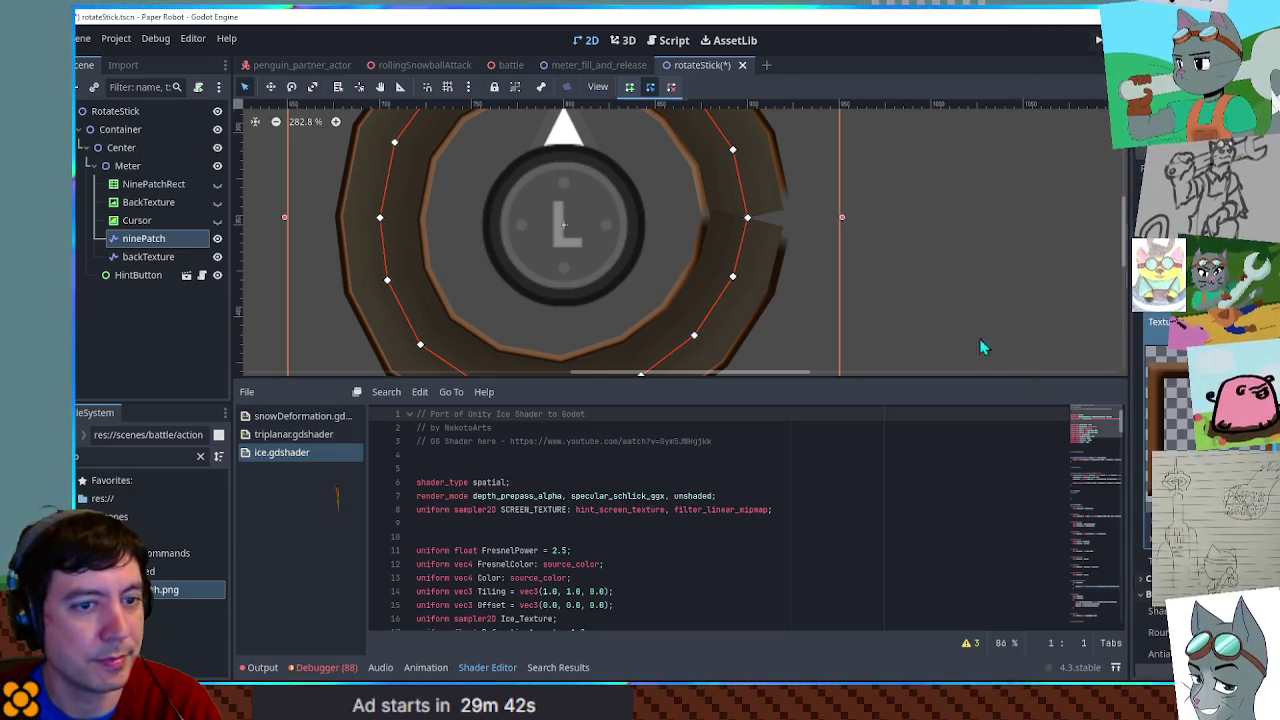
pyautogui.click(909, 262)
pyautogui.click(735, 267)
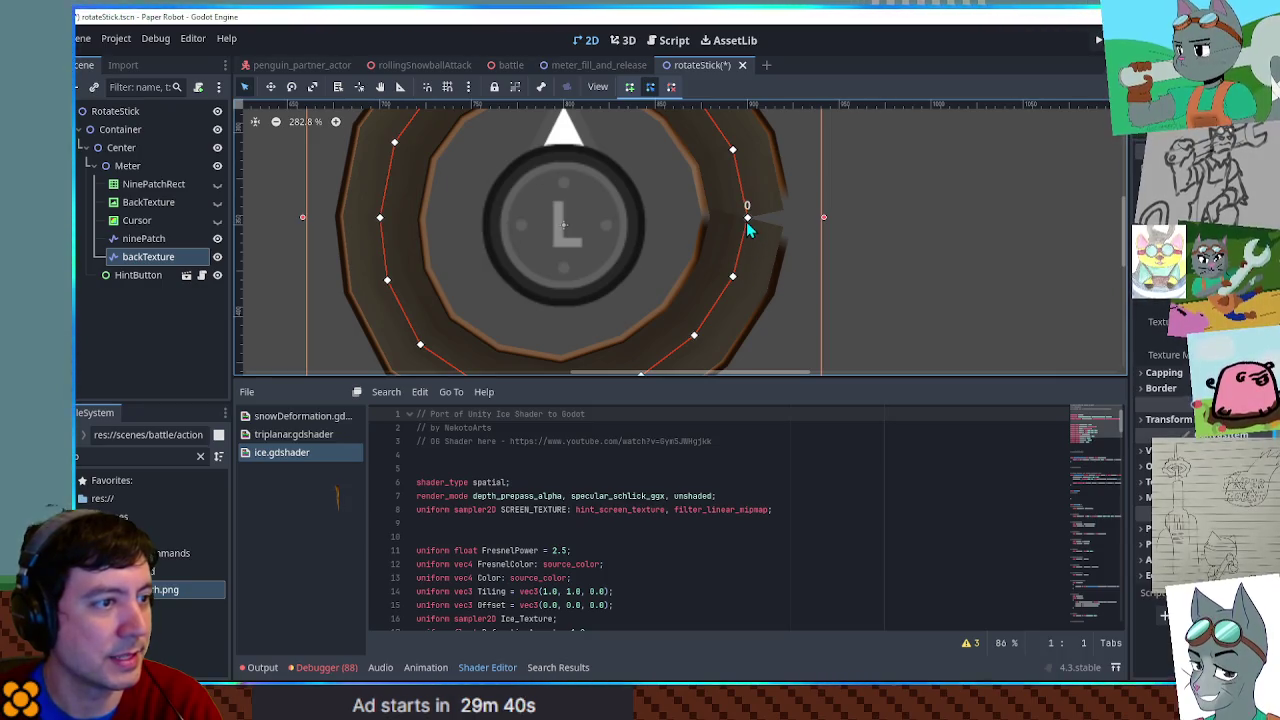
pyautogui.moveTo(750, 229)
pyautogui.mouseDown()
pyautogui.moveTo(749, 206)
pyautogui.moveTo(749, 254)
pyautogui.mouseUp()
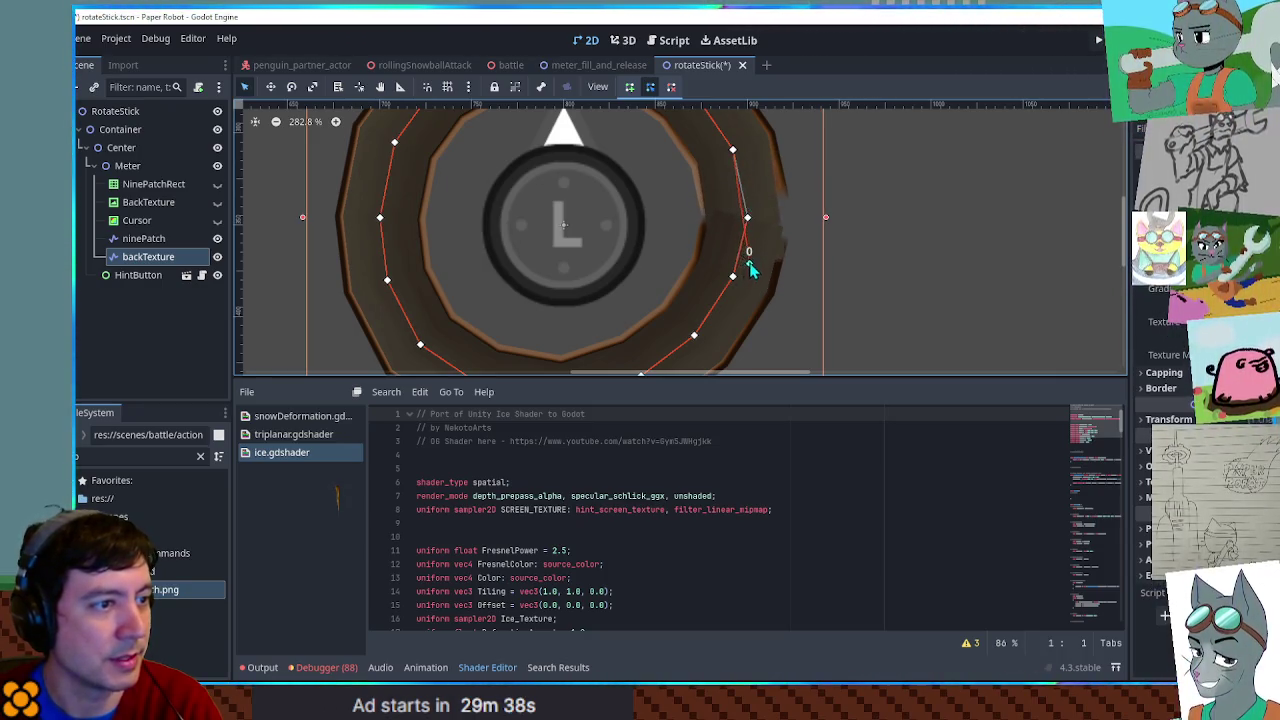
pyautogui.hotkey('ctrl', 'z')
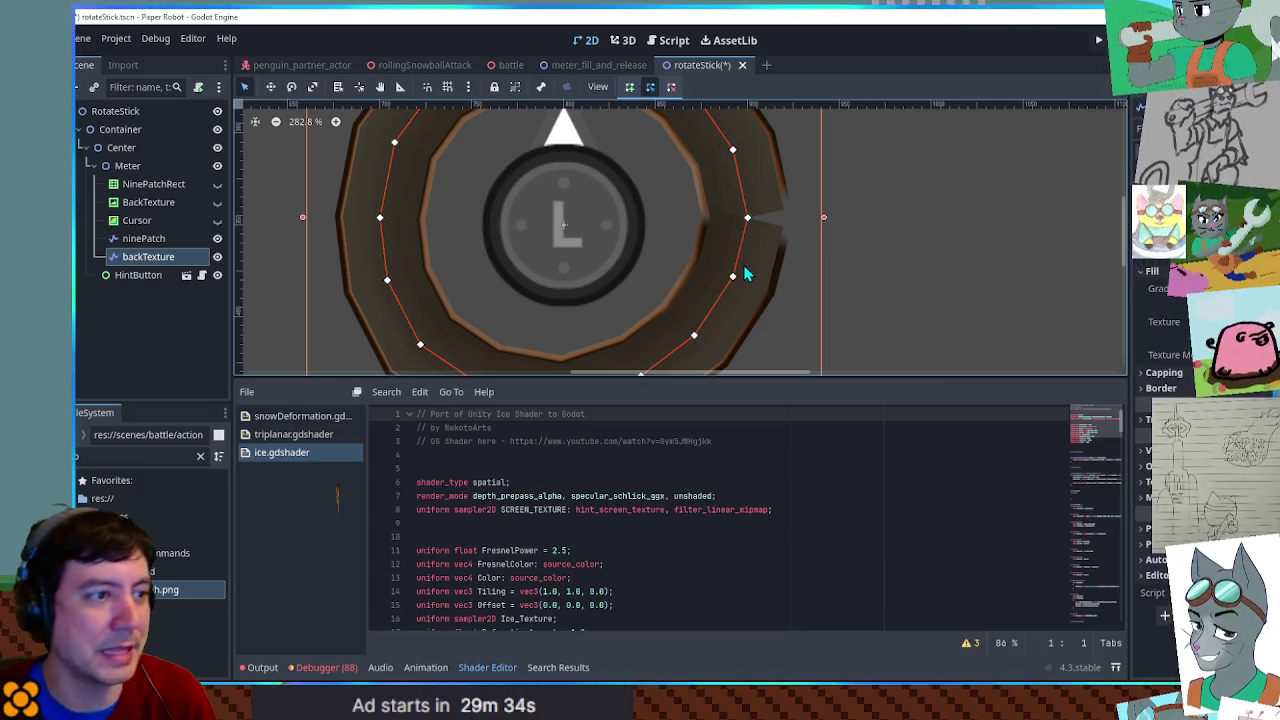
pyautogui.scroll(-2, 790, 258)
pyautogui.click(177, 254)
pyautogui.hotkey('ctrl', 'd')
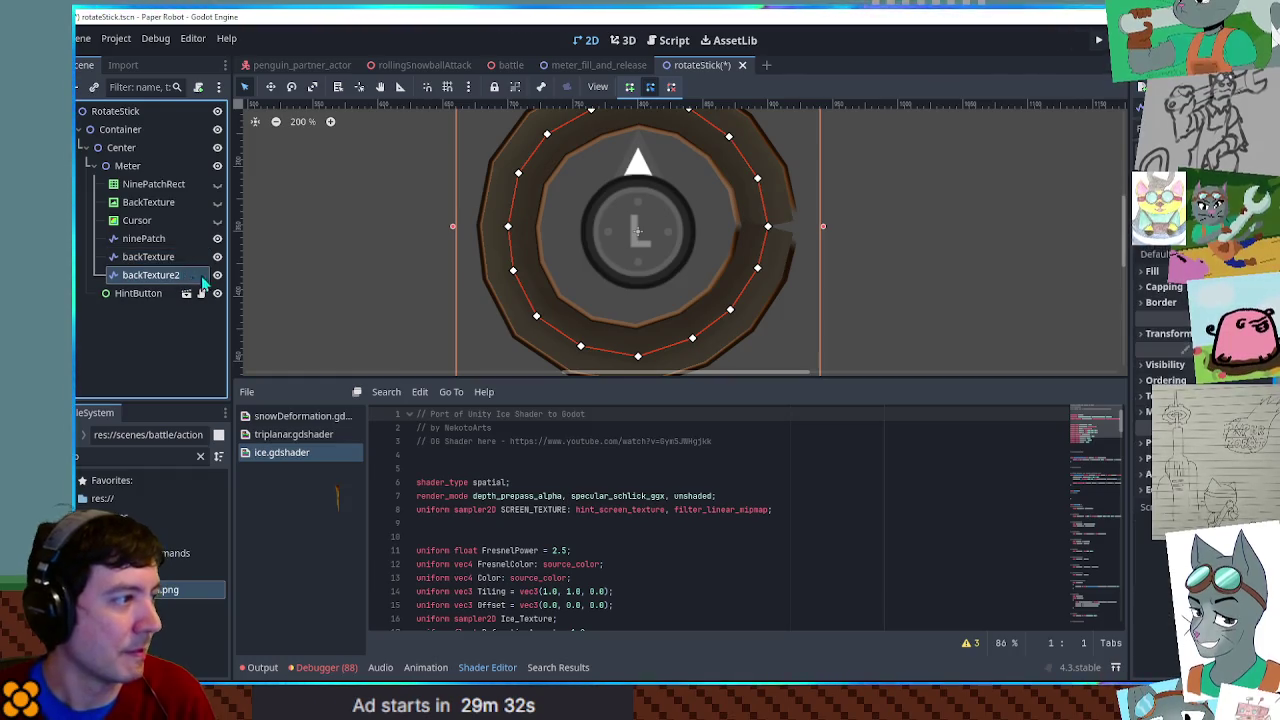
# - Rename backTexture2 to cursor, remove its texture and set its default colour to blue
pyautogui.press('F2')
pyautogui.write('cursor')
pyautogui.press('Return')
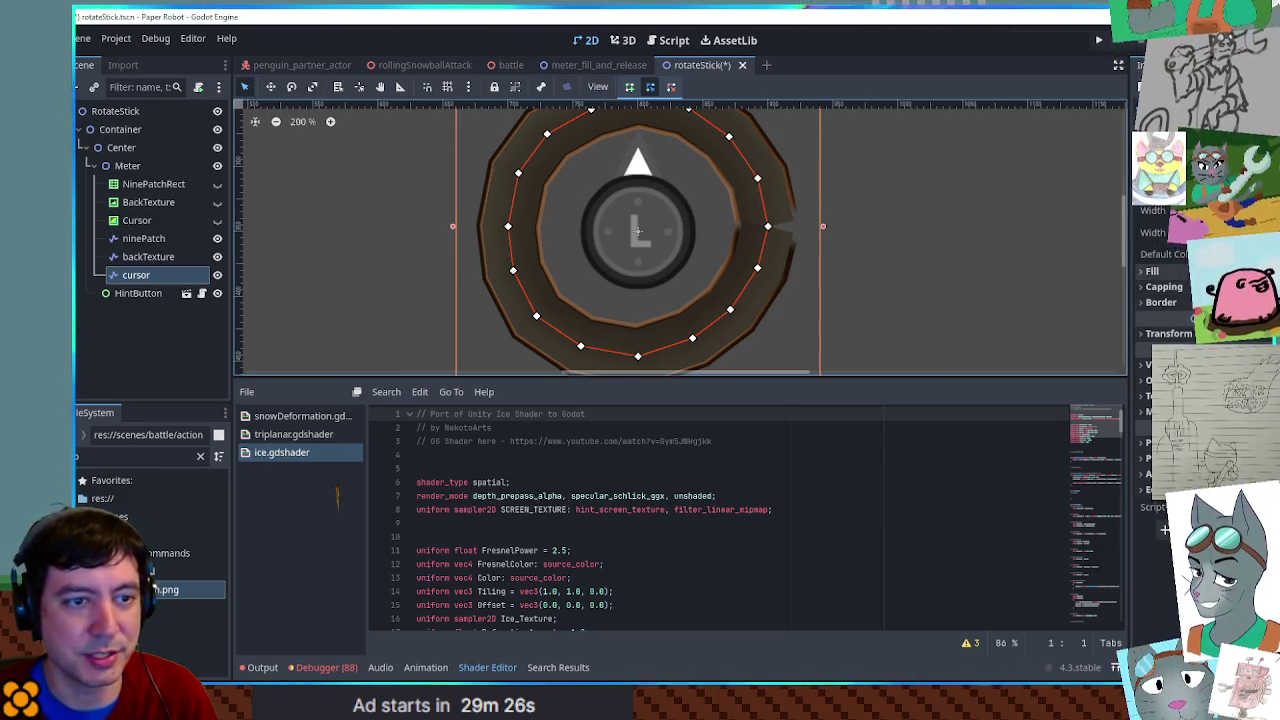
pyautogui.click(1200, 310)
pyautogui.click(1230, 253)
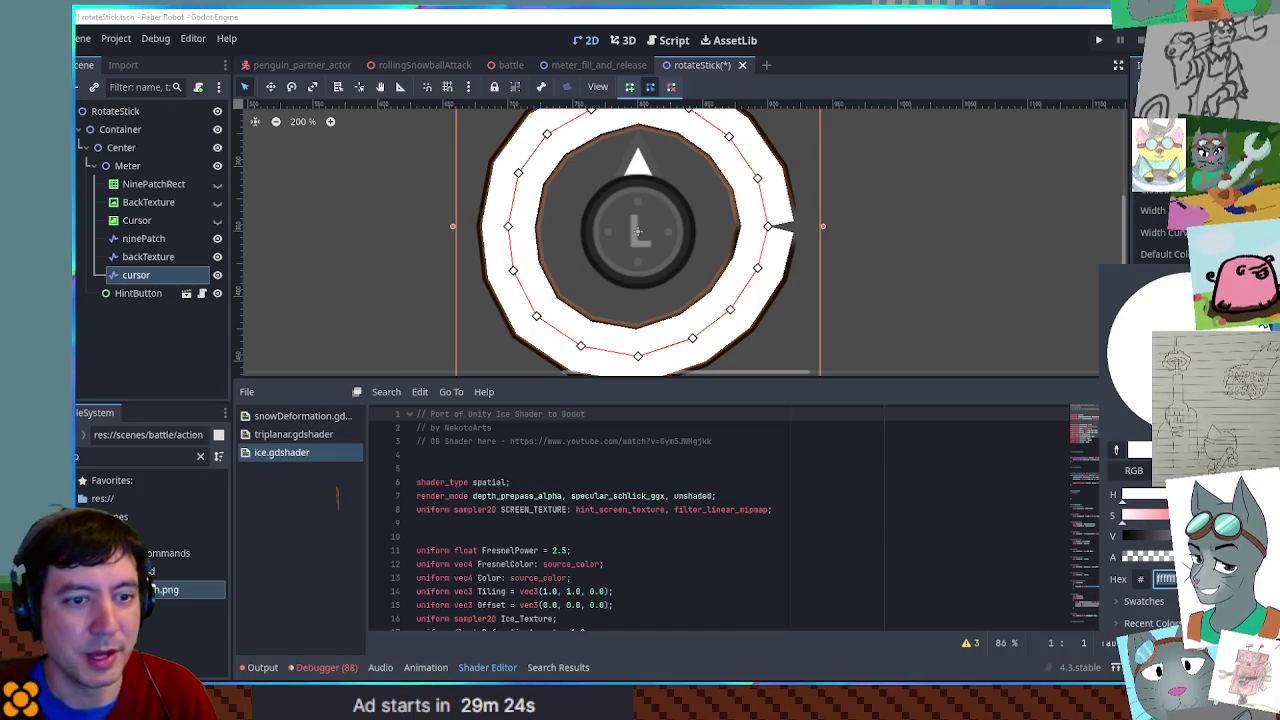
pyautogui.click(1170, 285)
pyautogui.moveTo(1111, 325); pyautogui.dragTo(1128, 297)
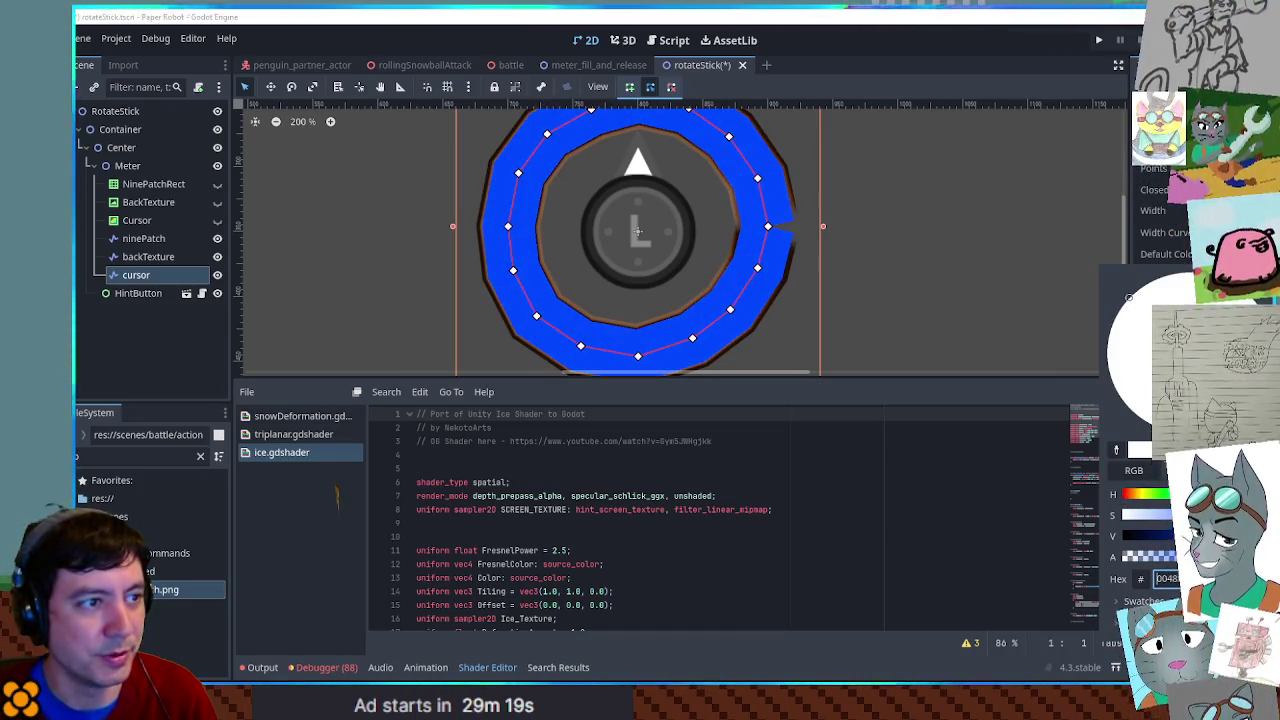
# - Look over the blue ring, then select the old NinePatchRect and Cursor nodes
pyautogui.scroll(-2, 951, 214)
pyautogui.moveTo(951, 214); pyautogui.dragTo(931, 268)
pyautogui.scroll(-2, 843, 244)
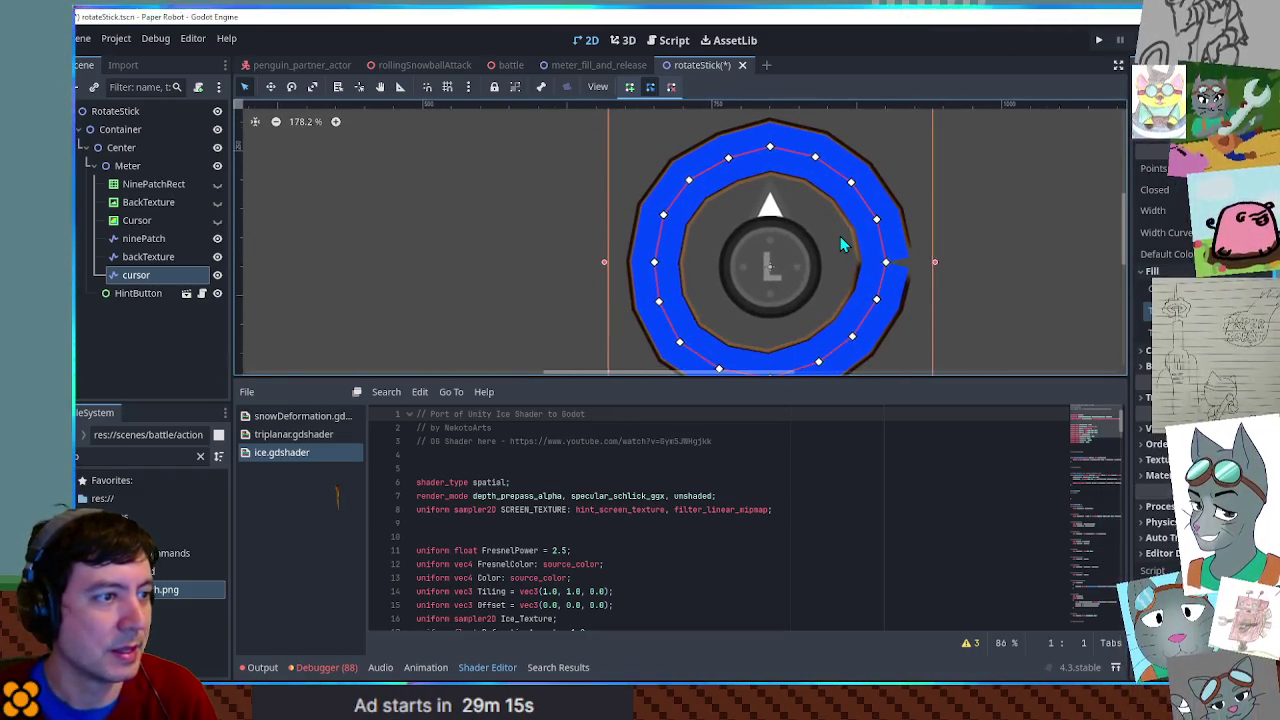
pyautogui.scroll(-2, 843, 244)
pyautogui.scroll(4, 868, 252)
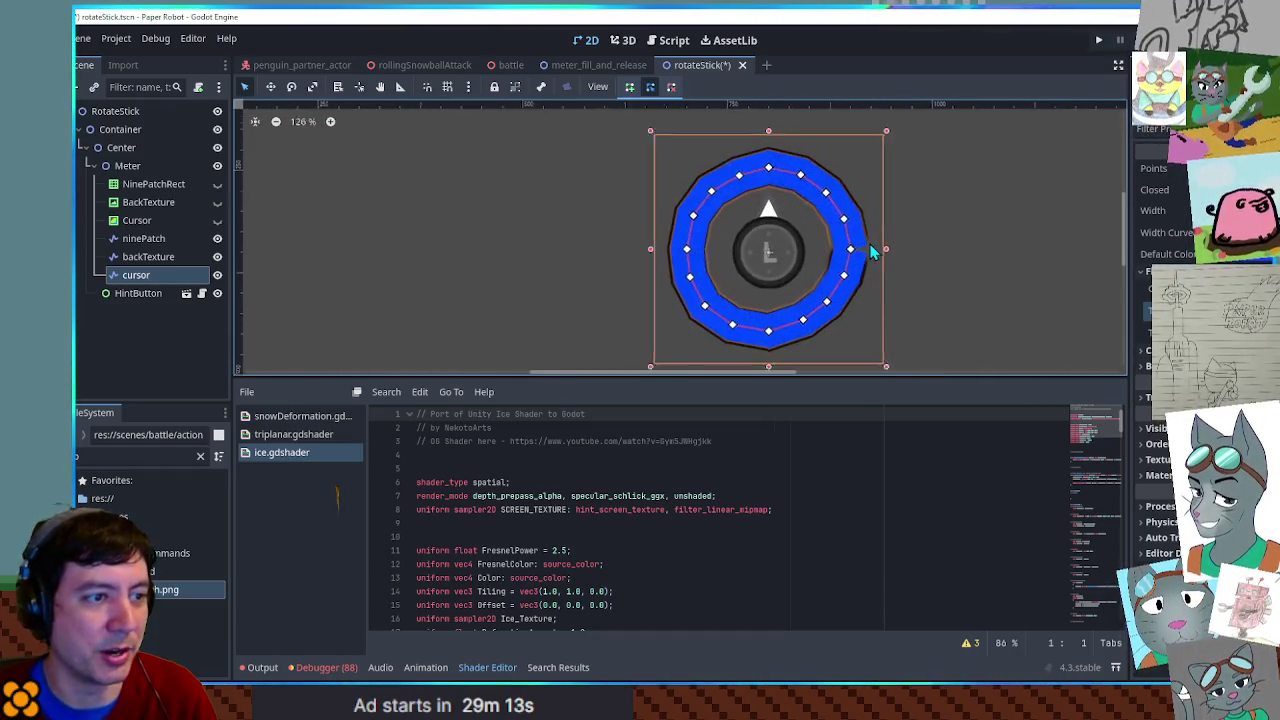
pyautogui.scroll(-2, 868, 252)
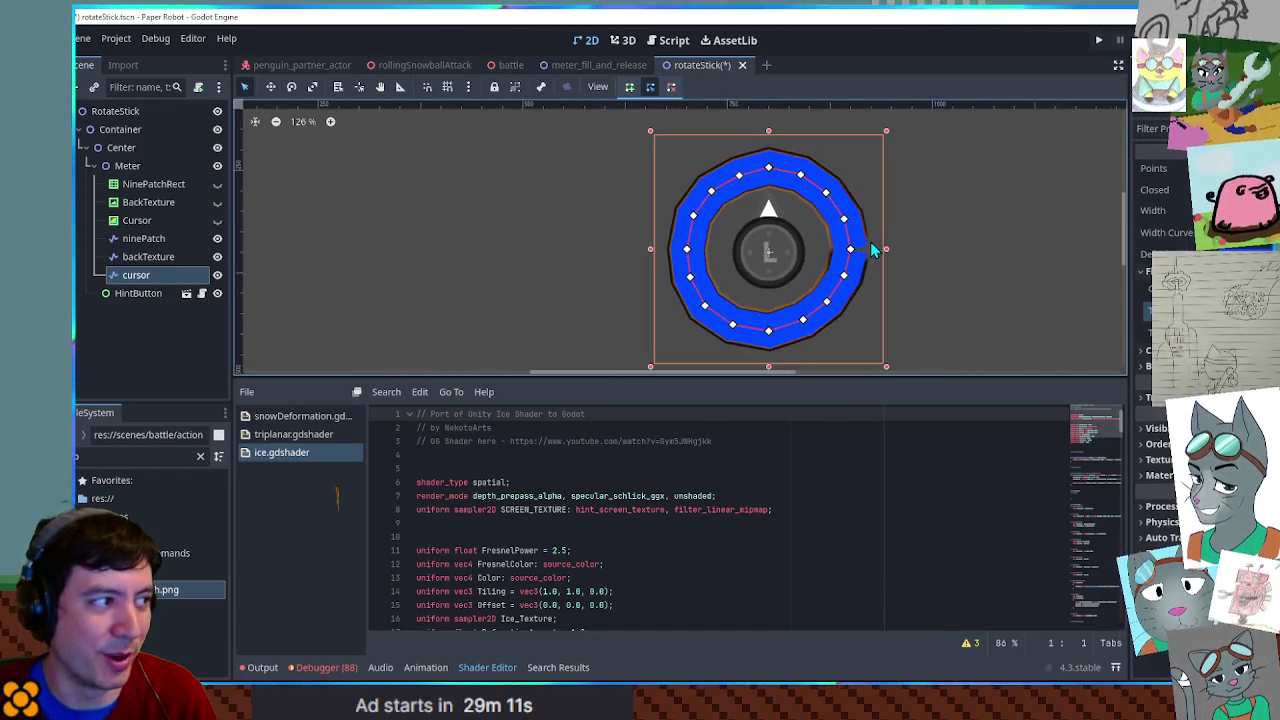
pyautogui.scroll(1, 866, 252)
pyautogui.click(148, 184)
pyautogui.click(140, 220)
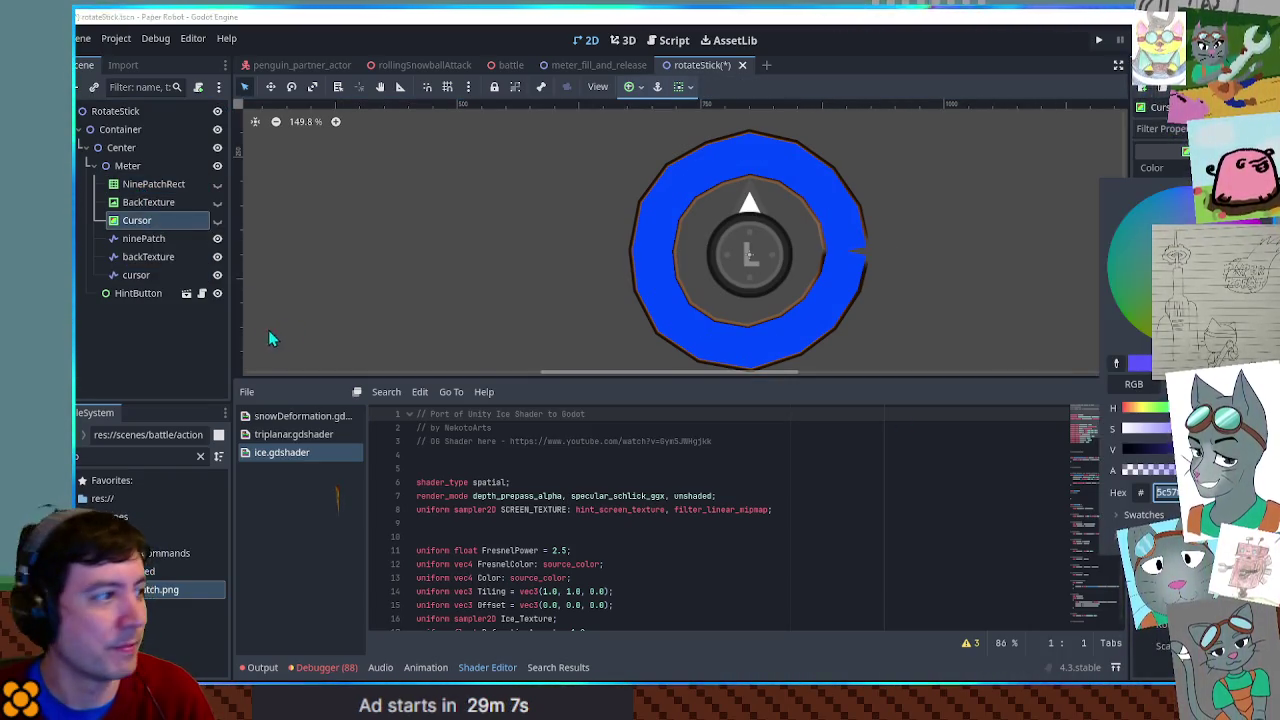
# - Delete the old NinePatchRect, BackTexture and Cursor nodes together
pyautogui.click(148, 278)
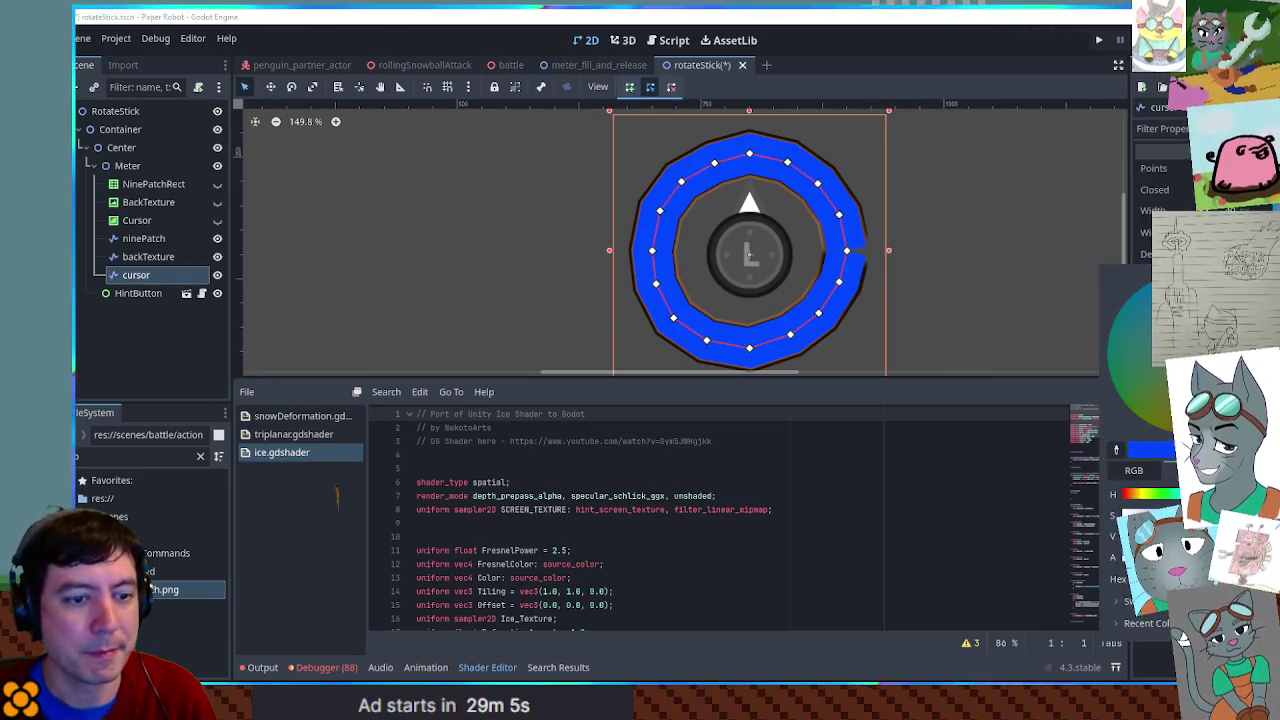
pyautogui.click(1110, 330)
pyautogui.click(286, 246)
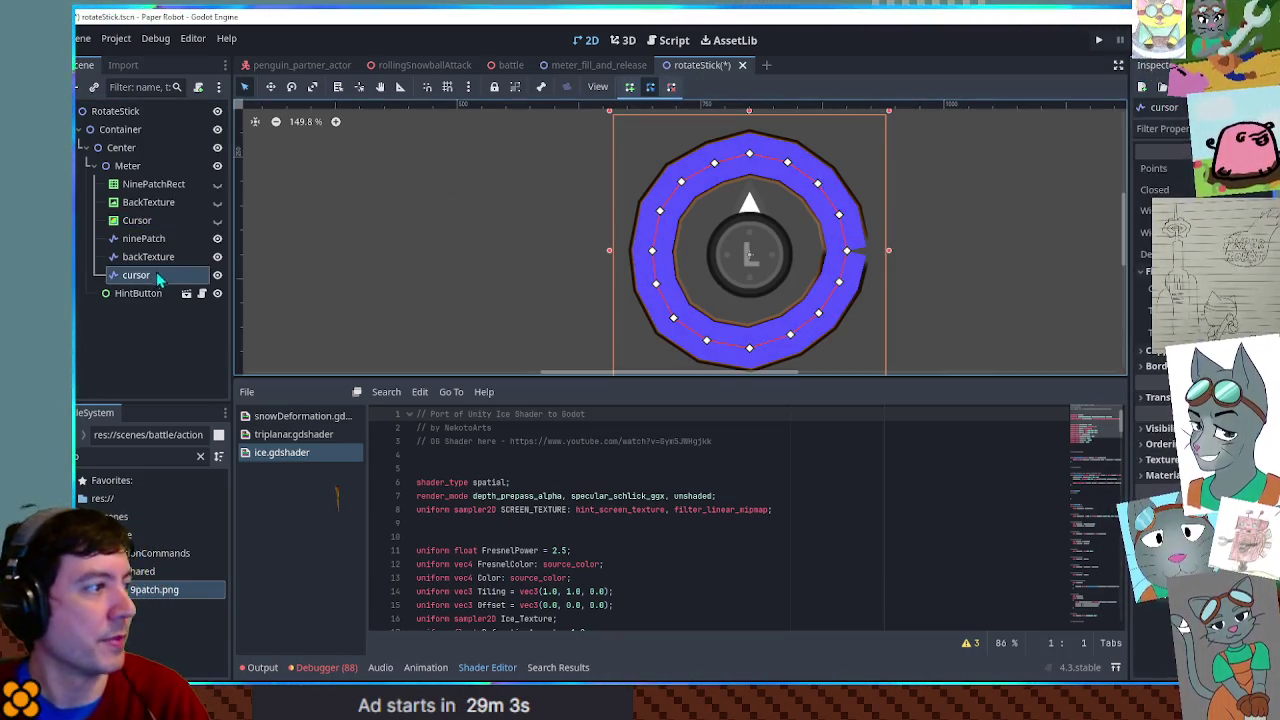
pyautogui.click(151, 184)
pyautogui.keyDown('shift'); pyautogui.click(148, 220); pyautogui.keyUp('shift')
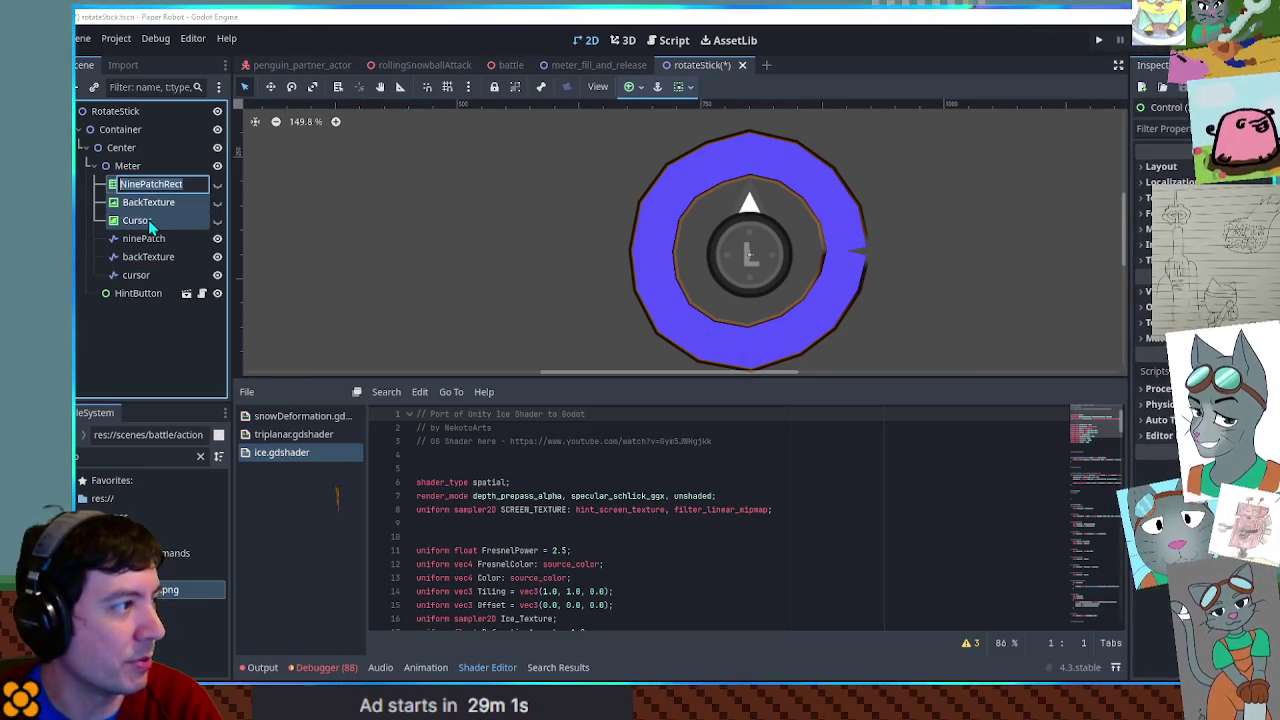
pyautogui.press('Return')
pyautogui.press('Delete')
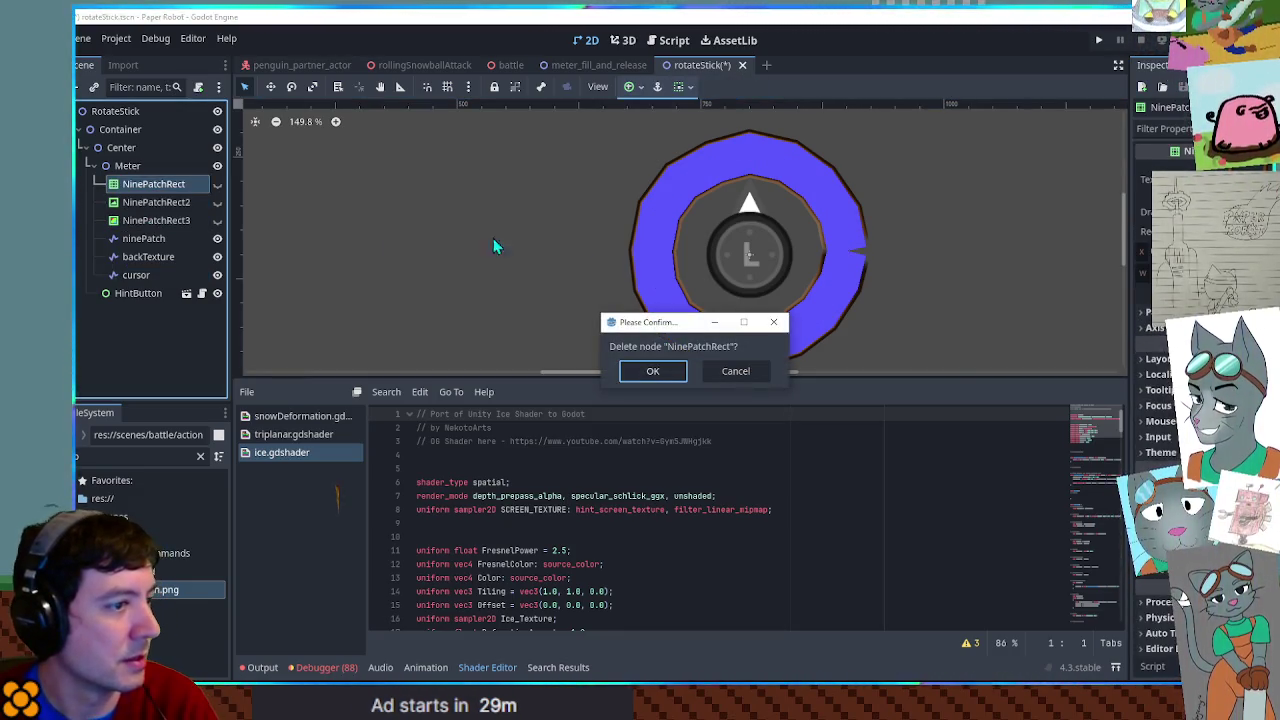
pyautogui.click(744, 370)
pyautogui.keyDown('shift'); pyautogui.click(155, 220); pyautogui.keyUp('shift')
pyautogui.press('Delete')
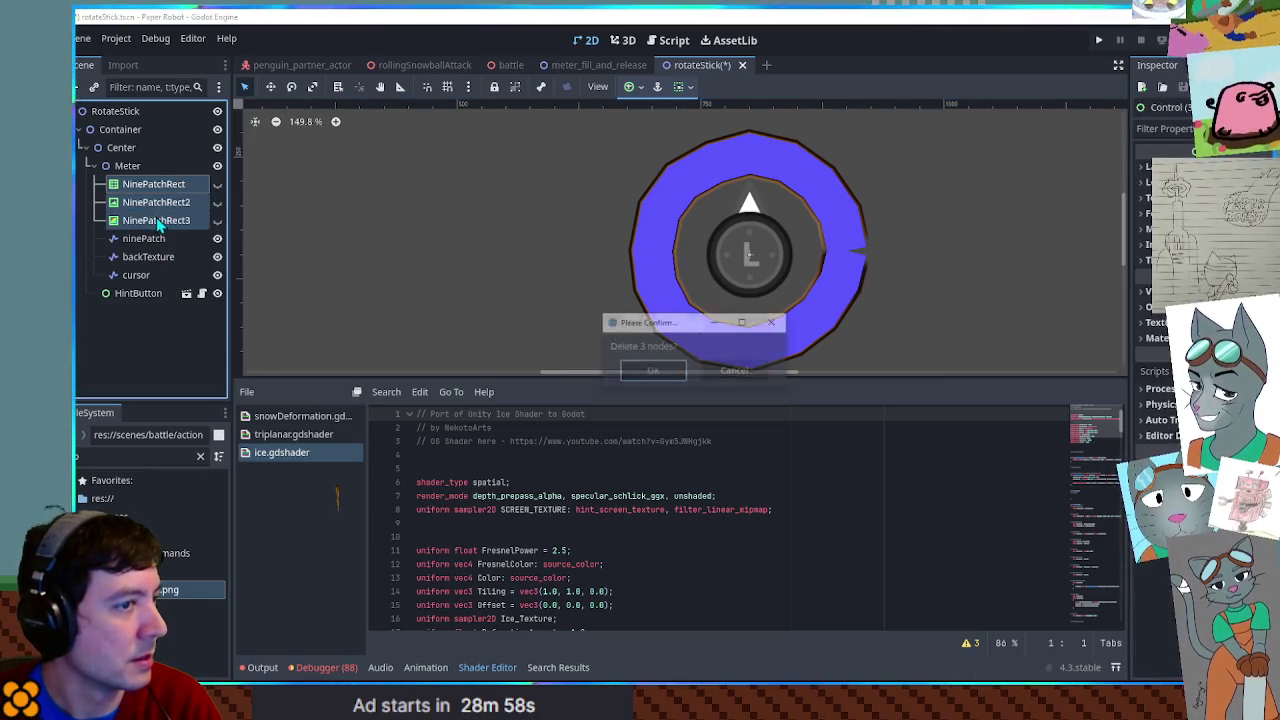
pyautogui.press('Return')
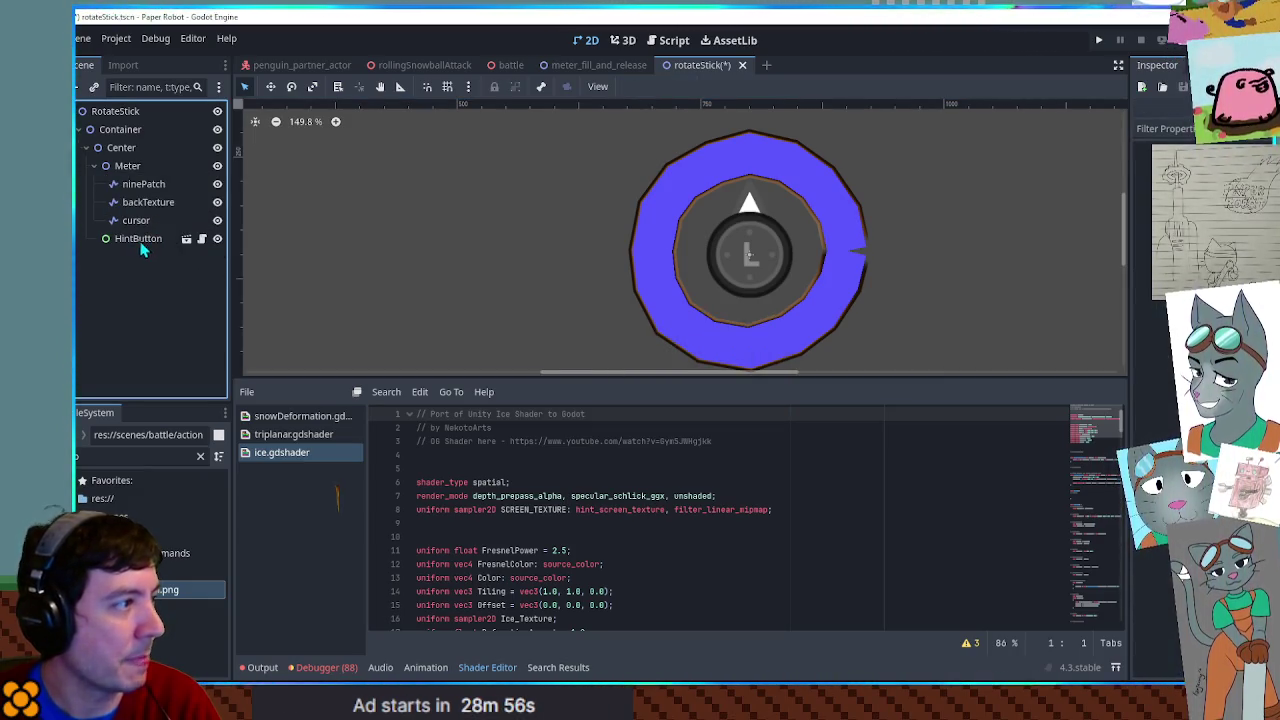
# - Attach a new rotate_stick.gd script to the RotateStick root node
pyautogui.click(125, 167)
pyautogui.scroll(-4, 598, 230)
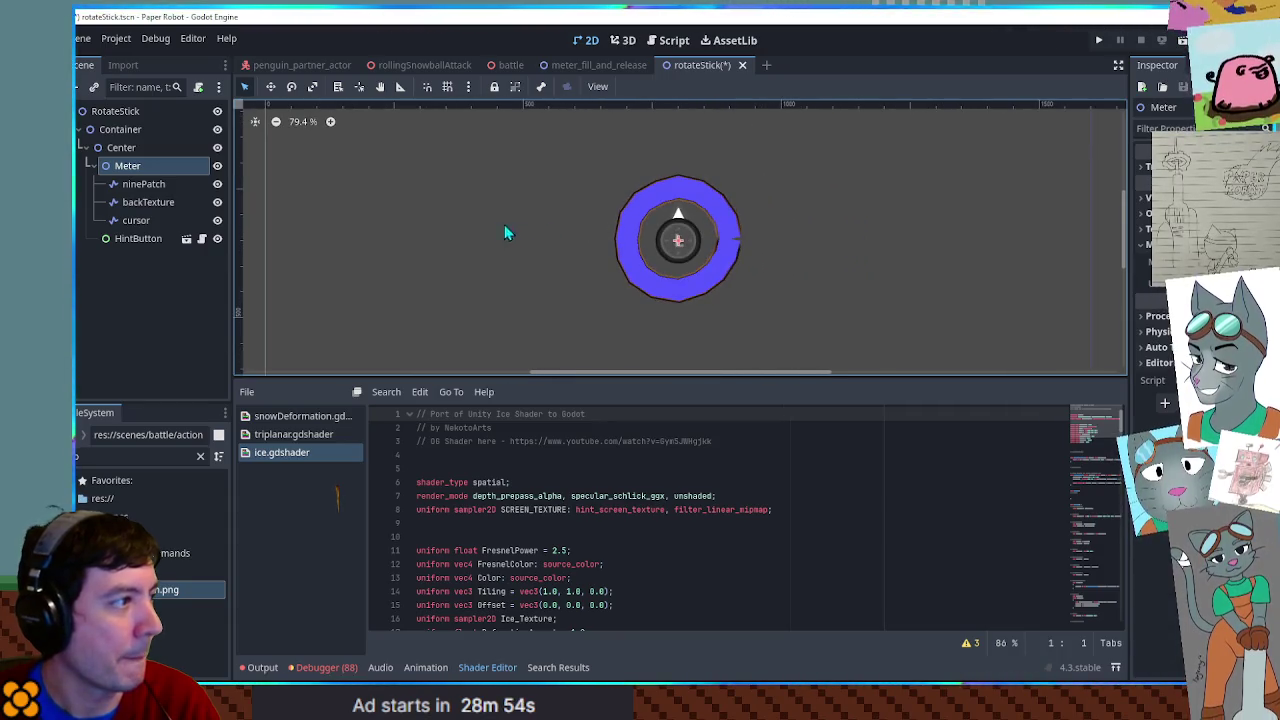
pyautogui.click(150, 111)
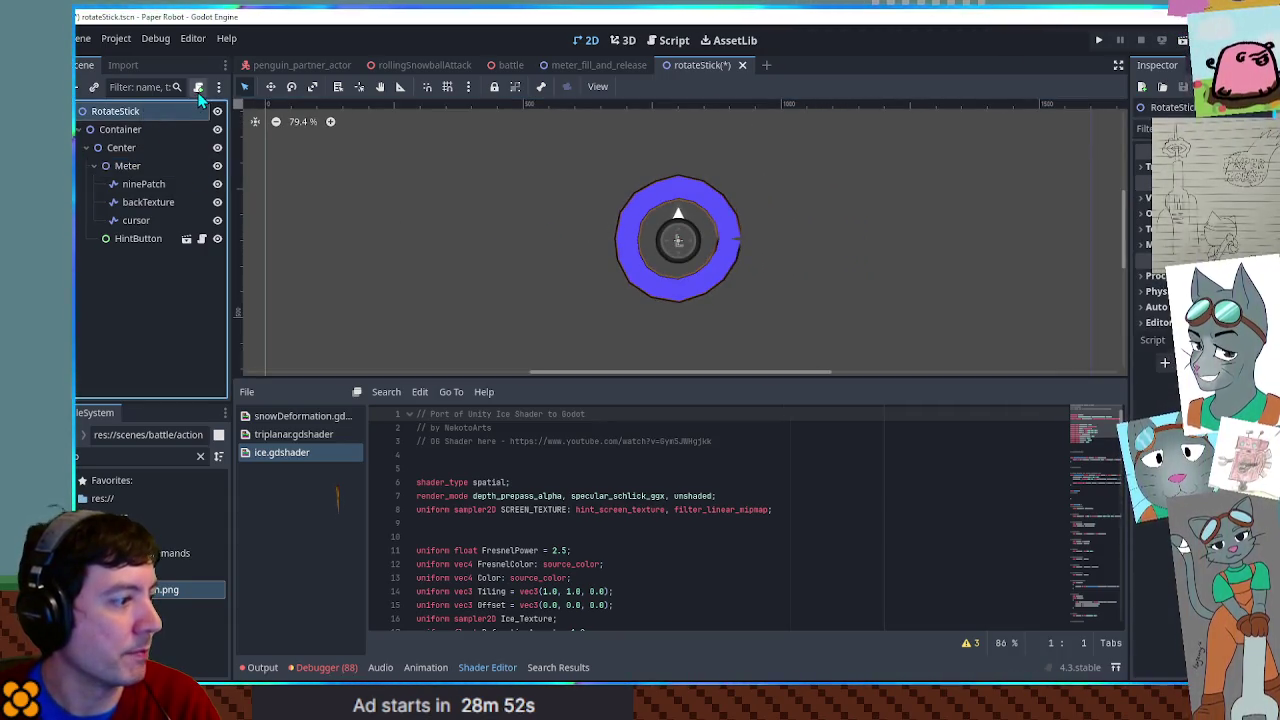
pyautogui.click(198, 87)
pyautogui.click(619, 467)
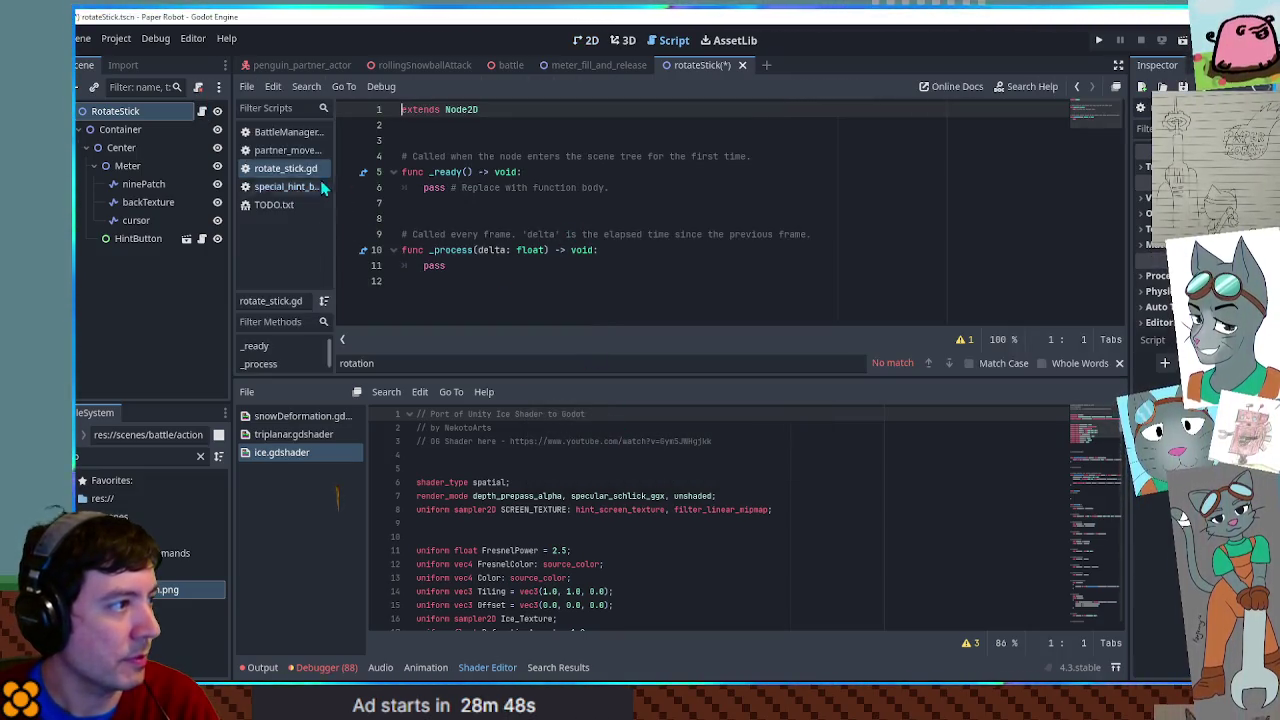
# - Close the hint button script and open meter_fill_and_release for reference
pyautogui.middleClick(285, 186)
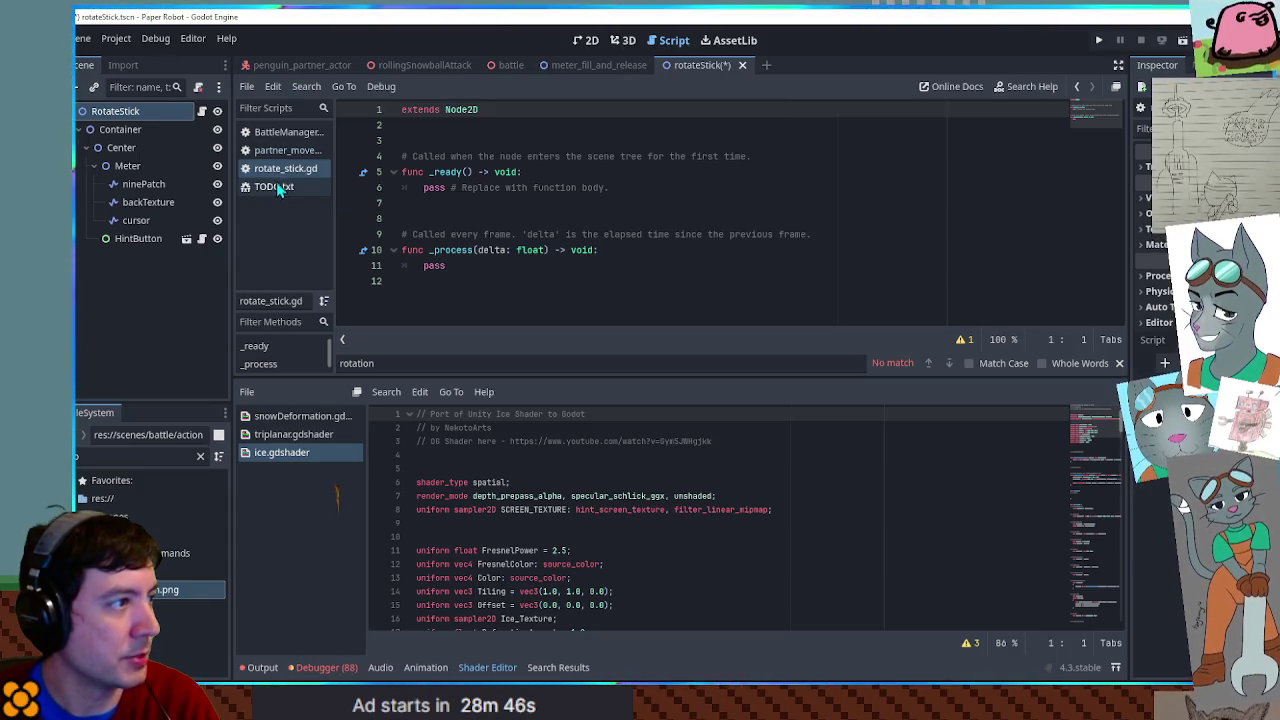
pyautogui.click(142, 457)
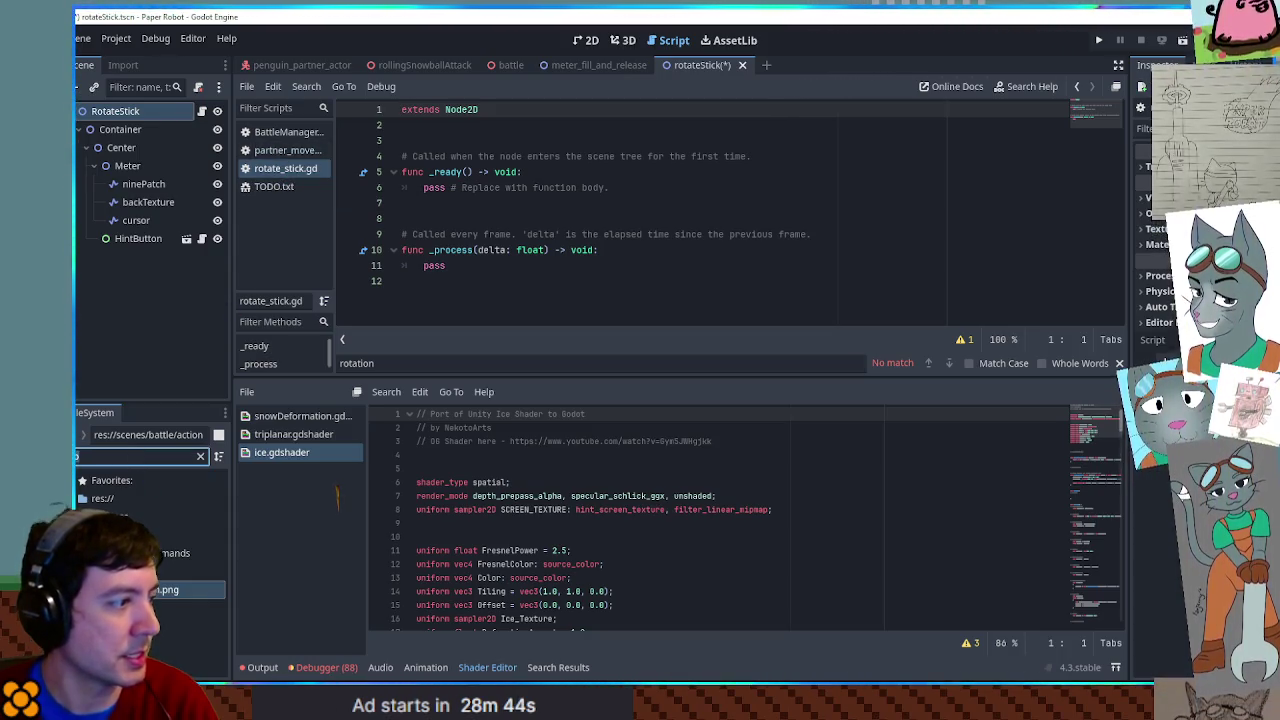
pyautogui.press('BackSpace')
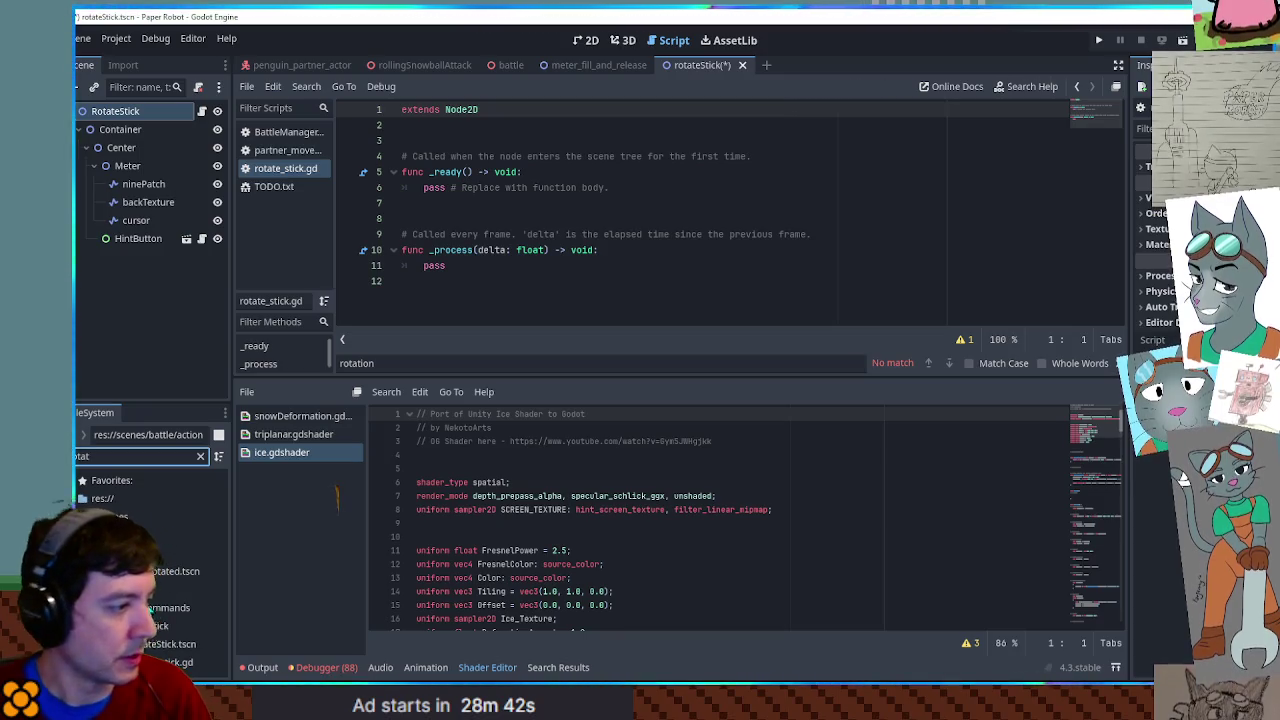
pyautogui.click(200, 456)
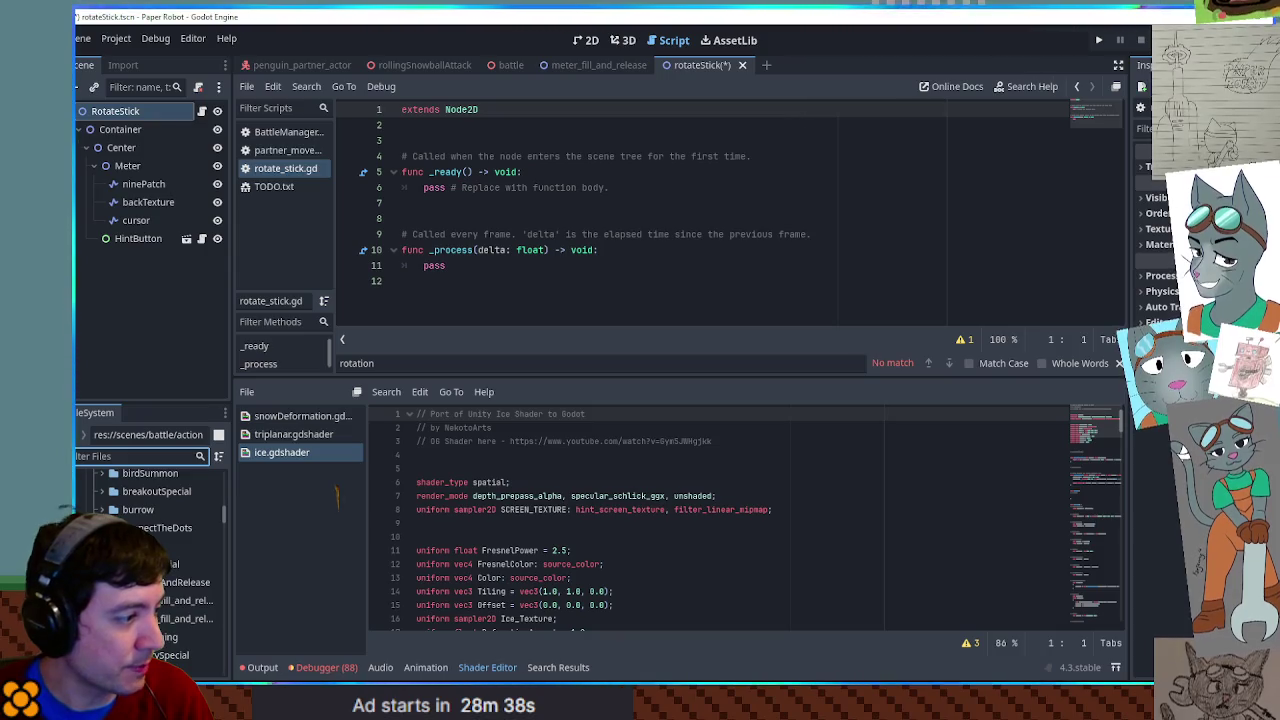
pyautogui.doubleClick(180, 600)
pyautogui.scroll(2, 1100, 160)
pyautogui.scroll(10, 1100, 160)
pyautogui.scroll(-2, 709, 252)
pyautogui.click(575, 220)
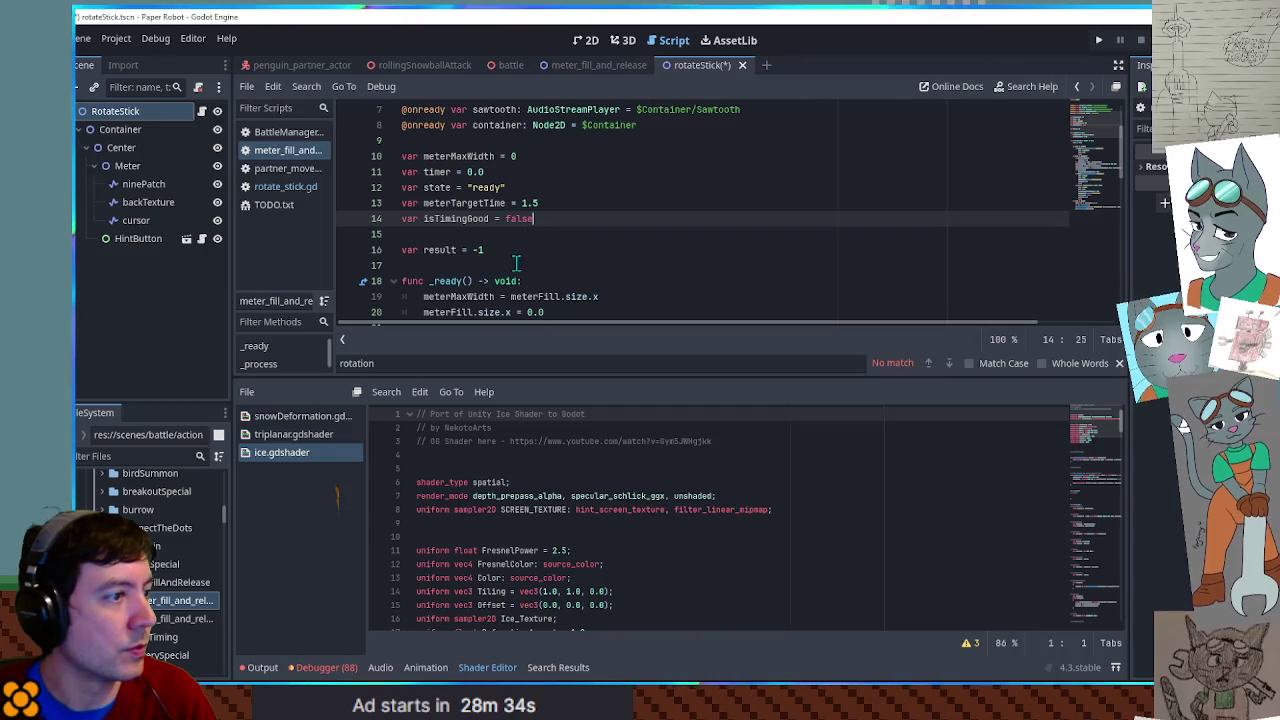
pyautogui.click(516, 250)
pyautogui.click(311, 190)
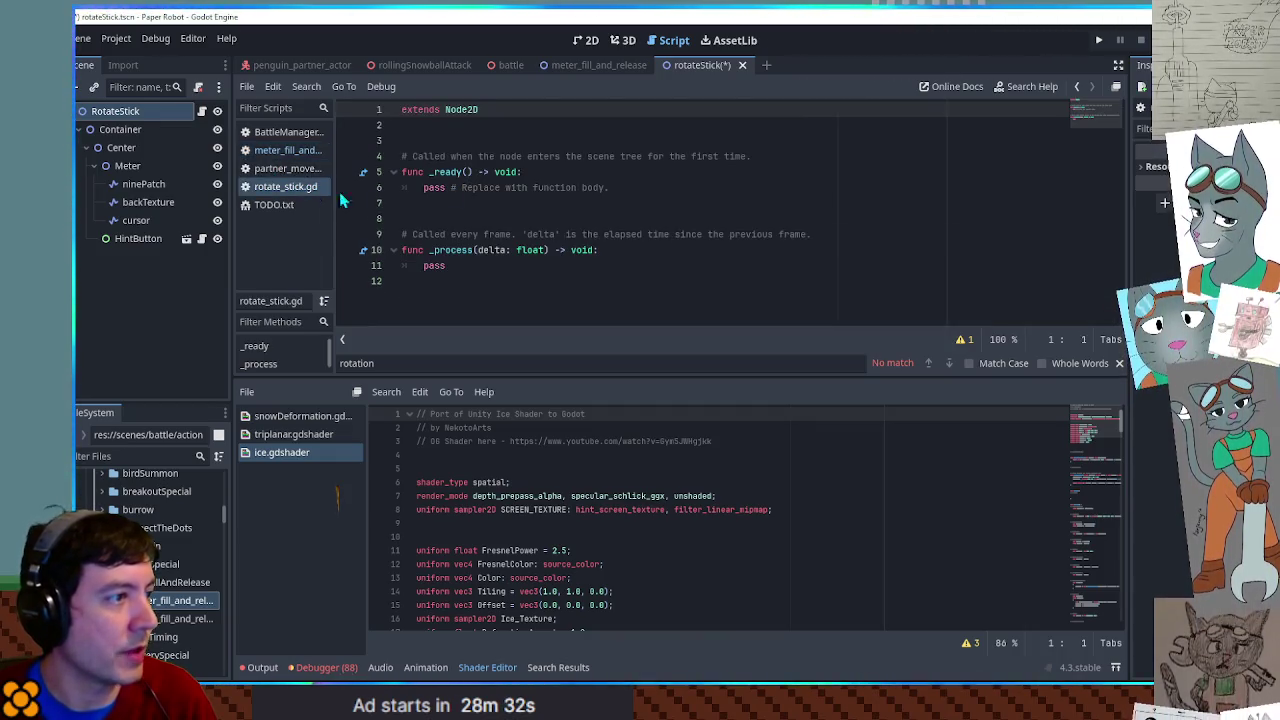
# - Declare 'var result = -1' below extends Node2D in rotate_stick.gd
pyautogui.click(450, 140)
pyautogui.press('Return')
pyautogui.write('var result = -1')
pyautogui.press('Return')
pyautogui.press('Return')
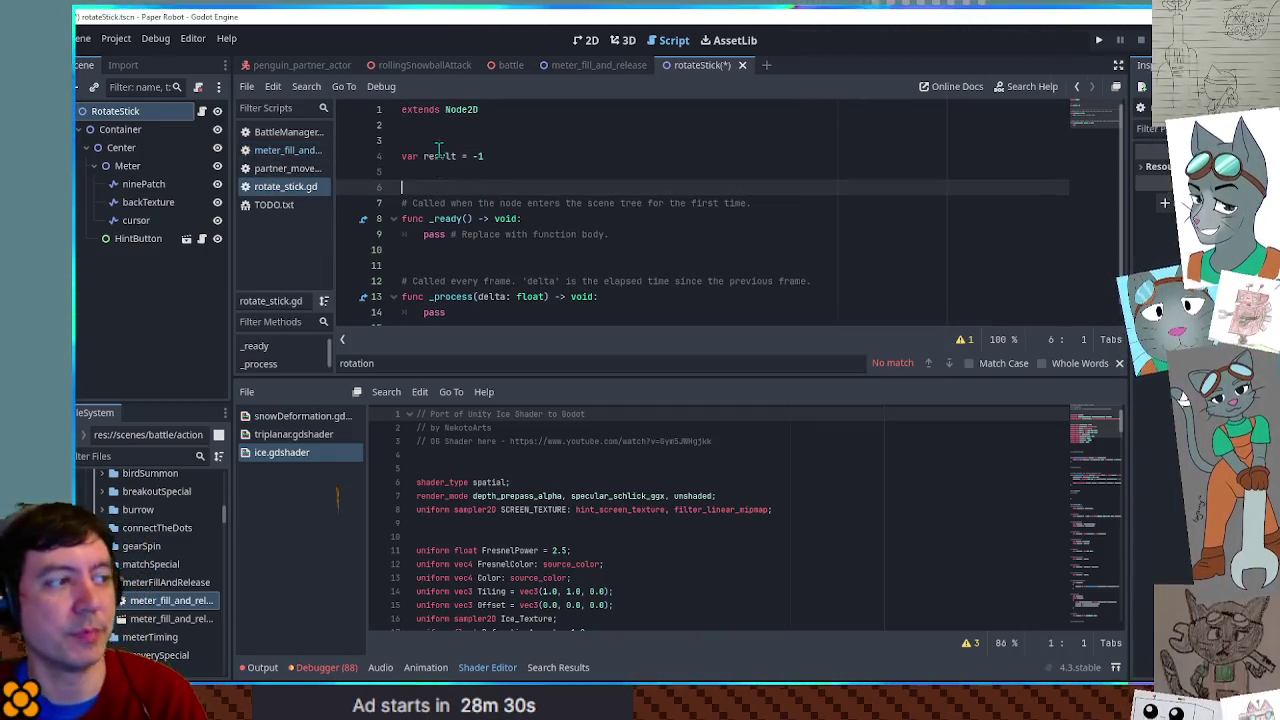
pyautogui.doubleClick(438, 155)
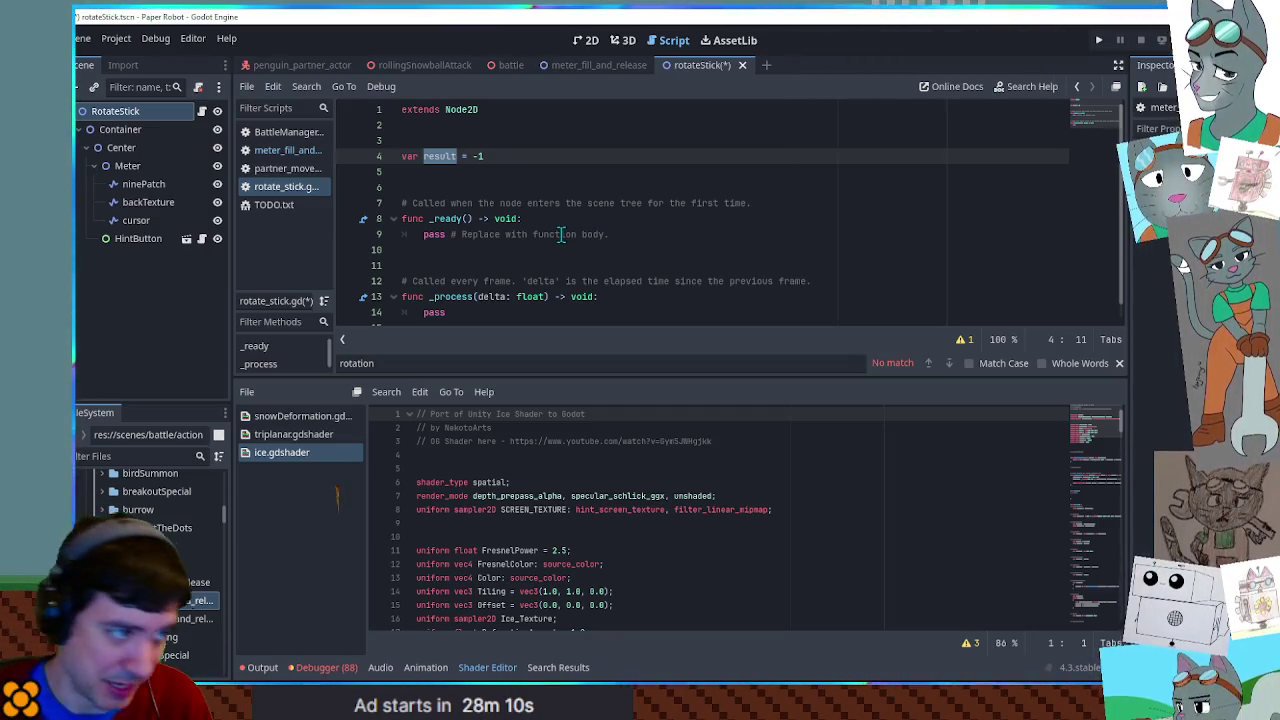
# - Close ice, triplanar and snowDeformation shaders and collapse the bottom panel
pyautogui.middleClick(312, 455)
pyautogui.middleClick(305, 436)
pyautogui.middleClick(303, 420)
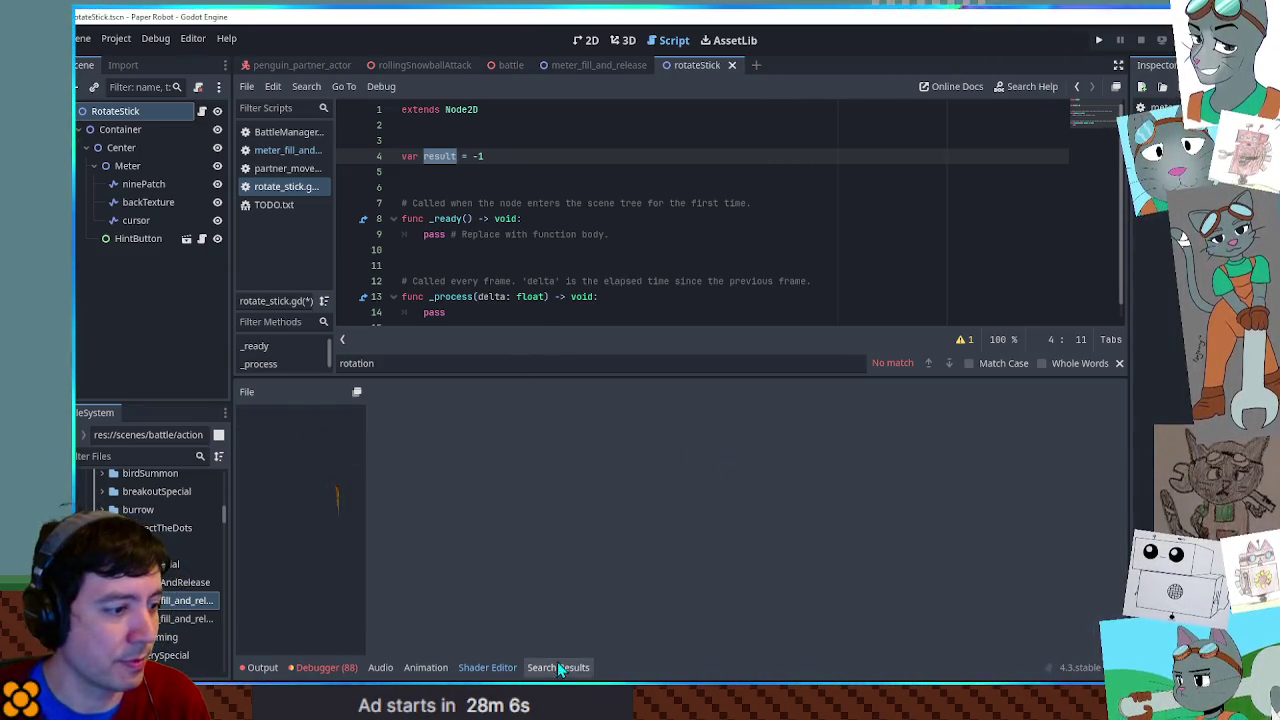
pyautogui.click(557, 667)
pyautogui.click(557, 667)
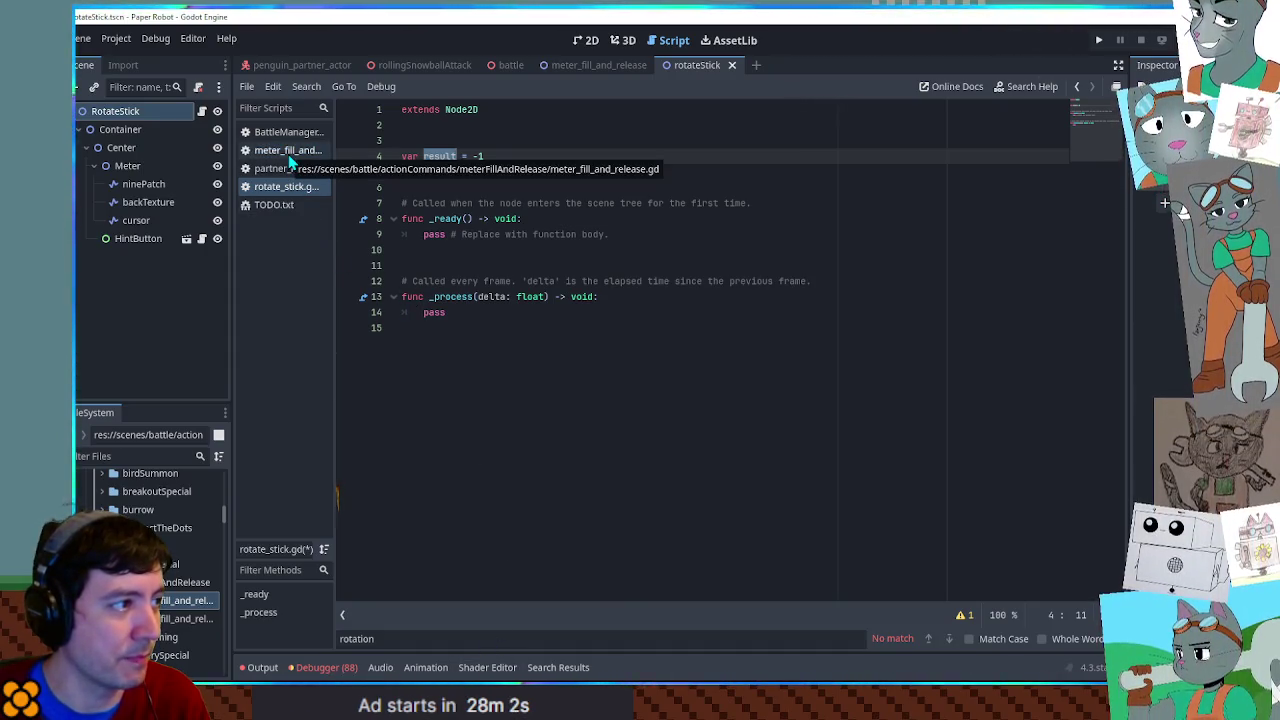
pyautogui.click(493, 323)
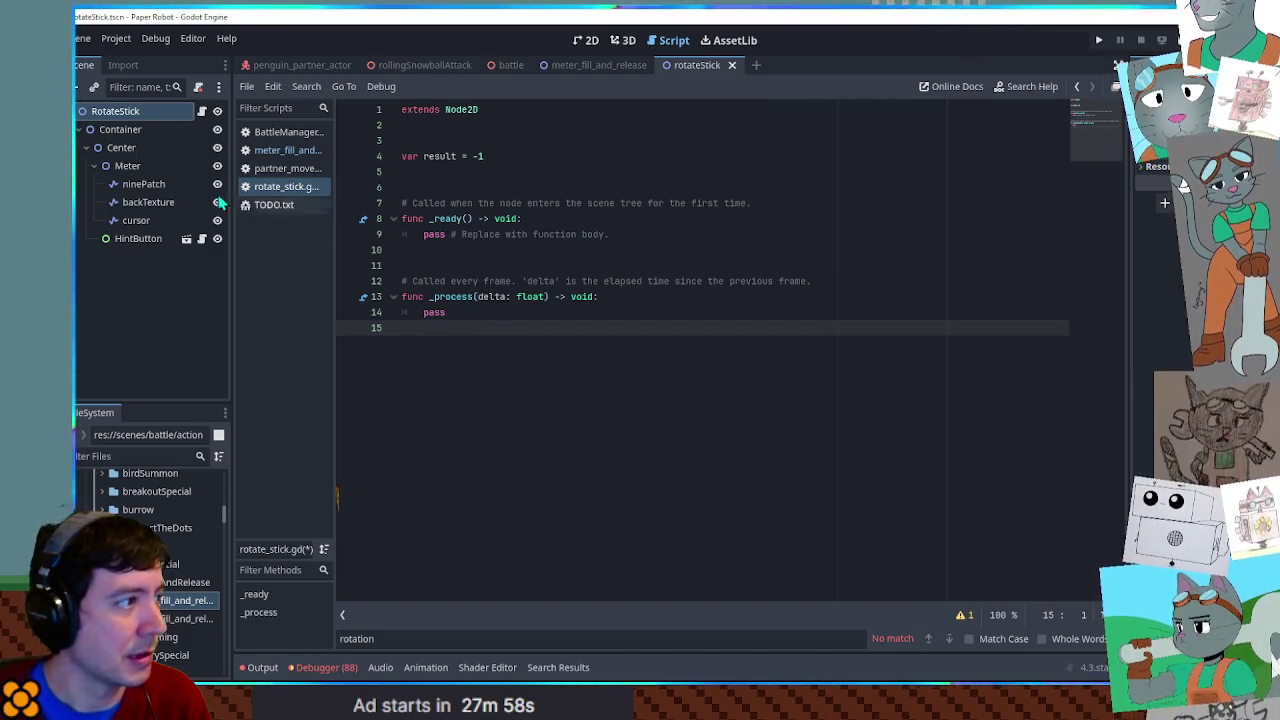
pyautogui.click(148, 184)
pyautogui.keyDown('shift'); pyautogui.click(141, 220); pyautogui.keyUp('shift')
pyautogui.moveTo(141, 220); pyautogui.dragTo(447, 139)
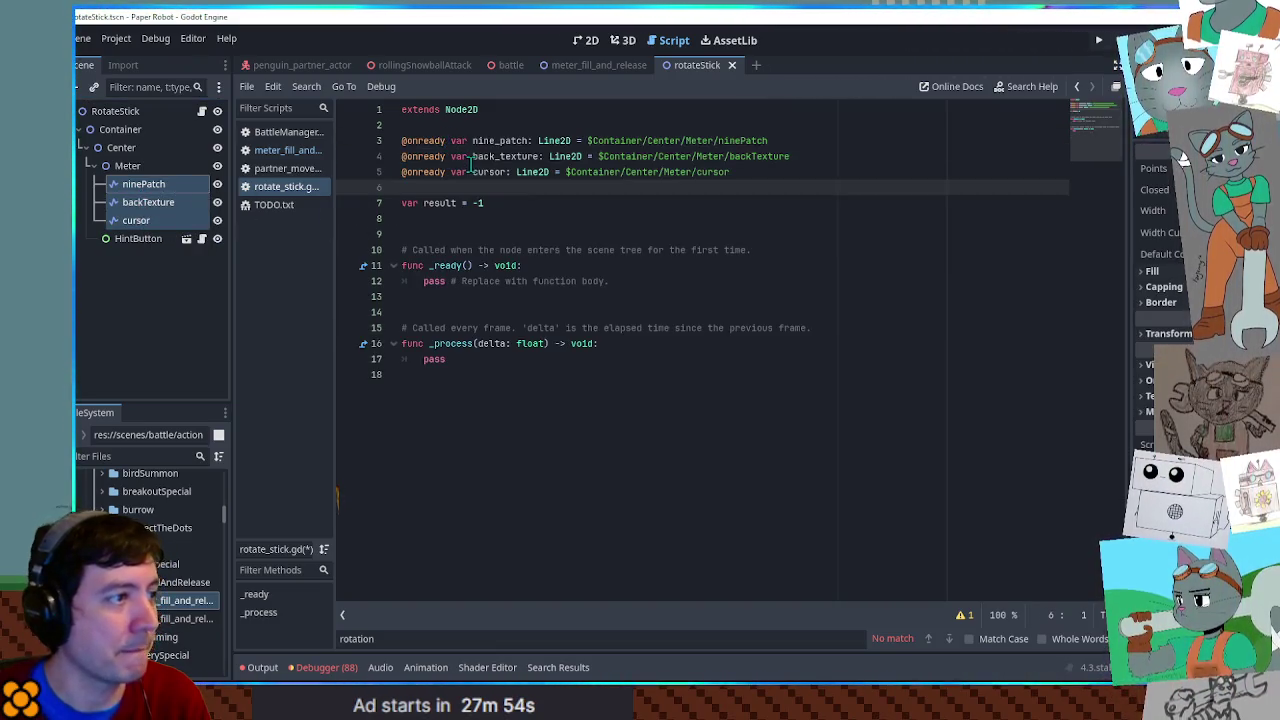
pyautogui.click(506, 140)
pyautogui.click(1155, 169)
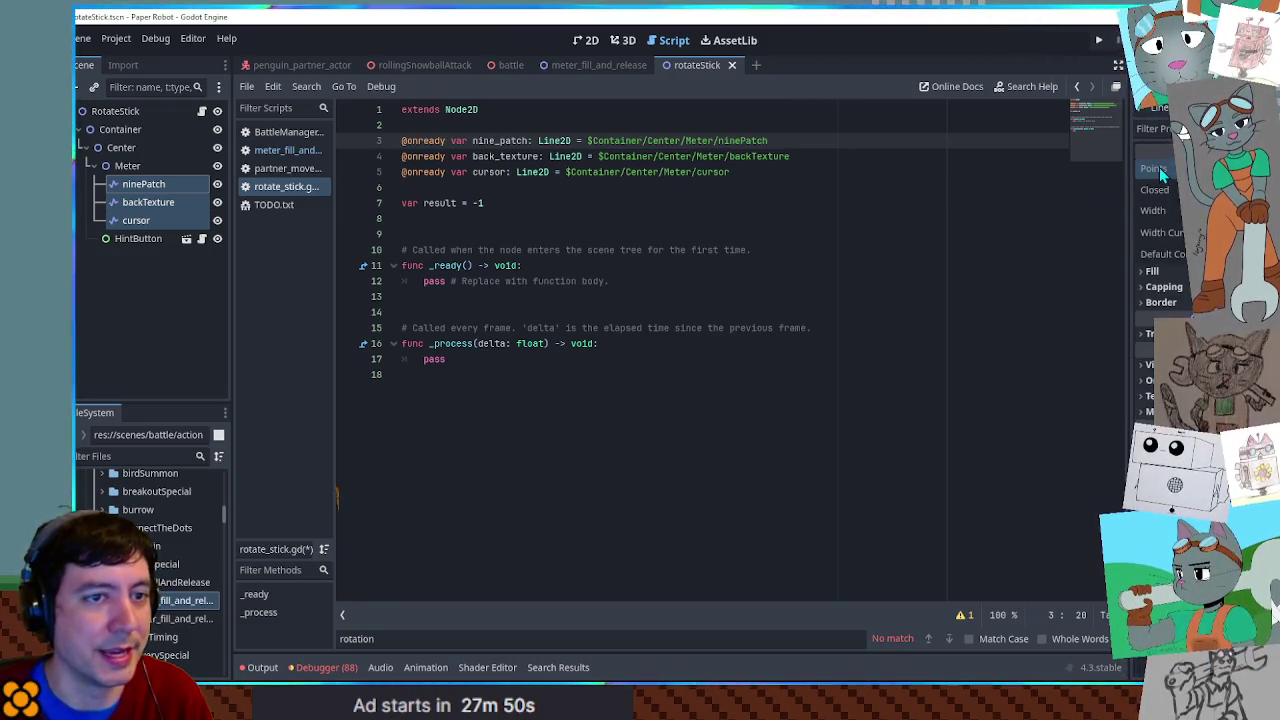
pyautogui.doubleClick(500, 140)
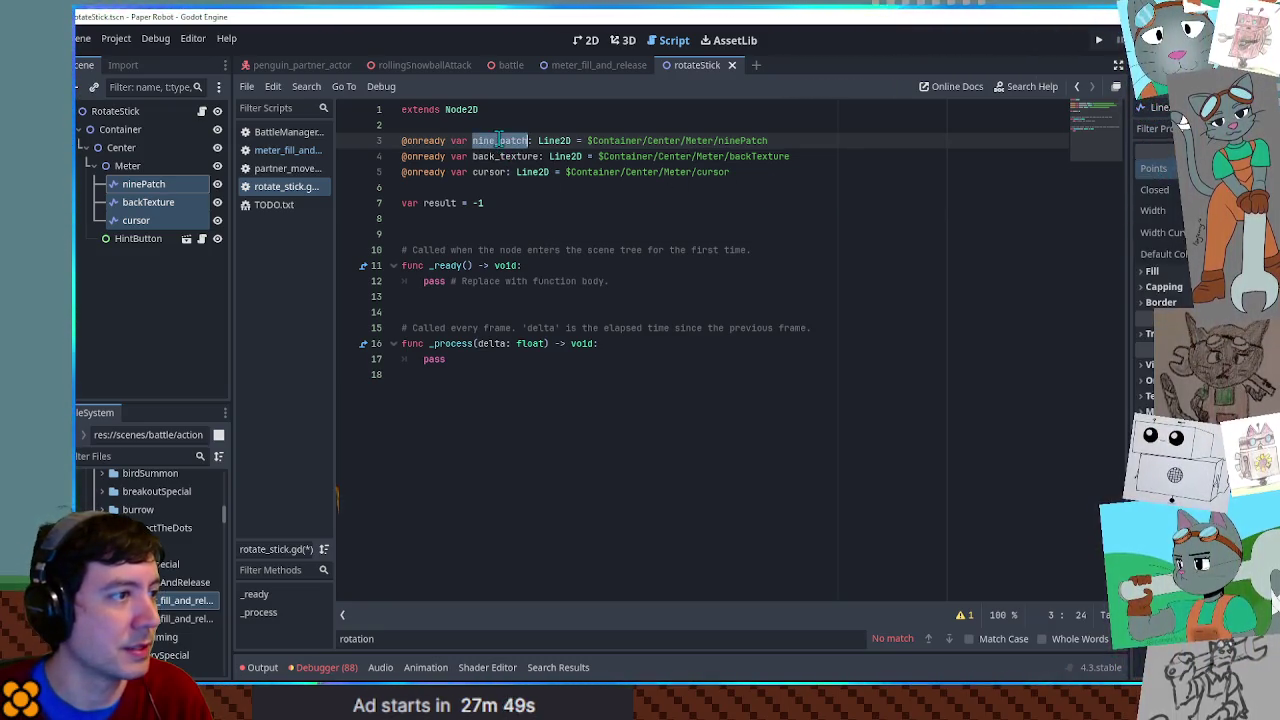
# - Replace pass with a loop calling clear_points() on nine_patch, back_texture and cursor
pyautogui.tripleClick(636, 277)
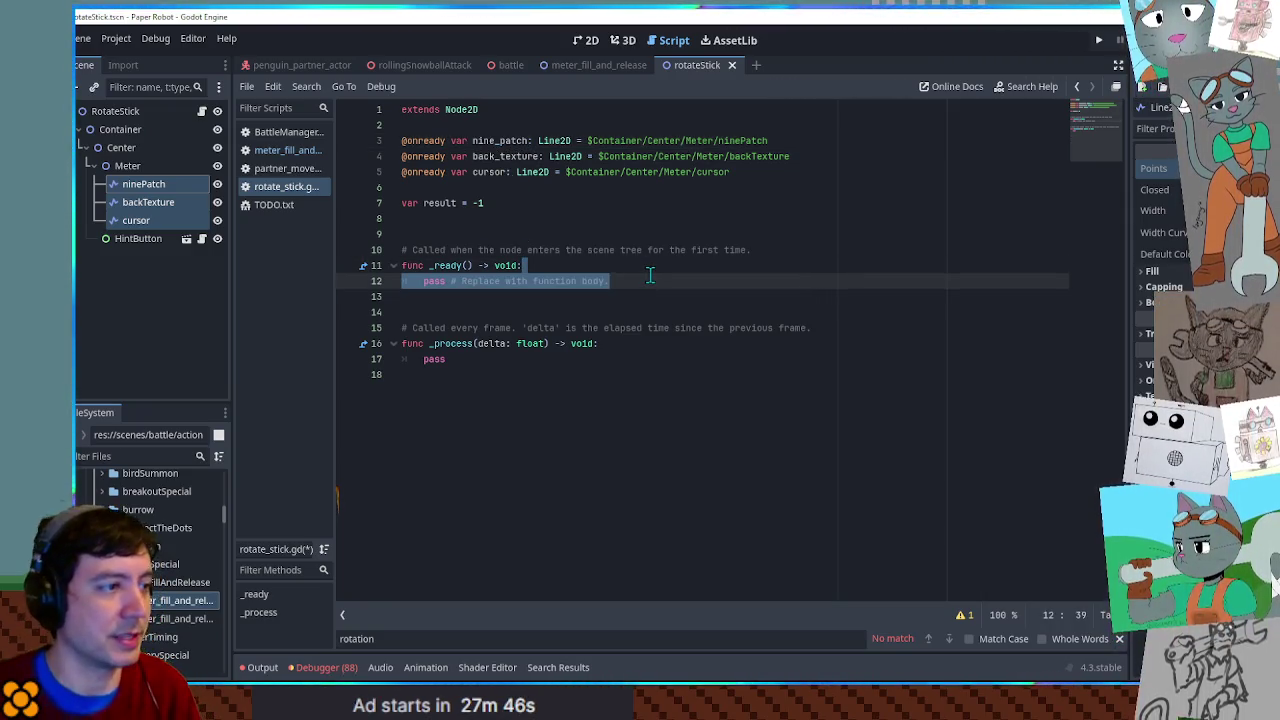
pyautogui.write('for line')
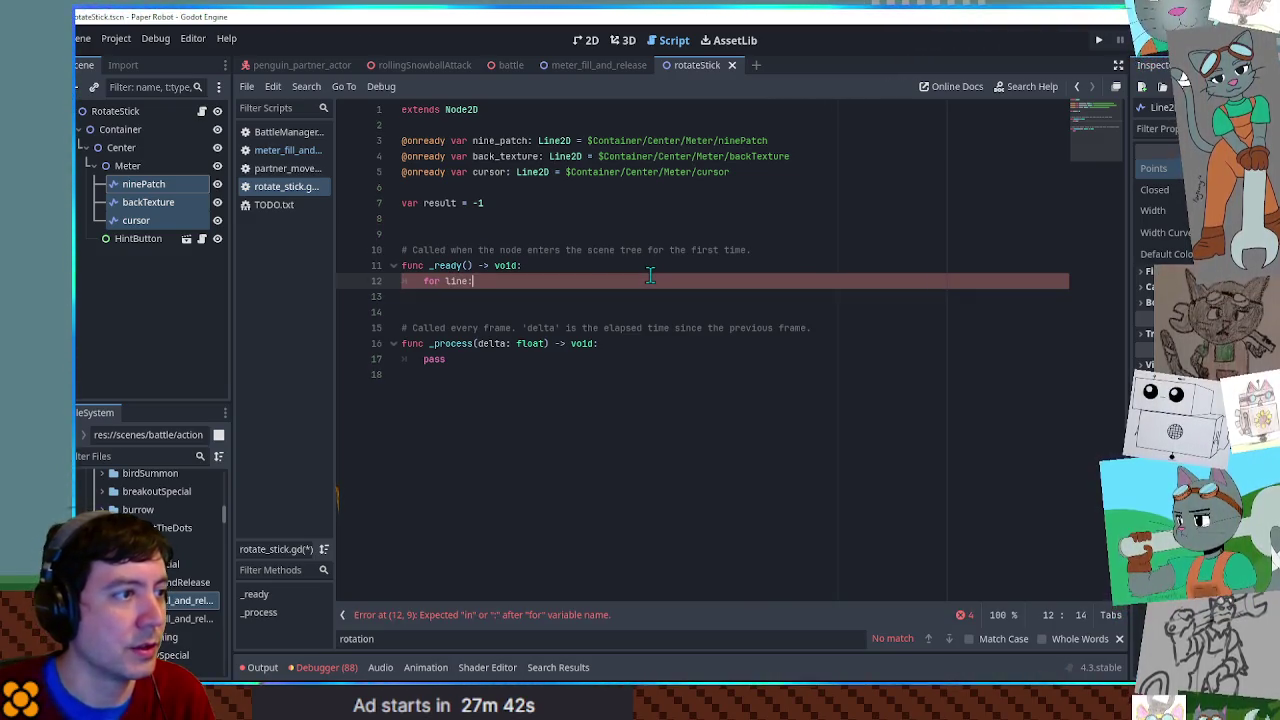
pyautogui.write(': Line2D i')
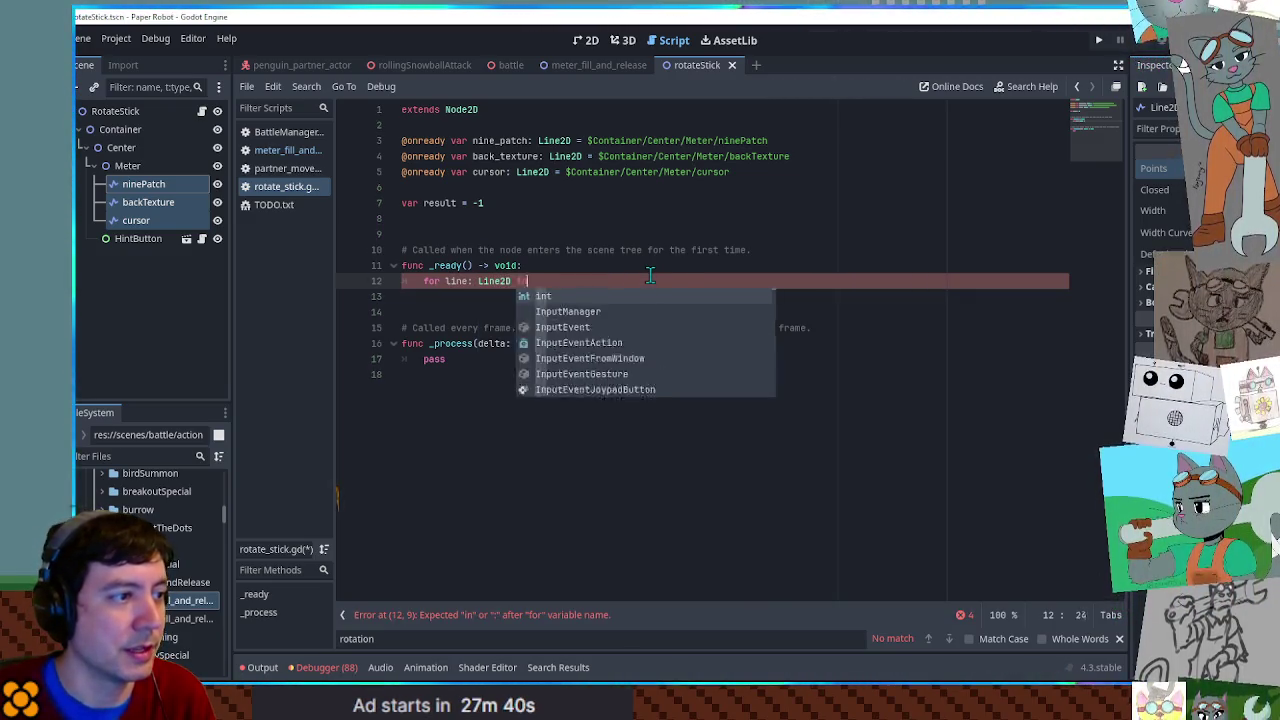
pyautogui.write('n [nine_patch, back')
pyautogui.press('Return')
pyautogui.write('curs')
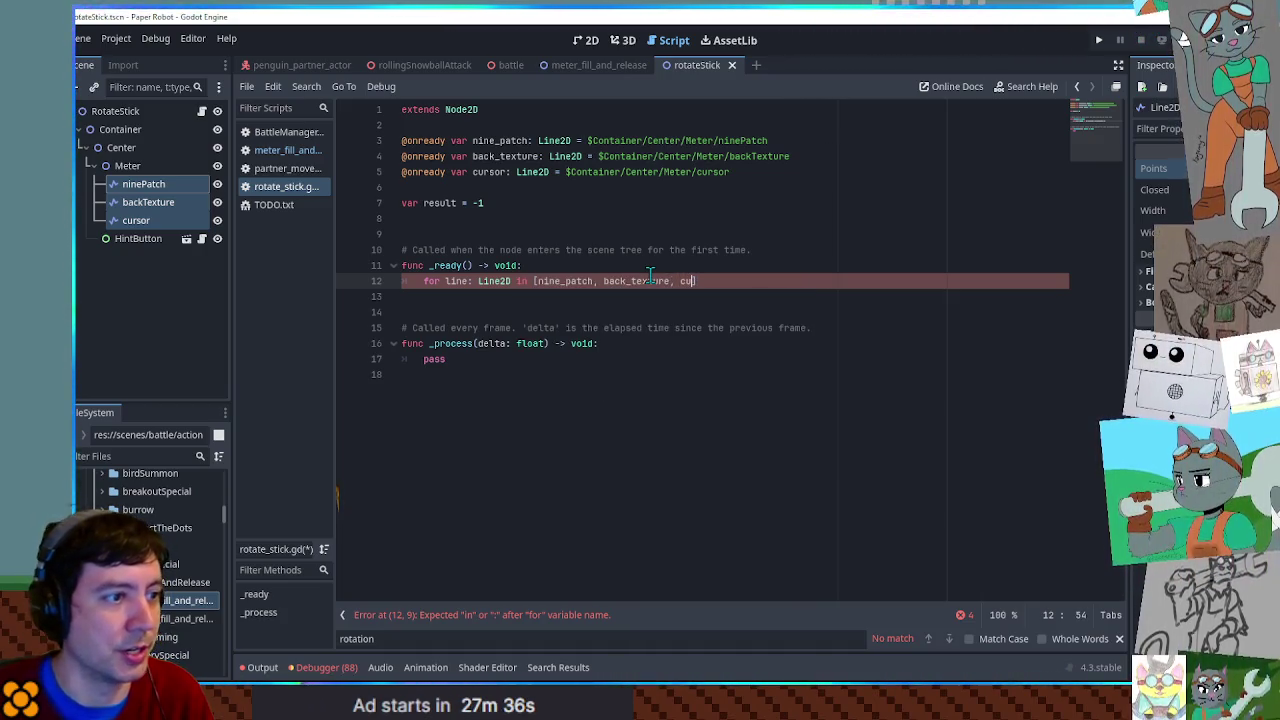
pyautogui.press('Return')
pyautogui.write(':')
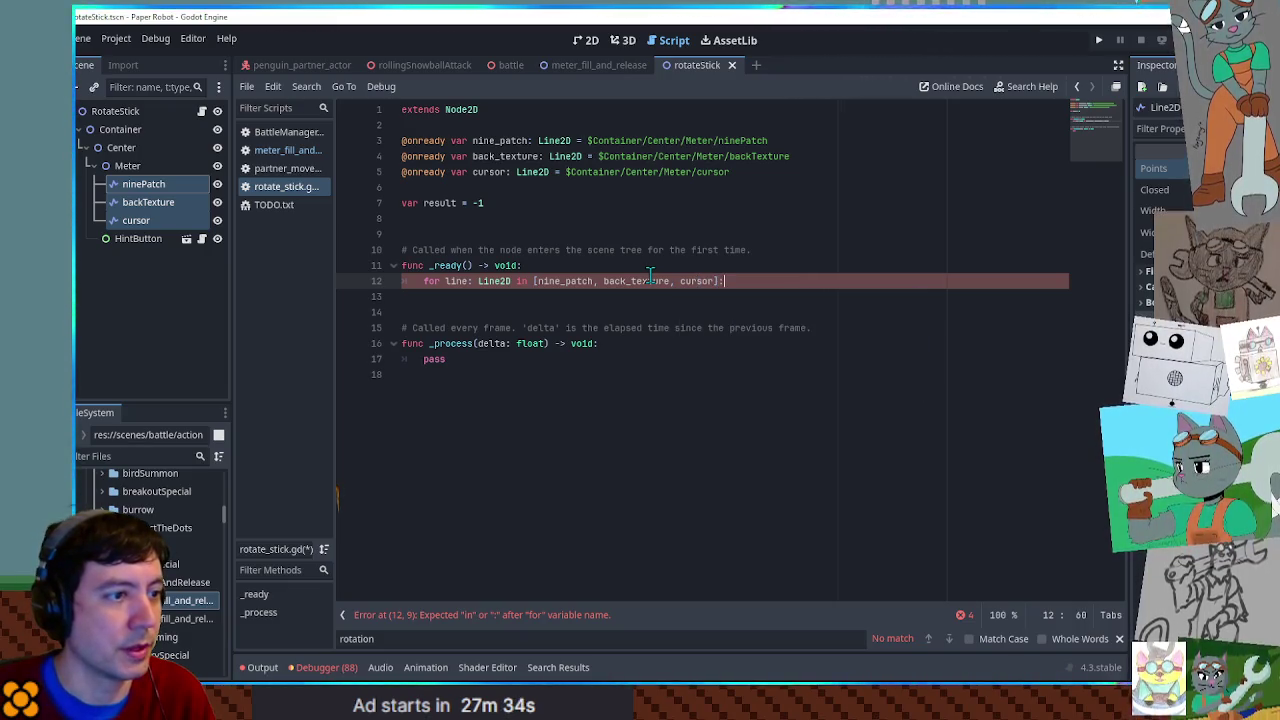
pyautogui.press('Return')
pyautogui.write('l')
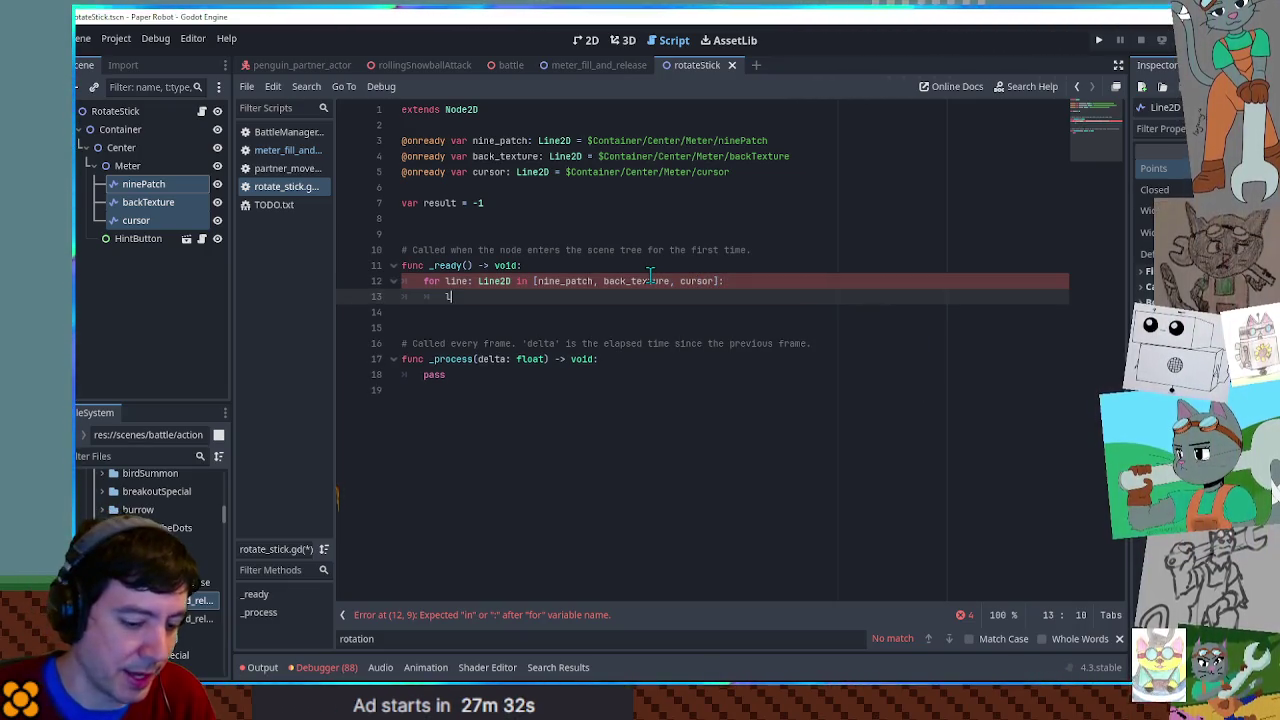
pyautogui.write('ine.points')
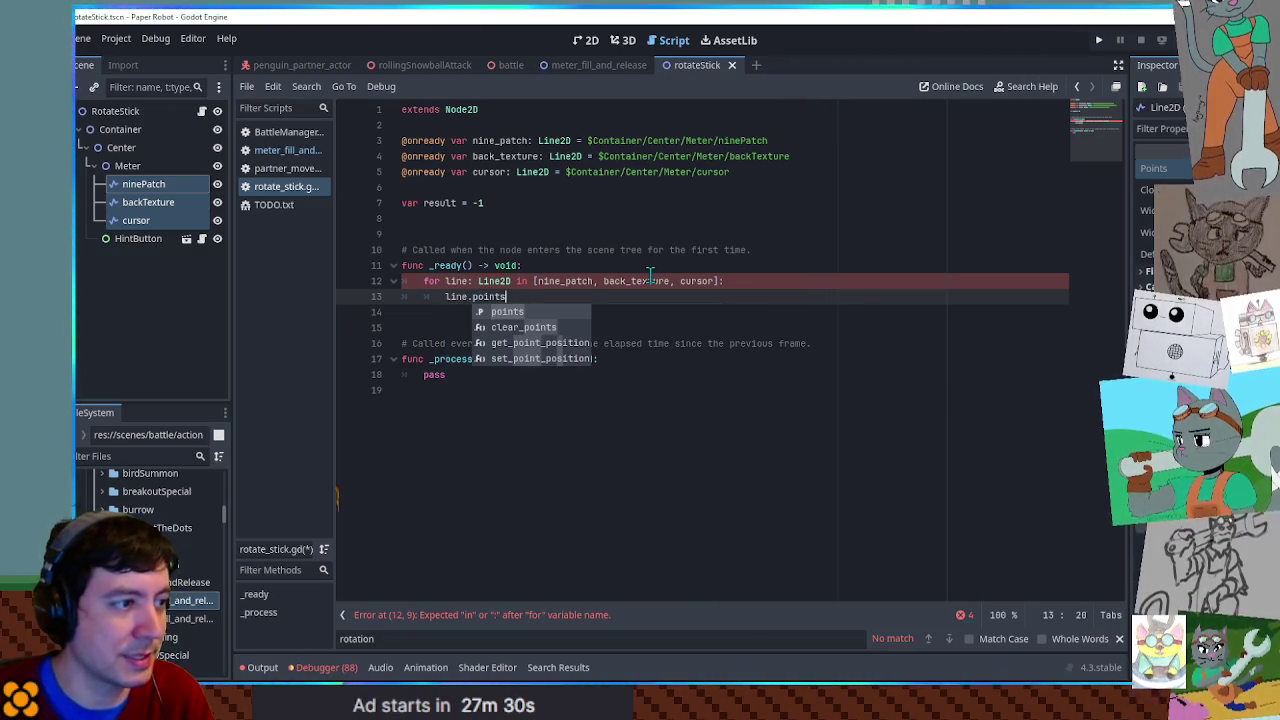
pyautogui.press('Down')
pyautogui.press('Return')
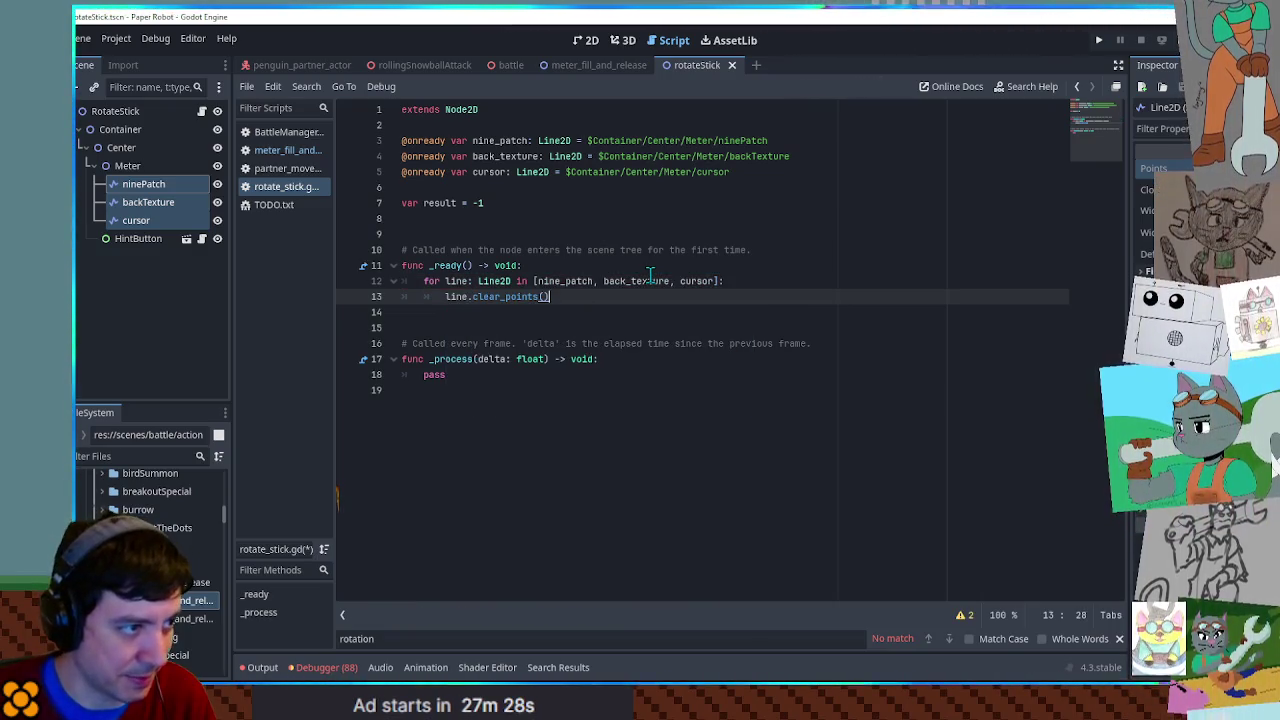
pyautogui.press('Up')
pyautogui.press('Up')
pyautogui.press('Up')
pyautogui.write('var ')
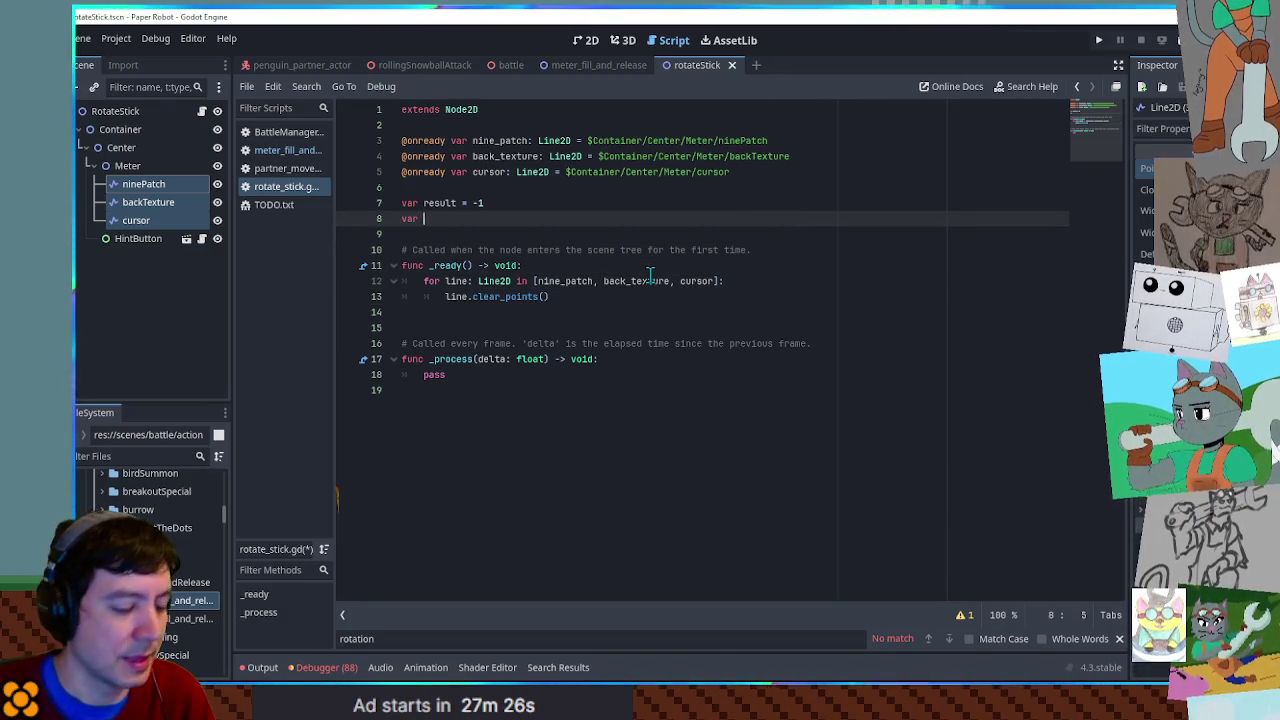
pyautogui.write('radius =')
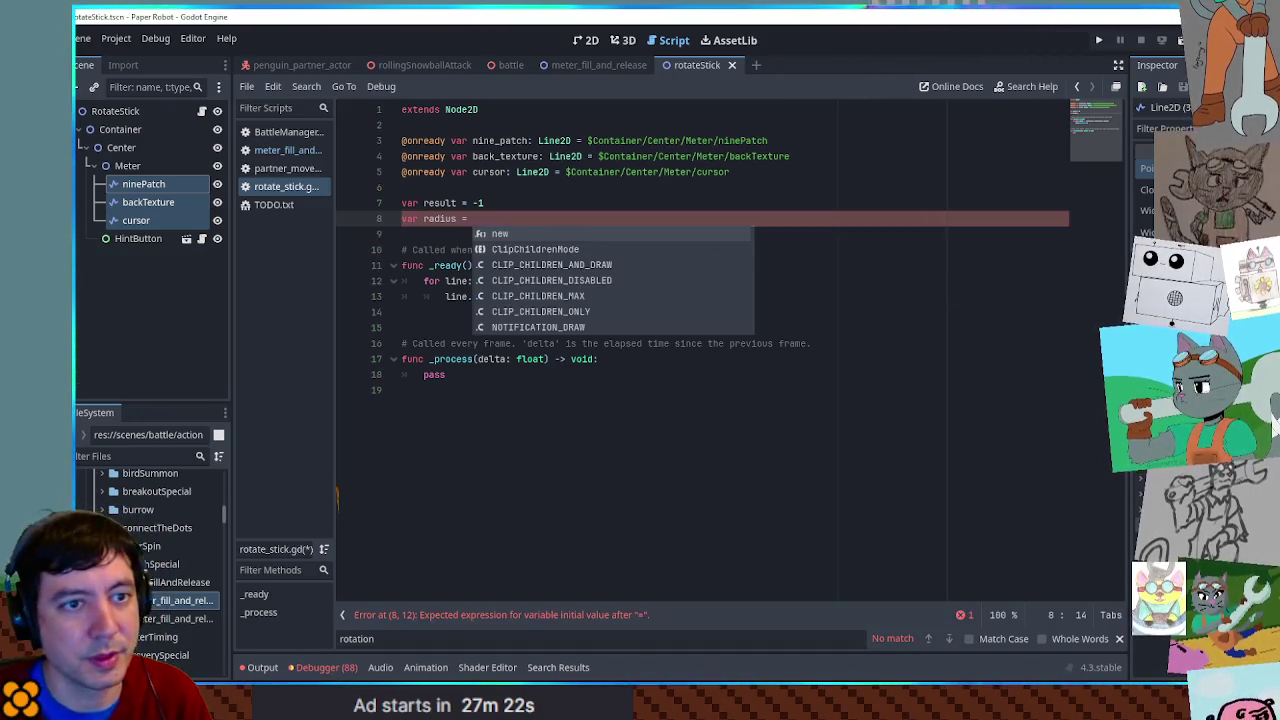
# - Declare a theta angle with deg_to_rad inside the _ready loop
pyautogui.click(506, 220)
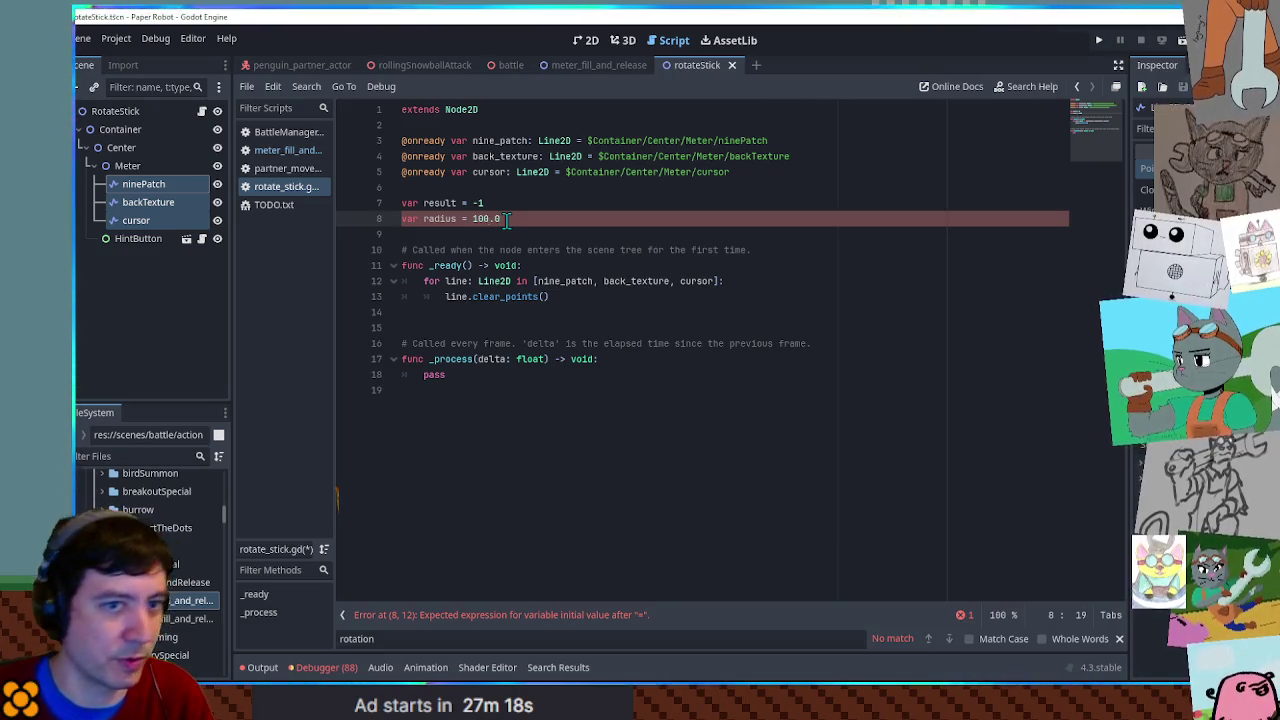
pyautogui.click(519, 312)
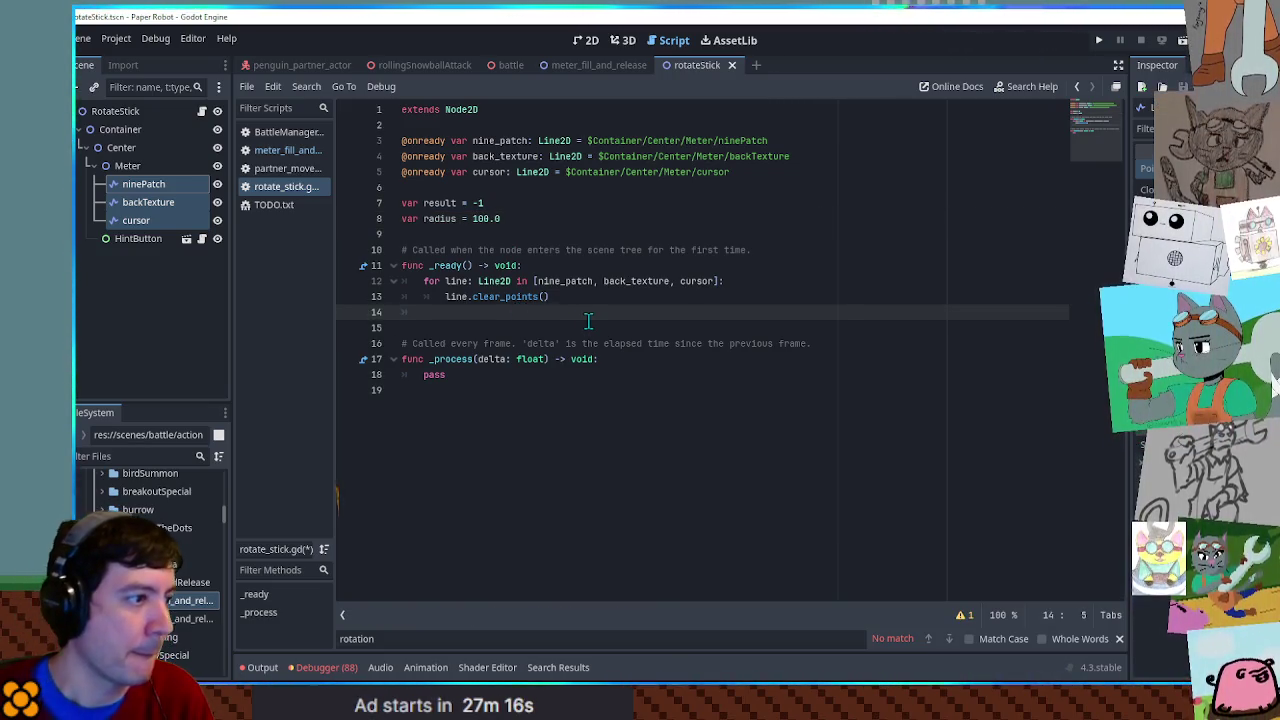
pyautogui.write('for theta')
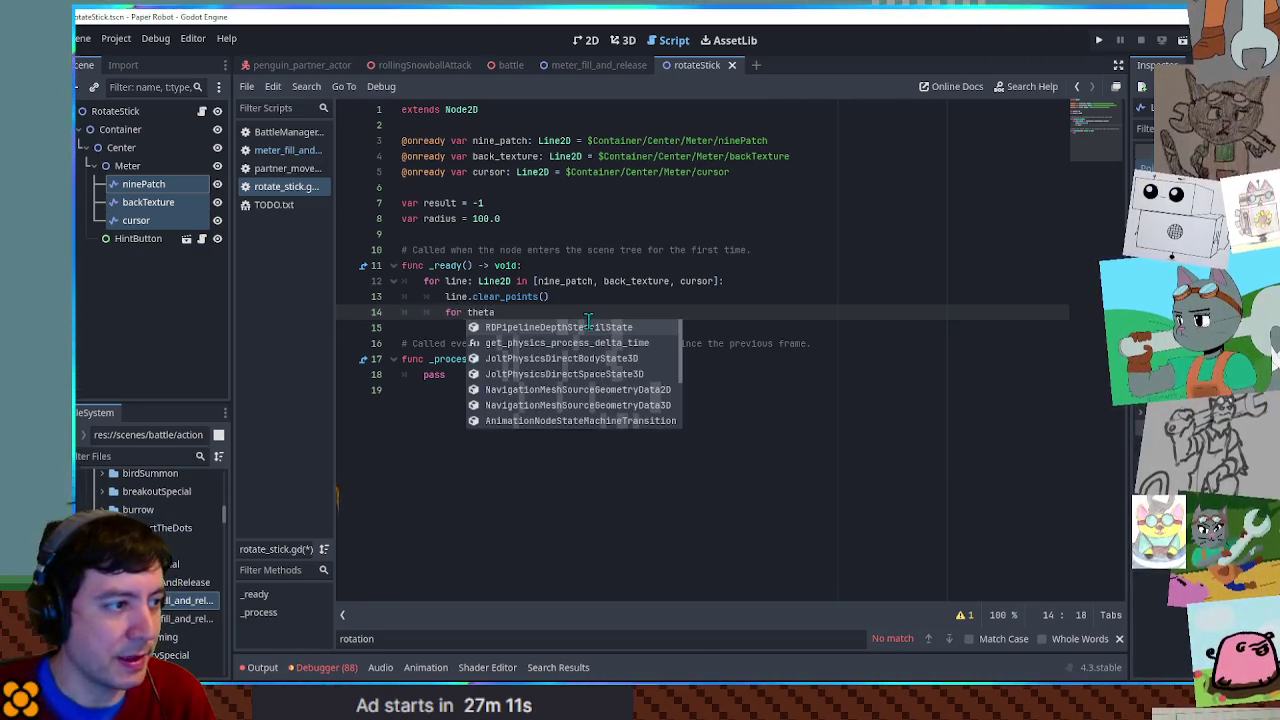
pyautogui.press('BackSpace')
pyautogui.press('BackSpace')
pyautogui.press('BackSpace')
pyautogui.write('var ')
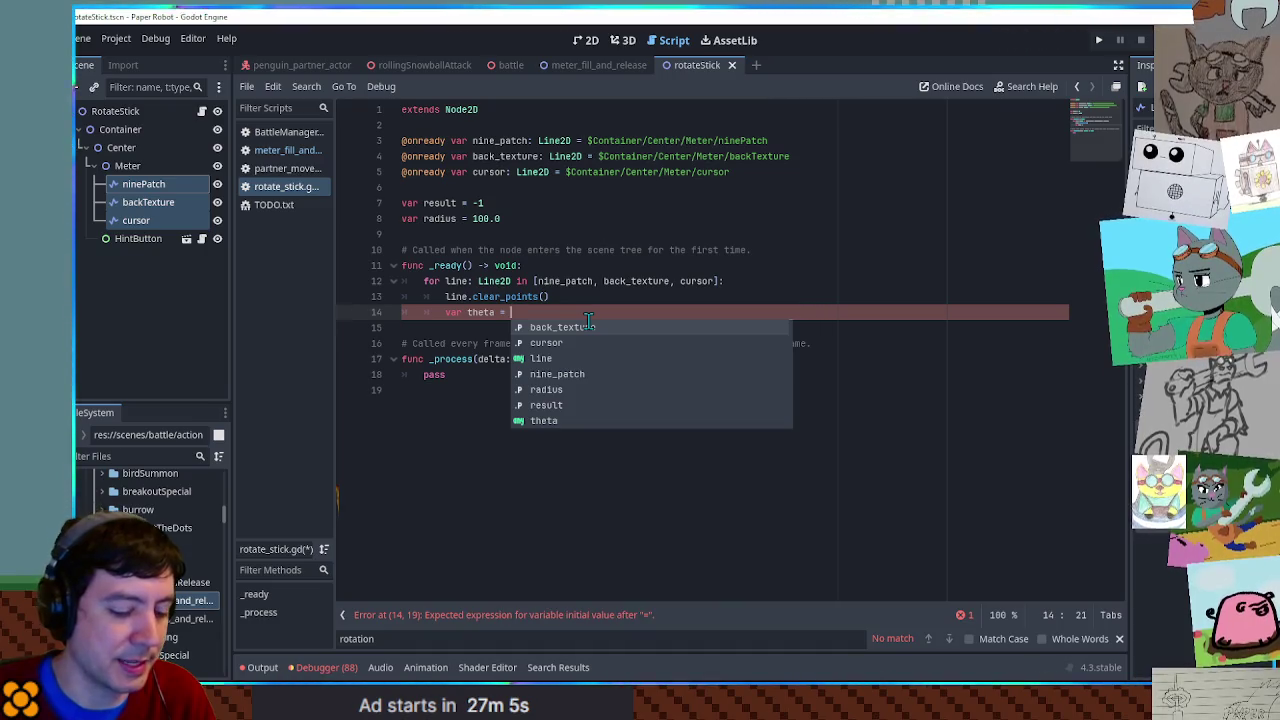
pyautogui.write('de')
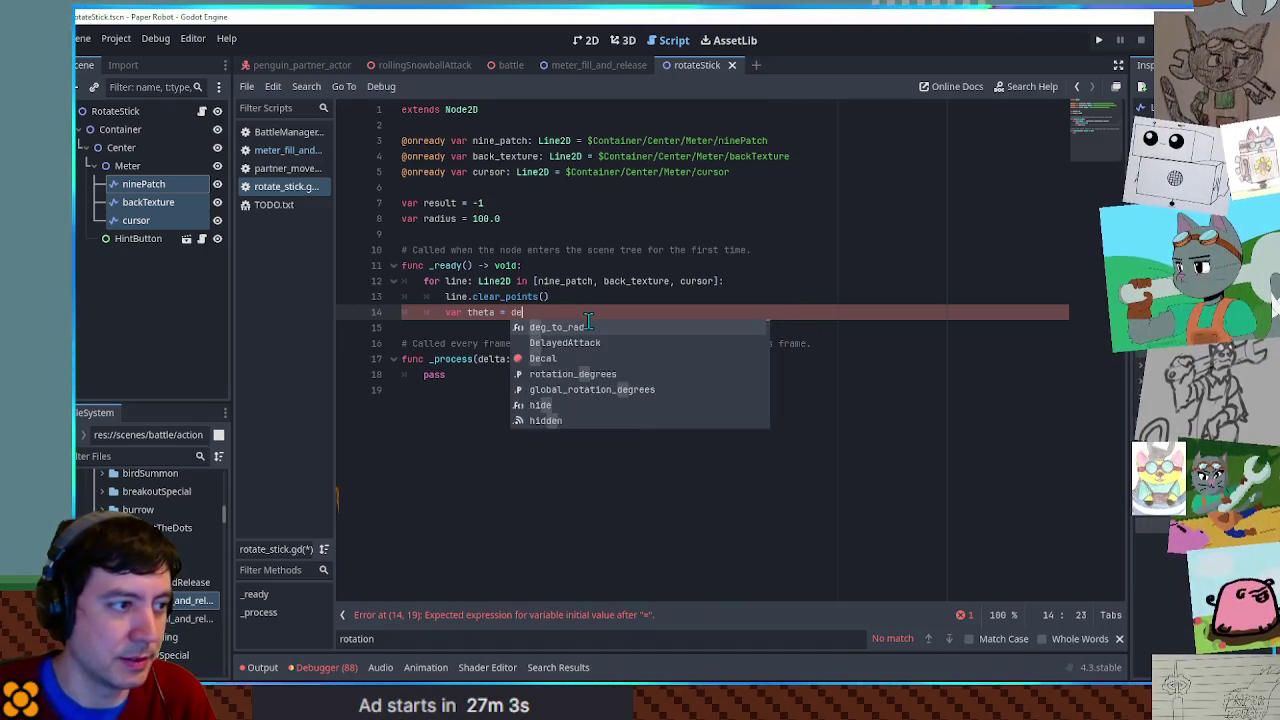
pyautogui.press('Return')
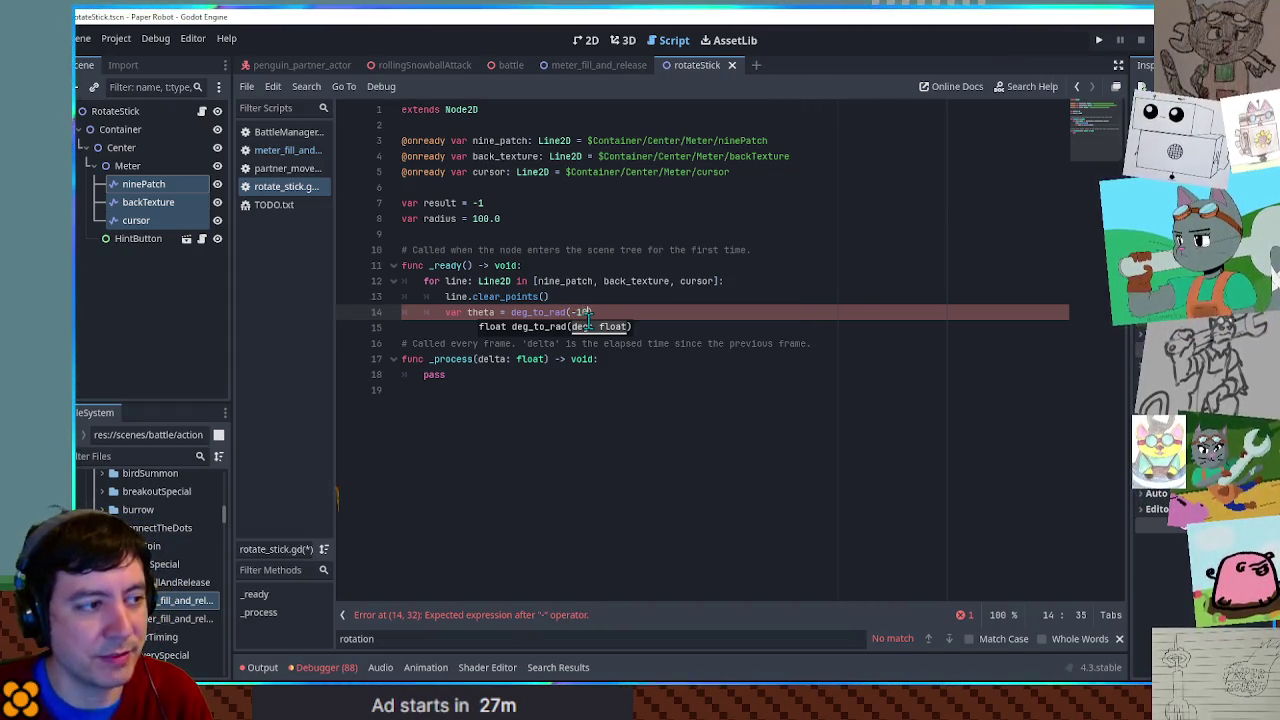
pyautogui.write(')')
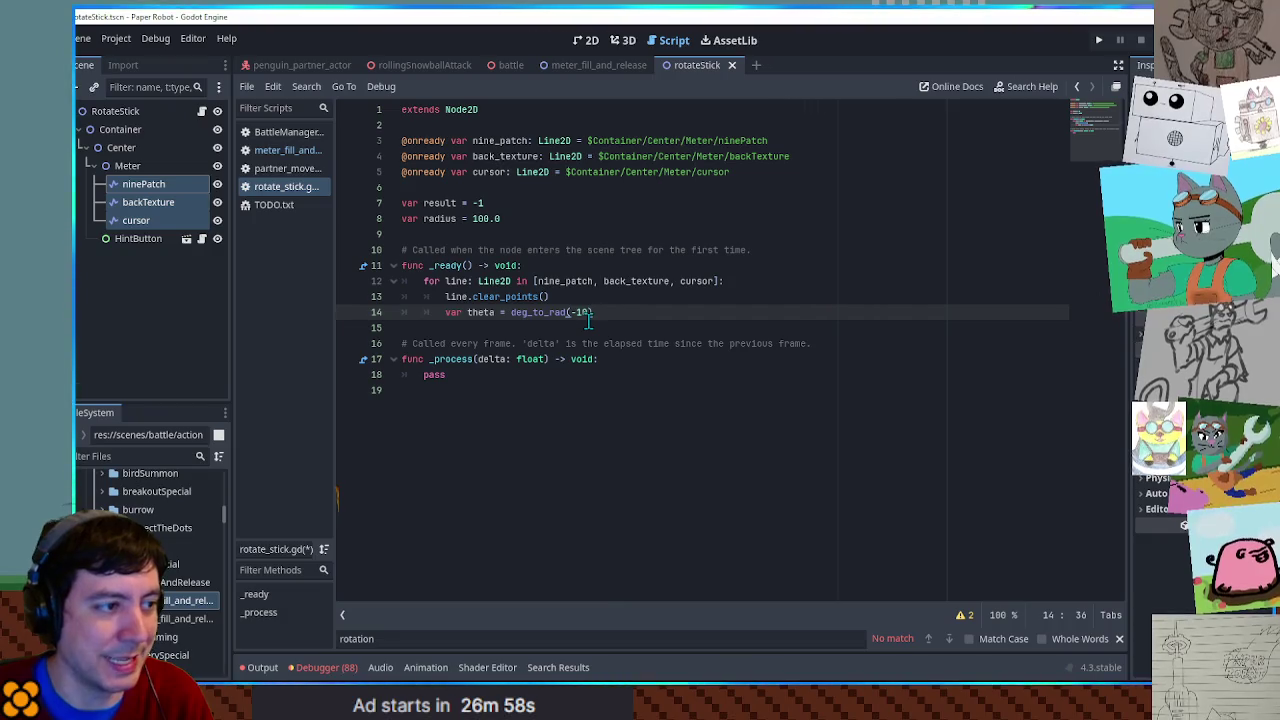
pyautogui.press('Return')
# - Add a while loop calling add_point(Vector2(radius, 0.0).rotated(theta)) up to 360 + 10 degrees
pyautogui.write('w')
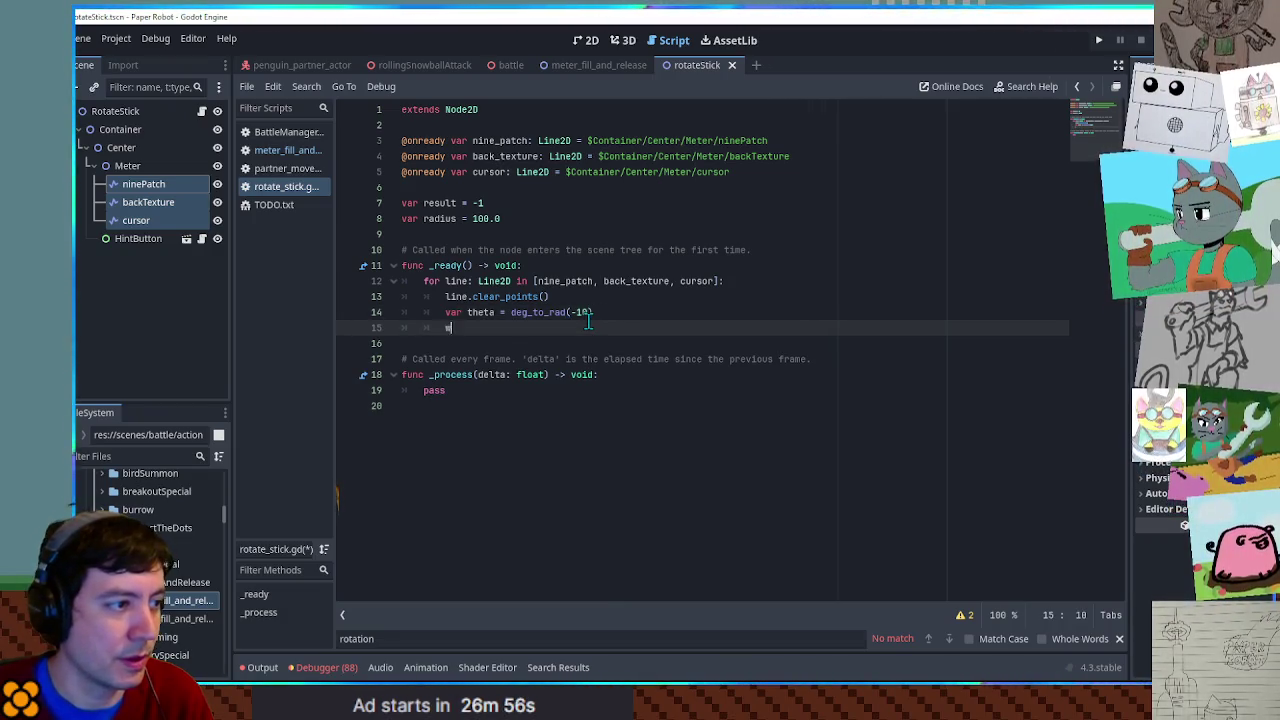
pyautogui.write('hile theta <= ')
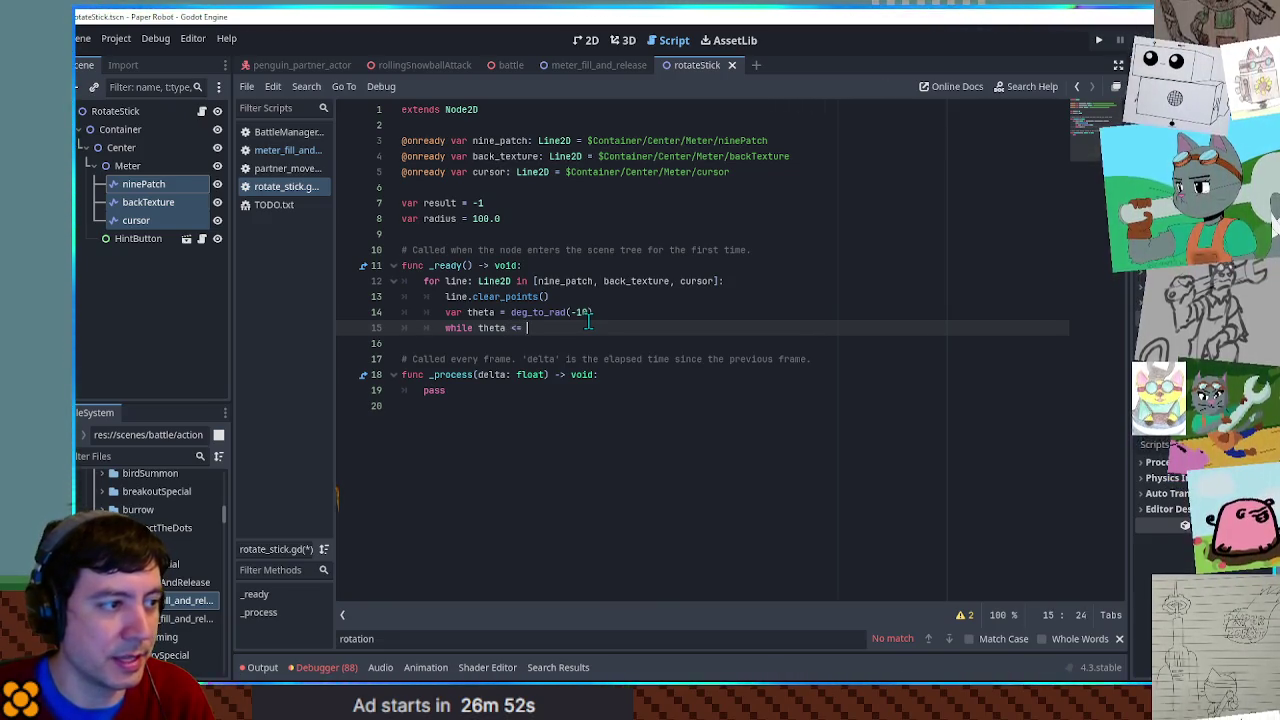
pyautogui.write('deg')
pyautogui.press('Return')
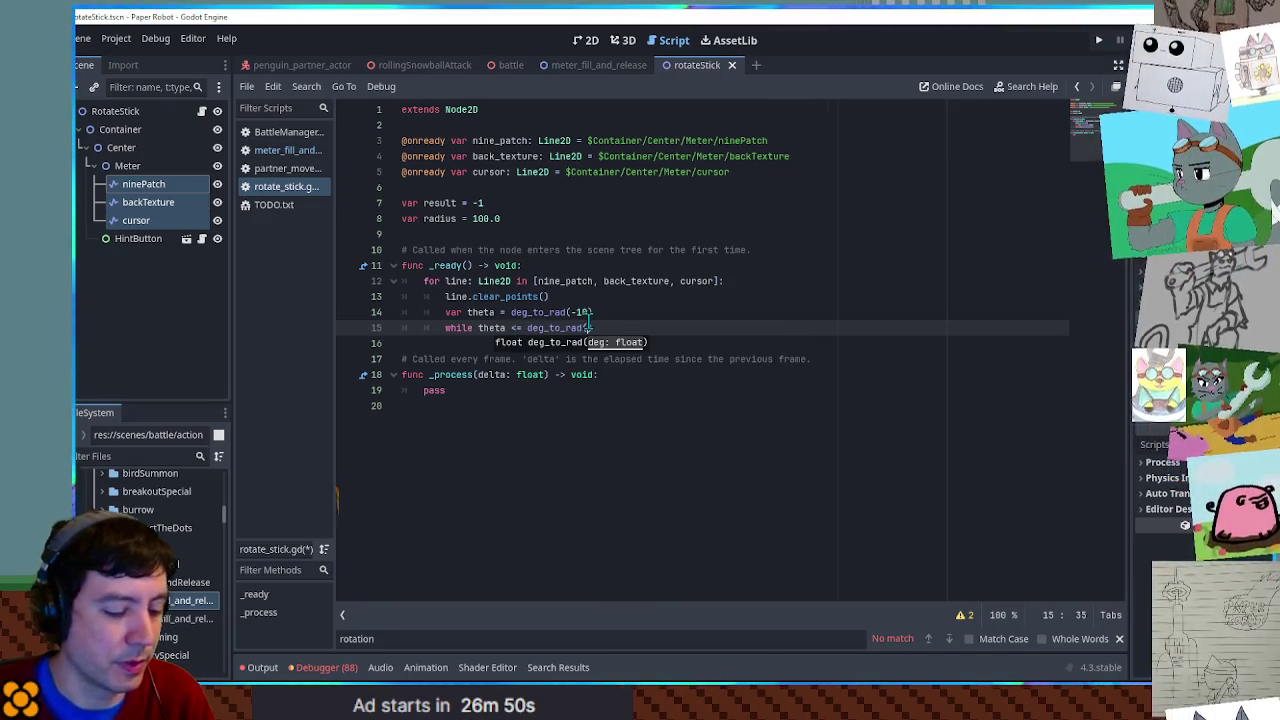
pyautogui.write('50 + 10')
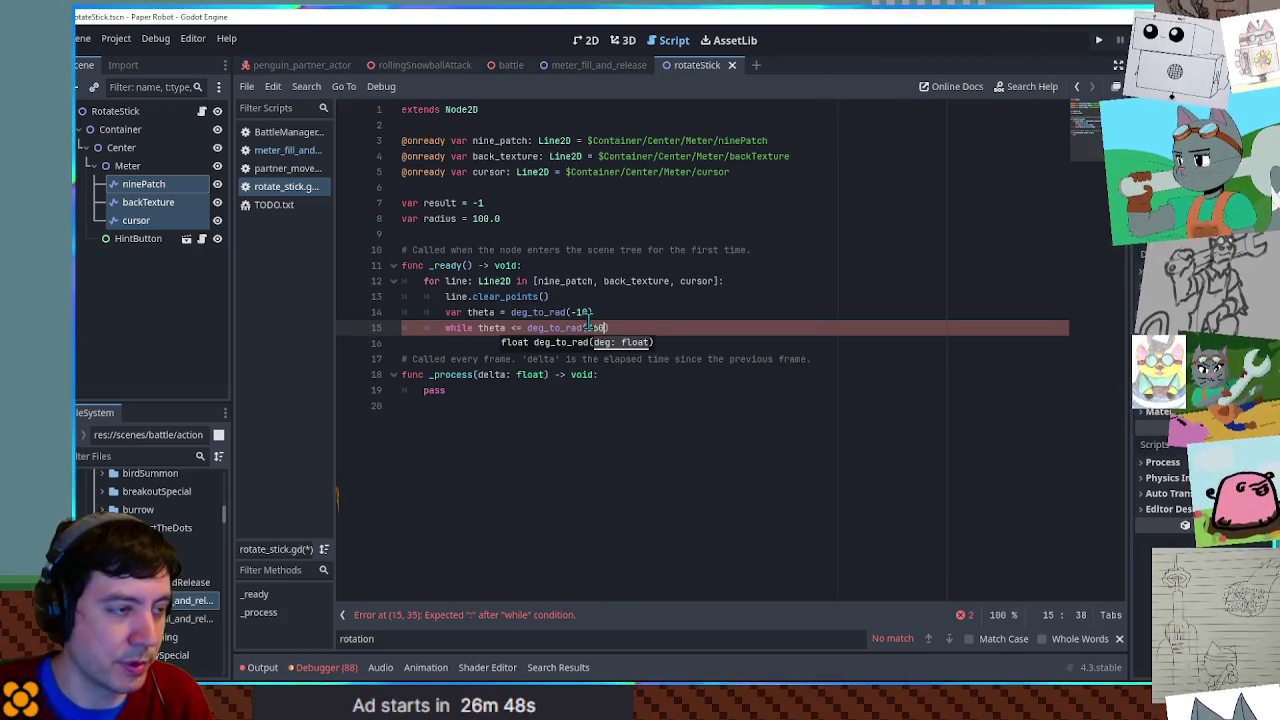
pyautogui.press('Return')
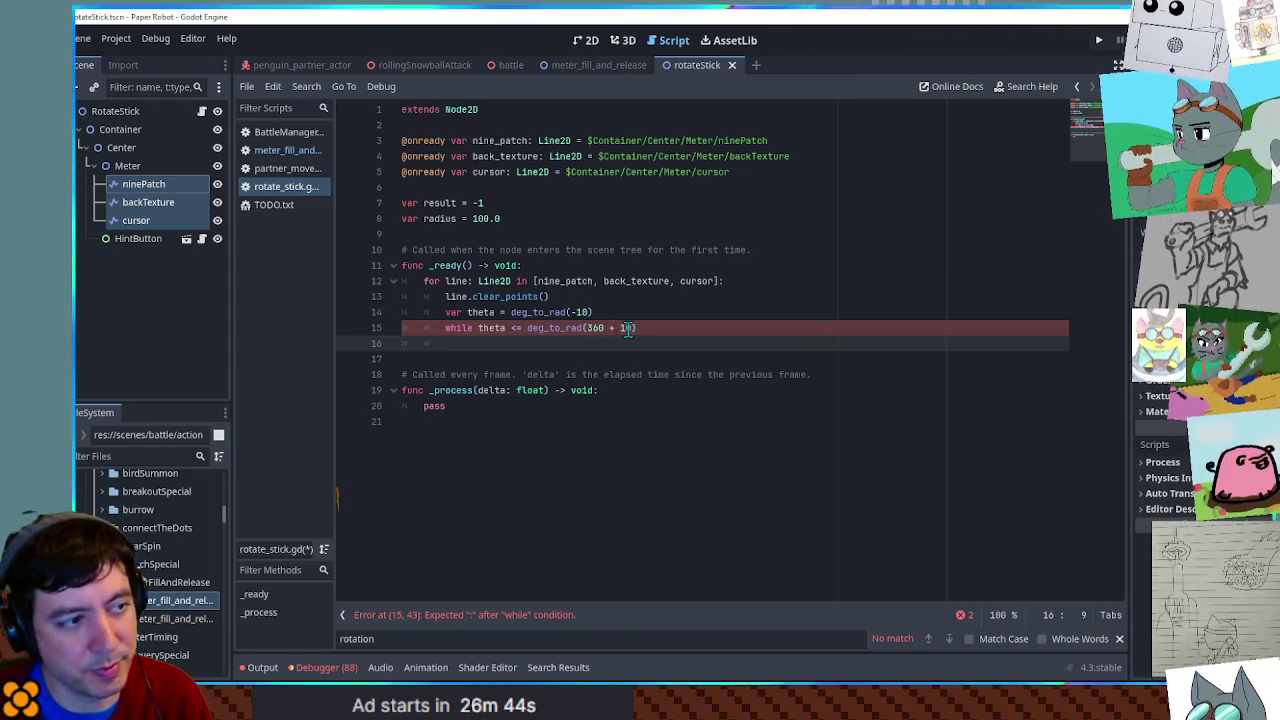
pyautogui.click(640, 328)
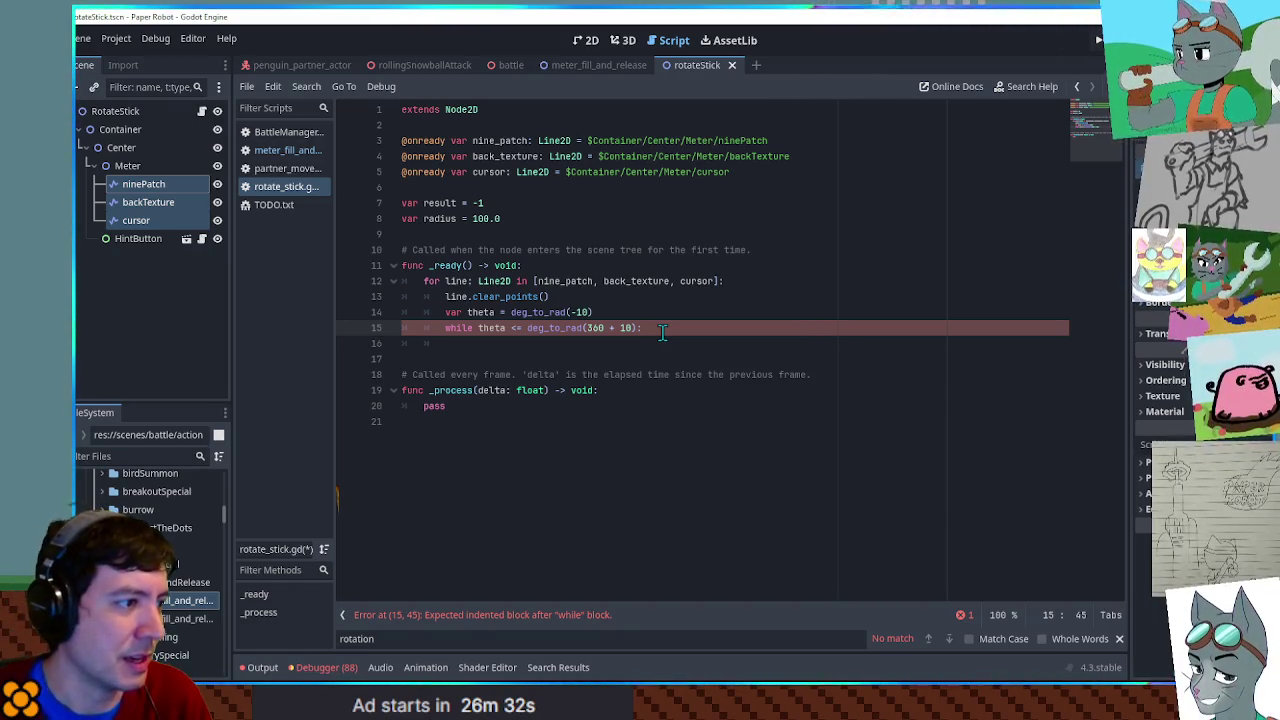
pyautogui.press('Return')
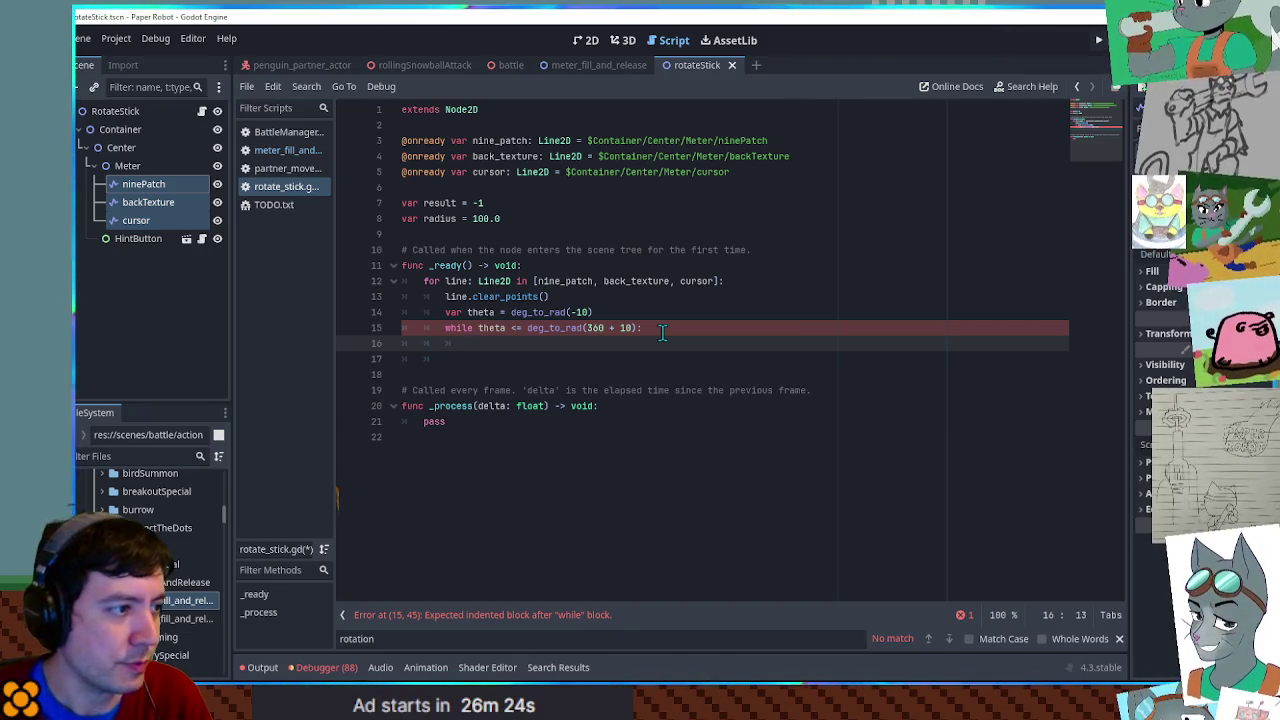
pyautogui.write('line.add')
pyautogui.press('Return')
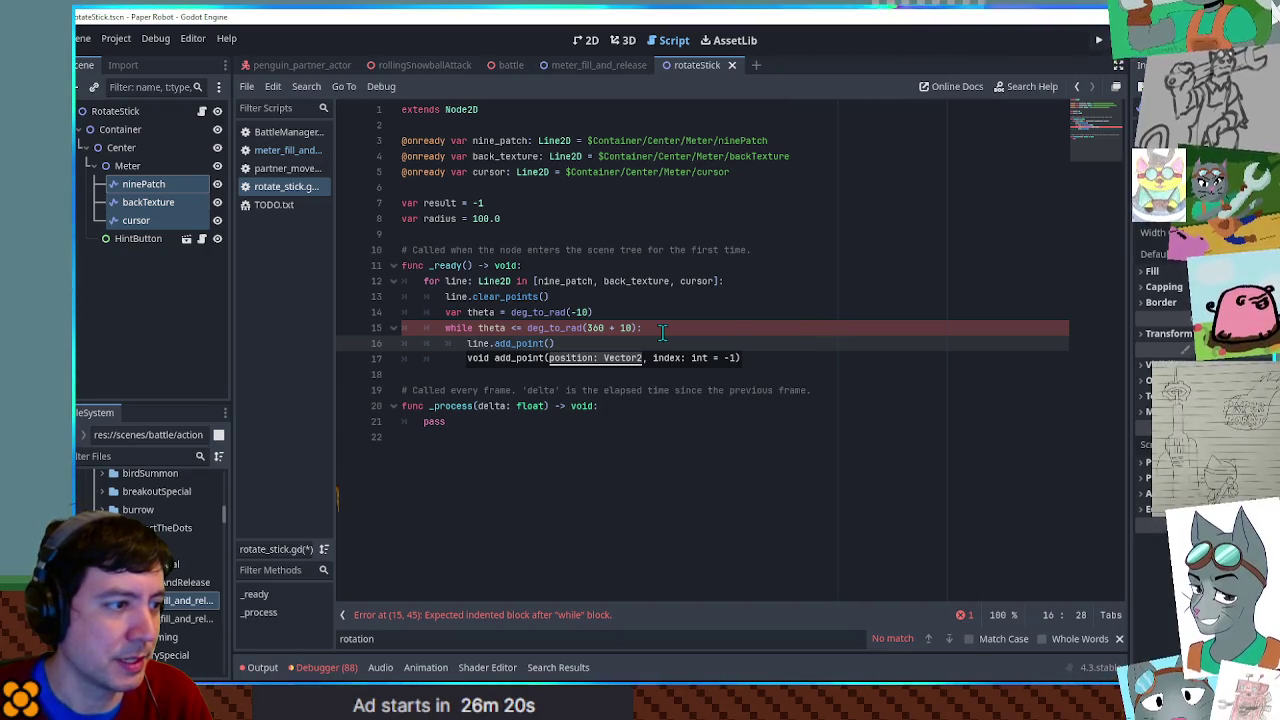
pyautogui.write('Vector2(ra')
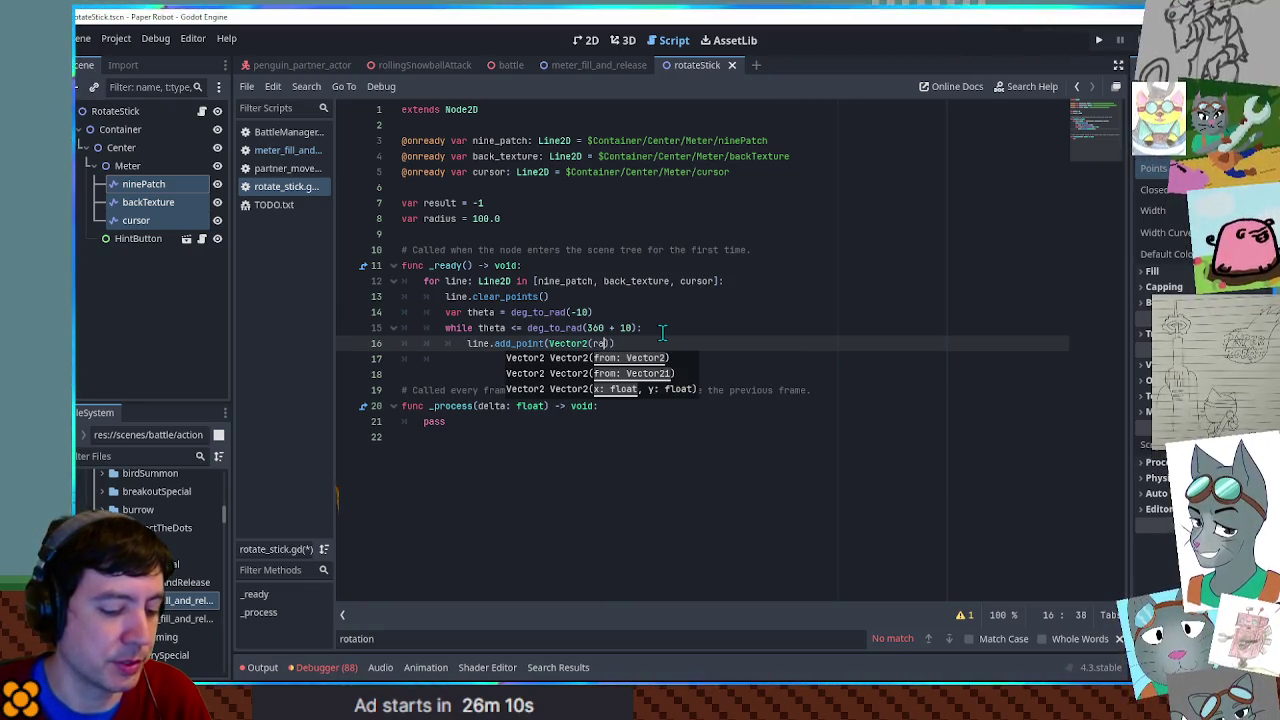
pyautogui.write('us')
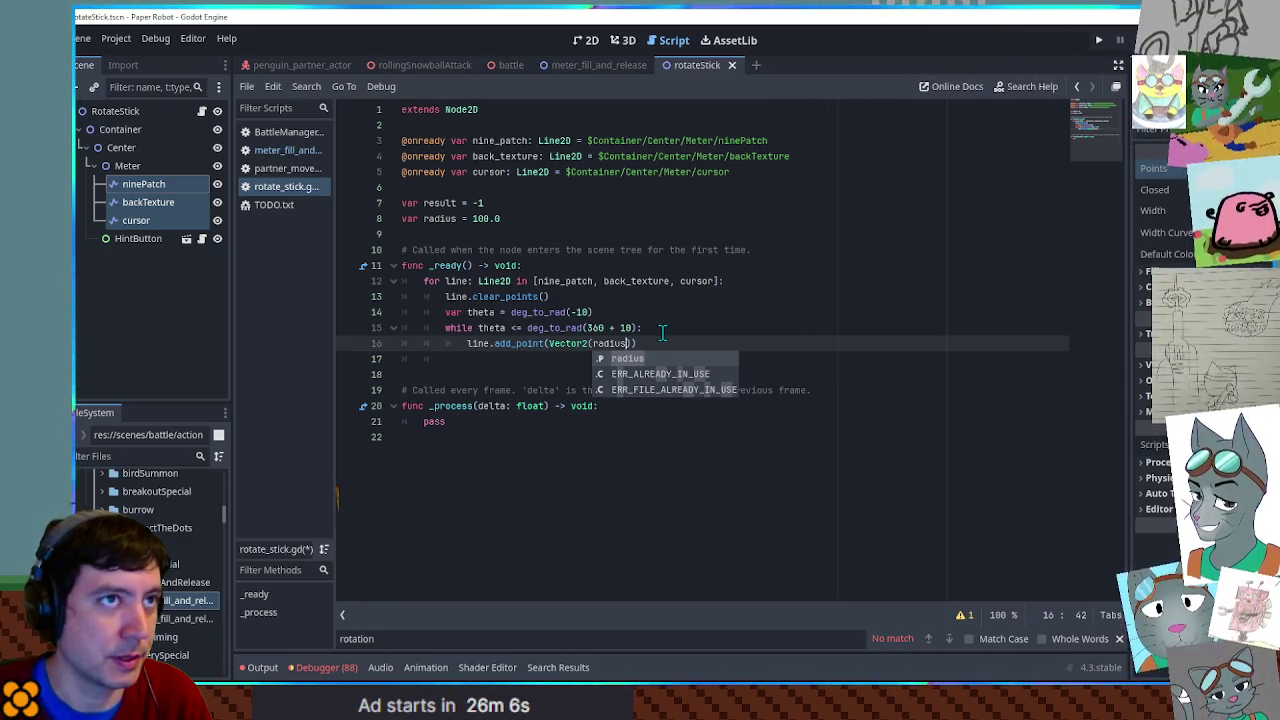
pyautogui.write(', 0.0))')
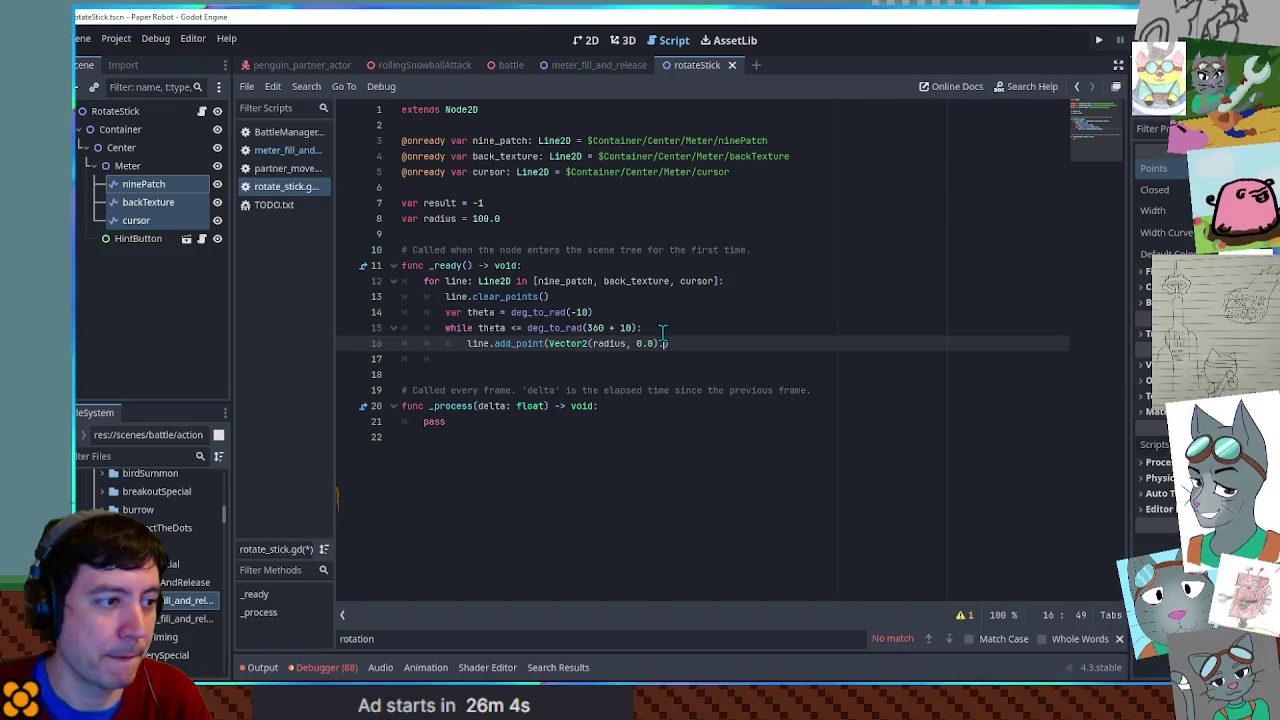
pyautogui.write('.rot')
pyautogui.press('Return')
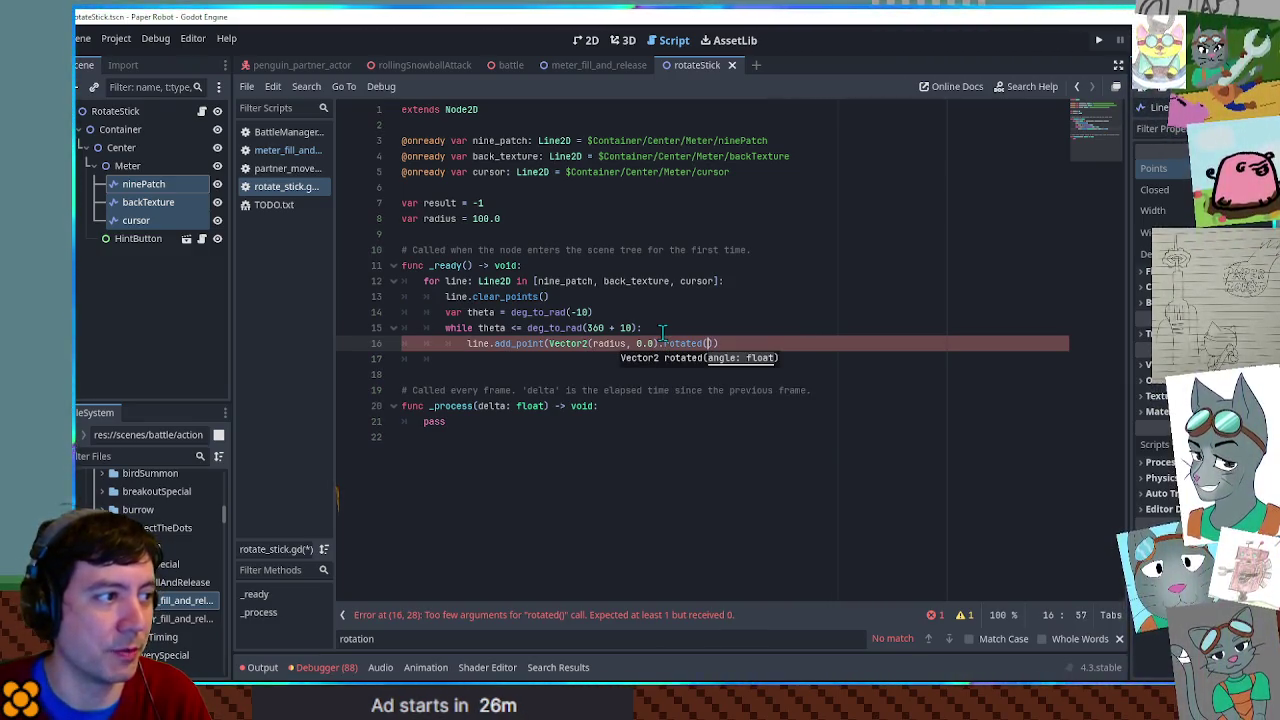
pyautogui.write('theta')
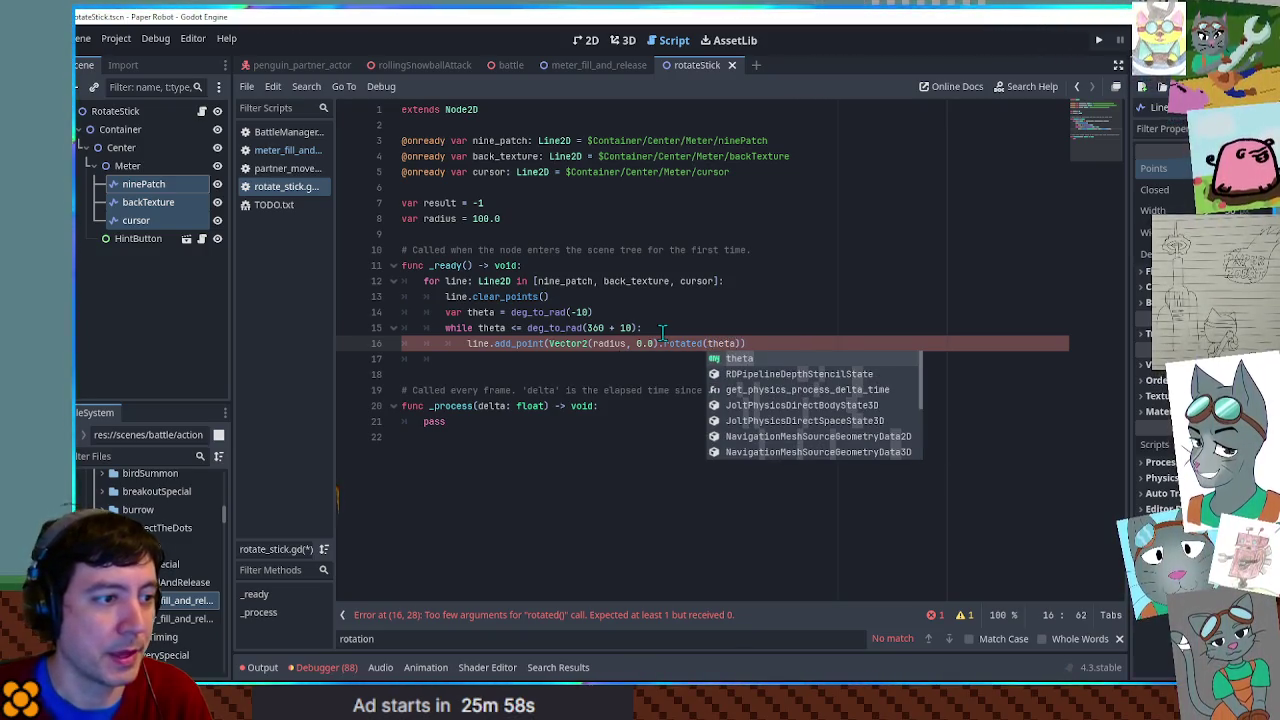
pyautogui.press('Escape')
pyautogui.press('Down')
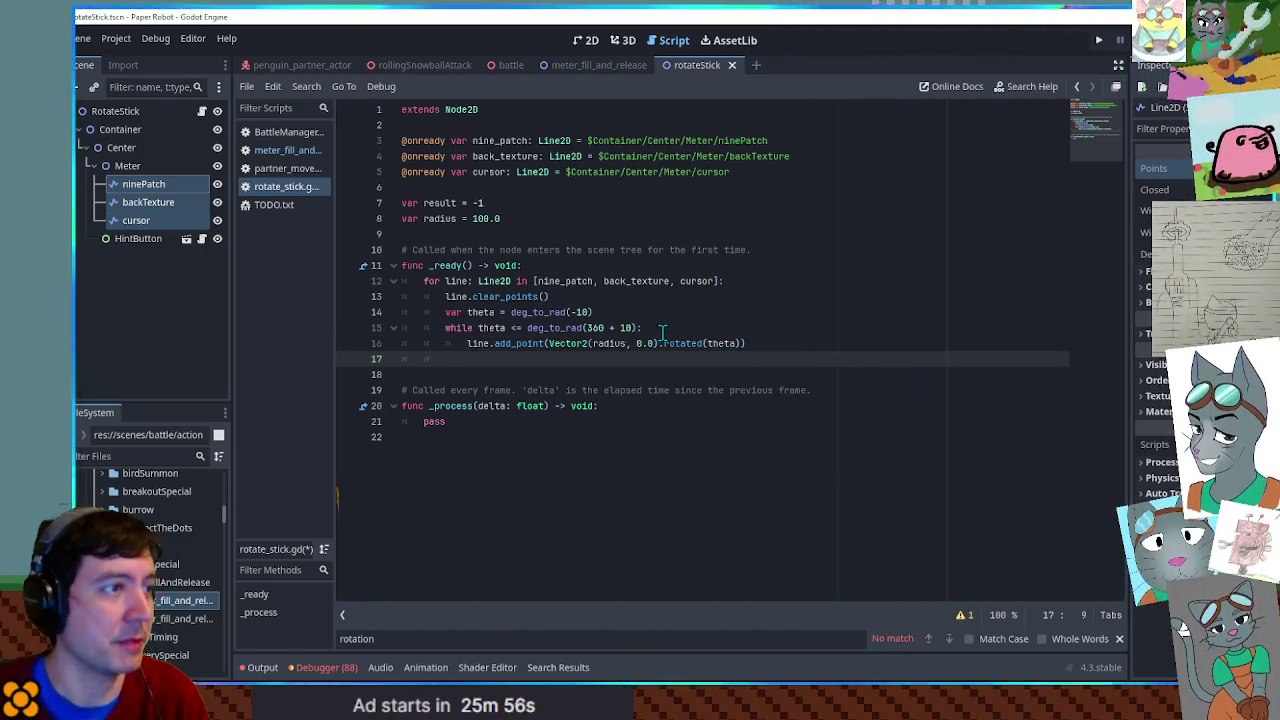
# - Add 'theta += deg_to_rad(10)' so the loop ends, after a frozen test run
pyautogui.press('F6')
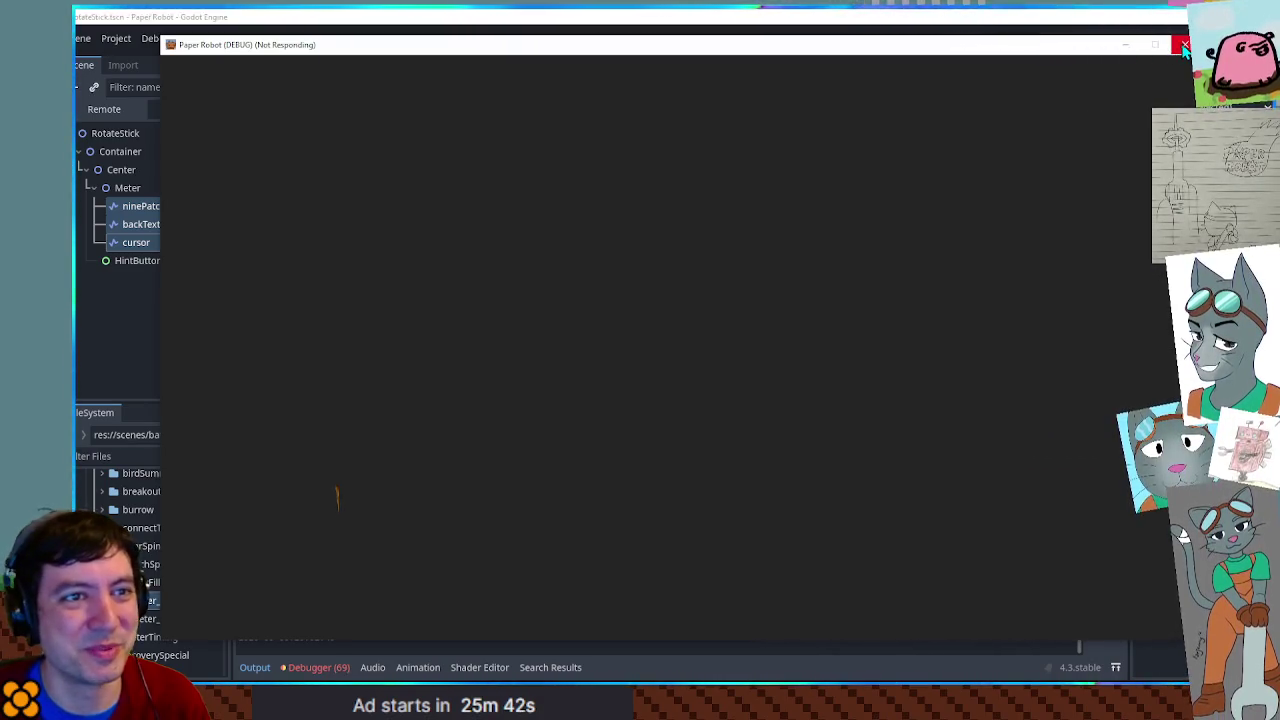
pyautogui.click(1183, 48)
pyautogui.click(700, 364)
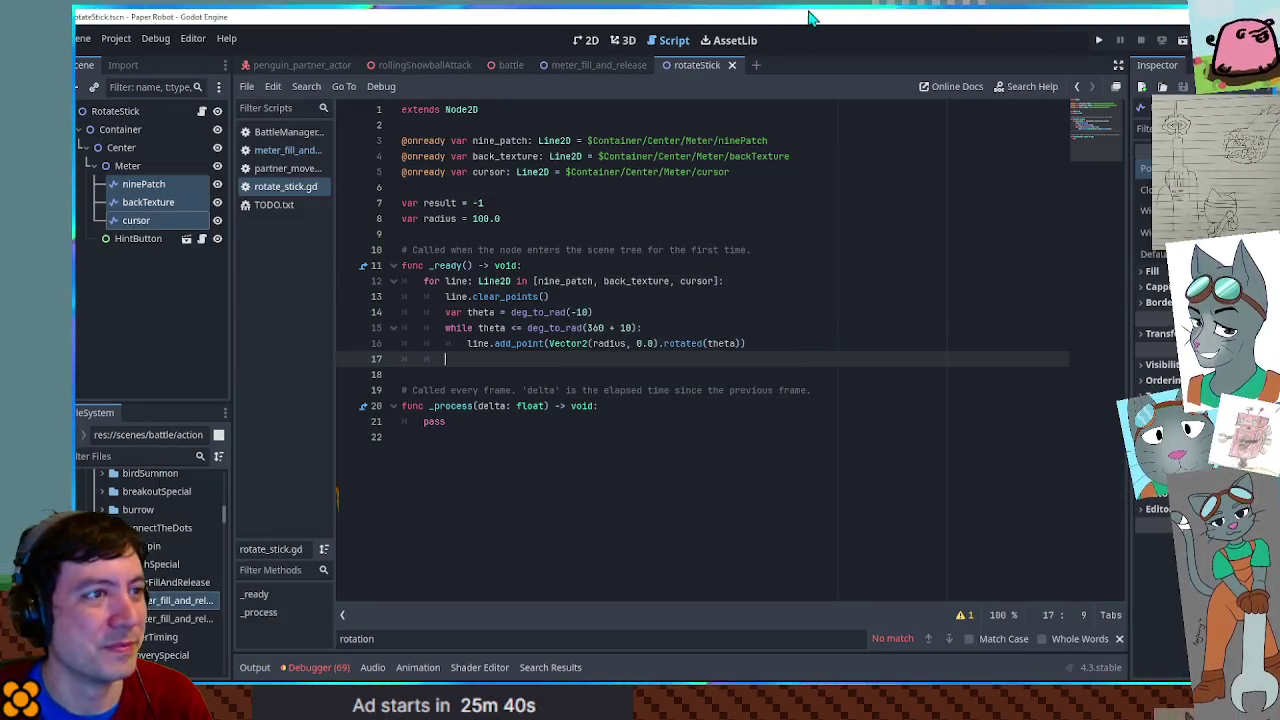
pyautogui.click(481, 326)
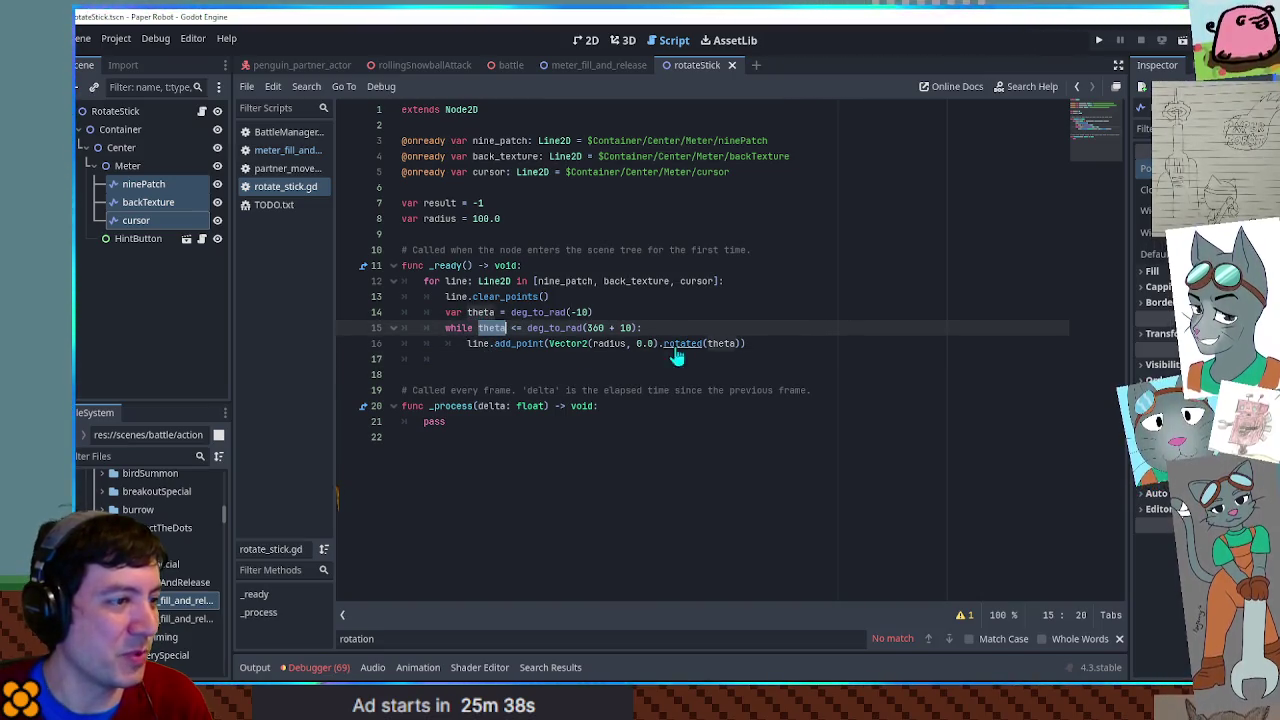
pyautogui.click(757, 343)
pyautogui.press('Return')
pyautogui.write('theta += ')
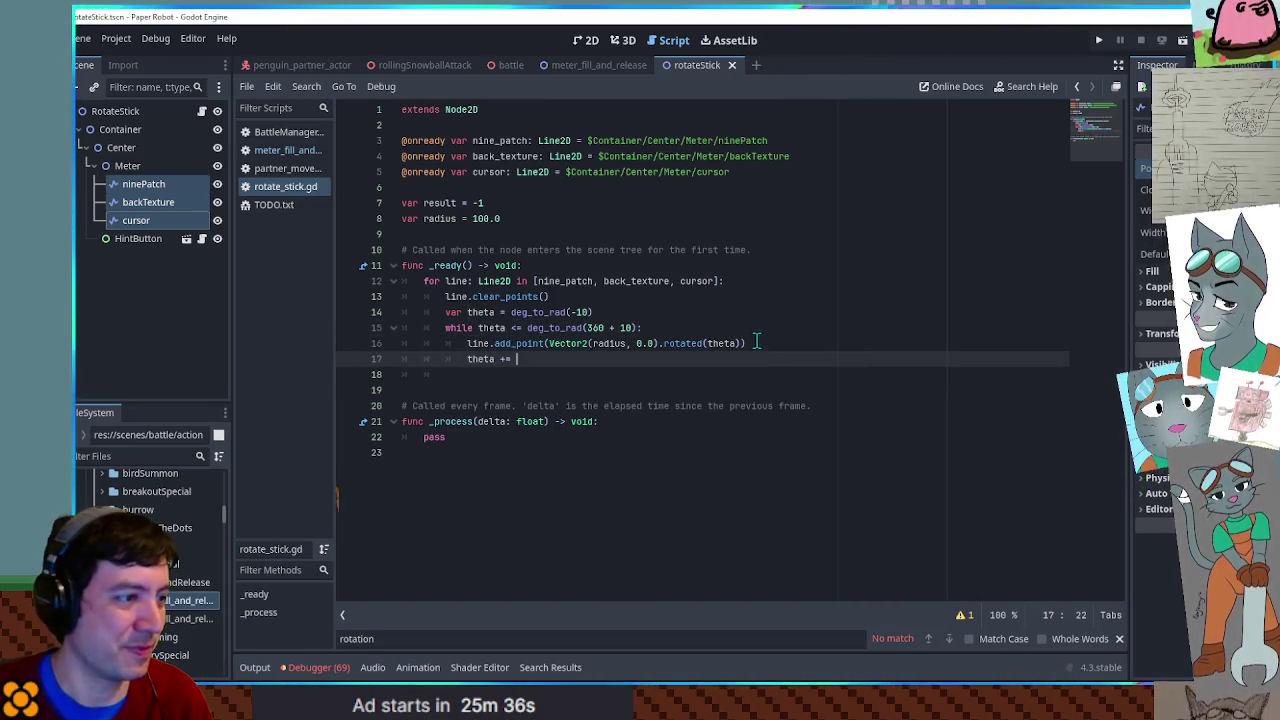
pyautogui.write('deg_to_rad(10')
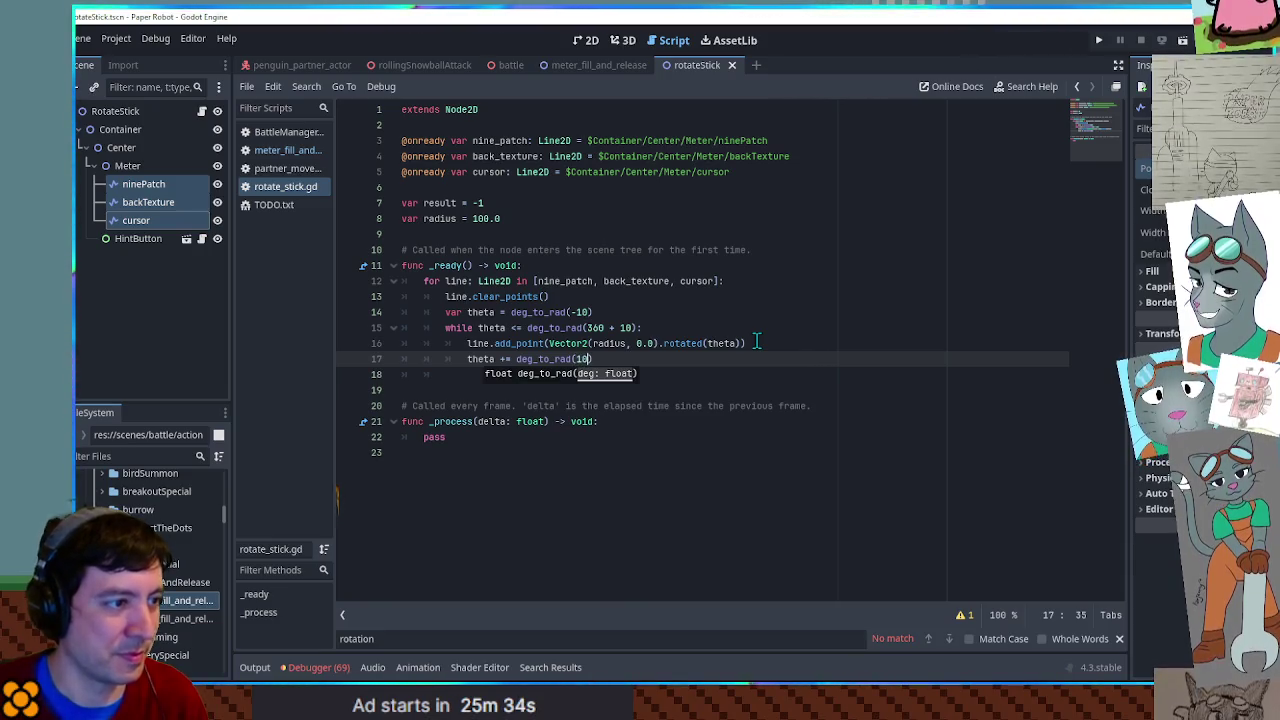
pyautogui.write(')')
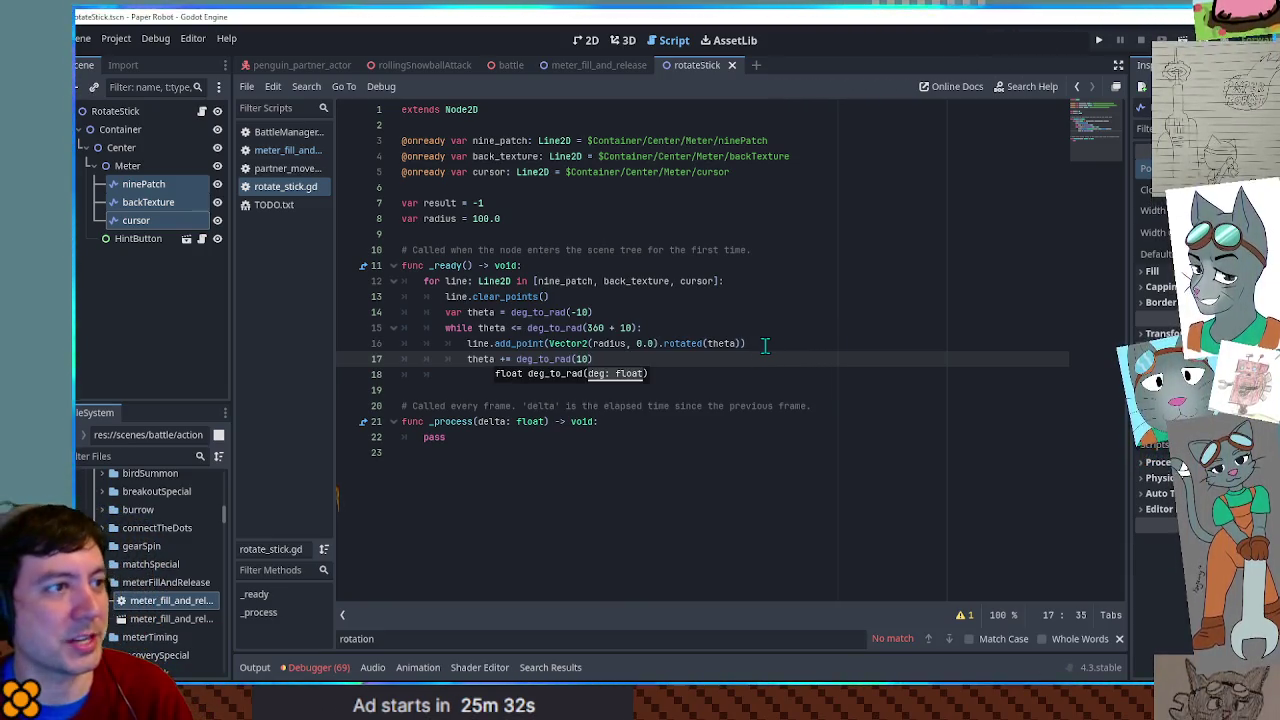
pyautogui.press('F6')
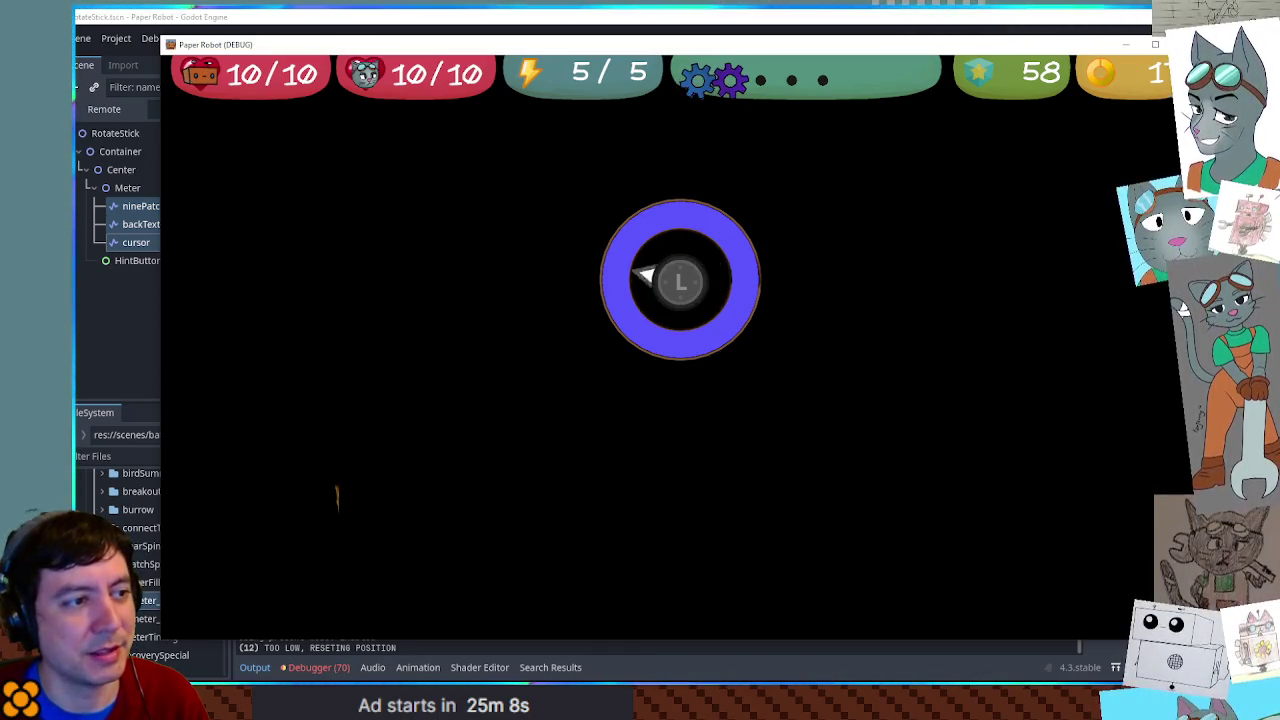
# - Change radius from 100.0 to 150.0, running the scene before and after to compare
pyautogui.press('F8')
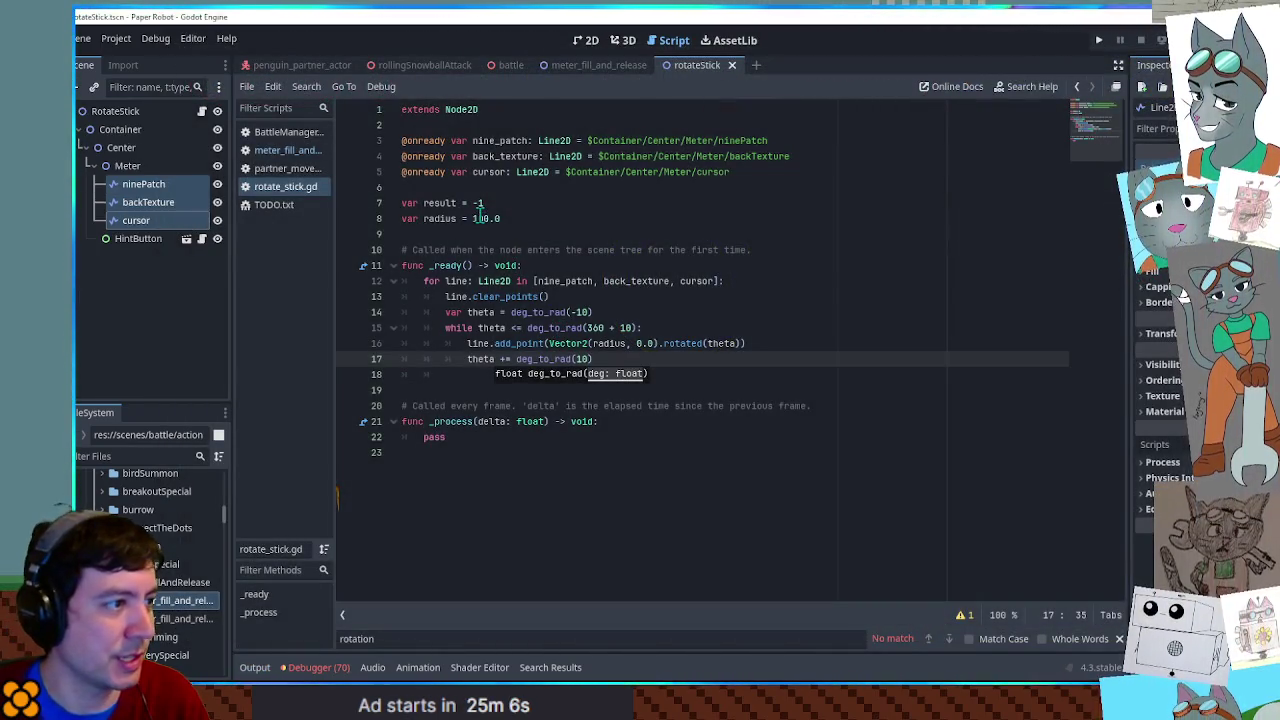
pyautogui.click(475, 217)
pyautogui.press('F6')
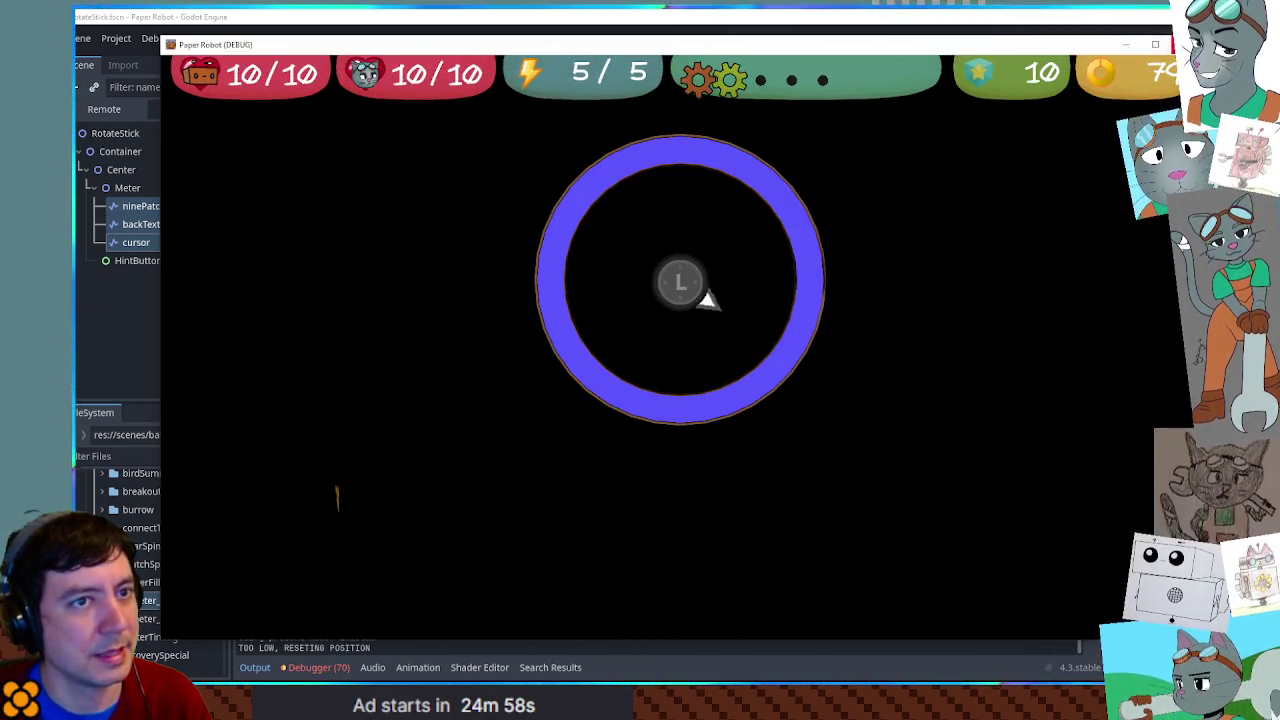
pyautogui.press('F8')
pyautogui.write('15')
pyautogui.press('F6')
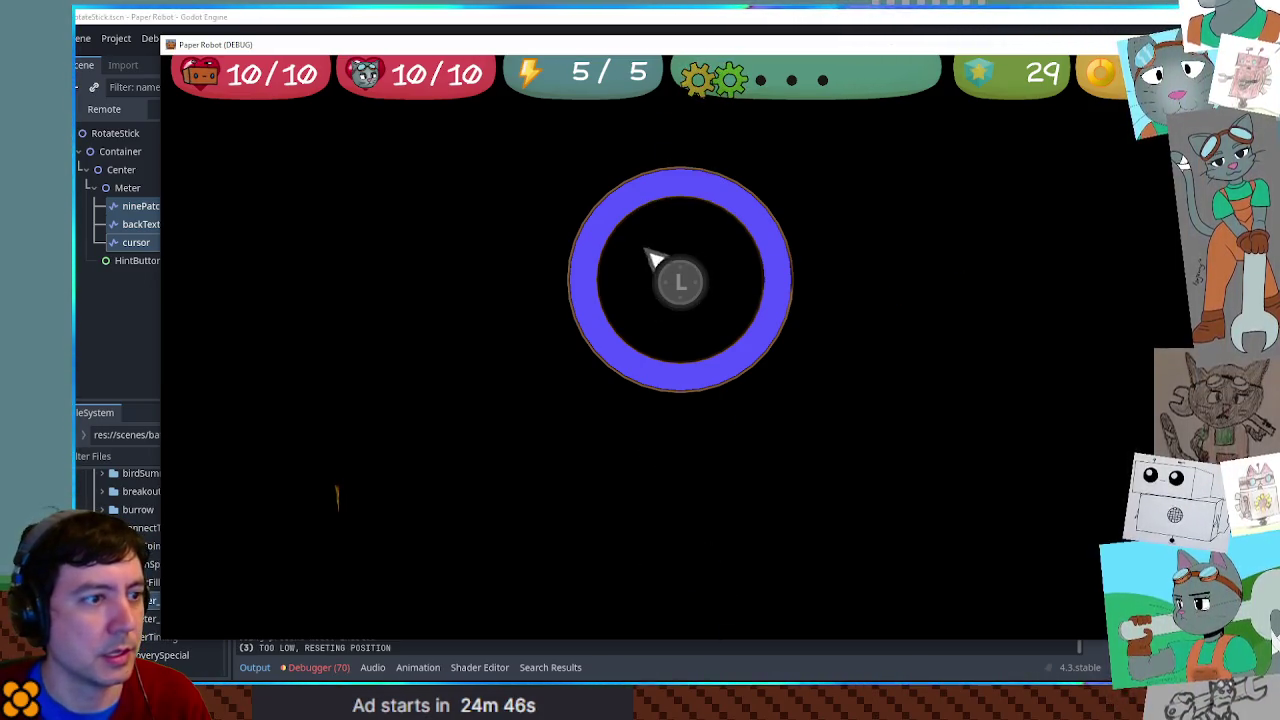
pyautogui.press('F8')
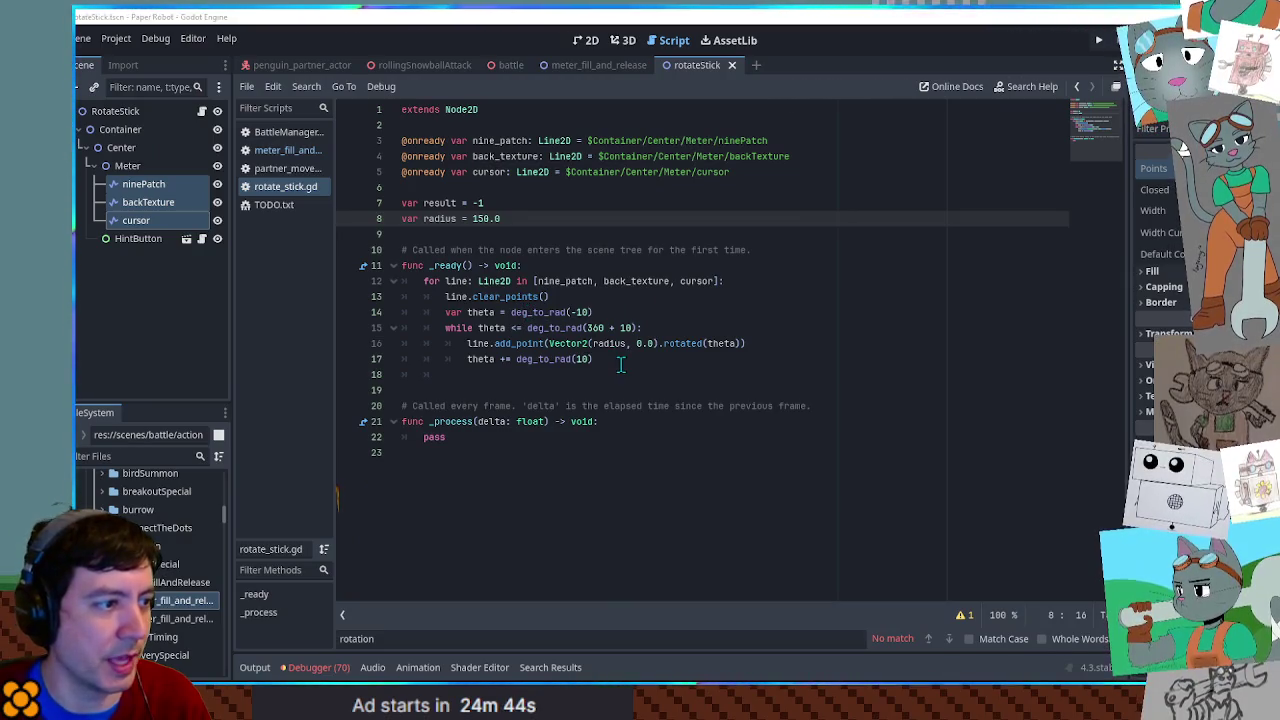
pyautogui.click(620, 365)
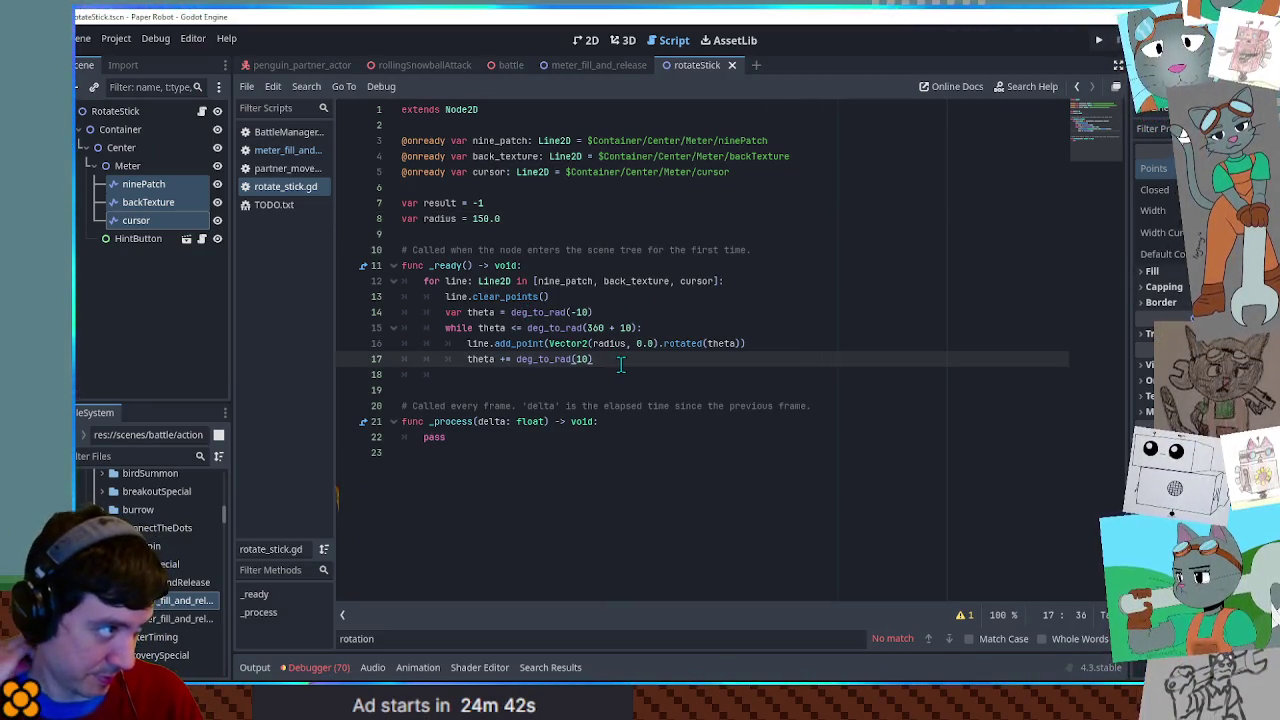
pyautogui.click(127, 209)
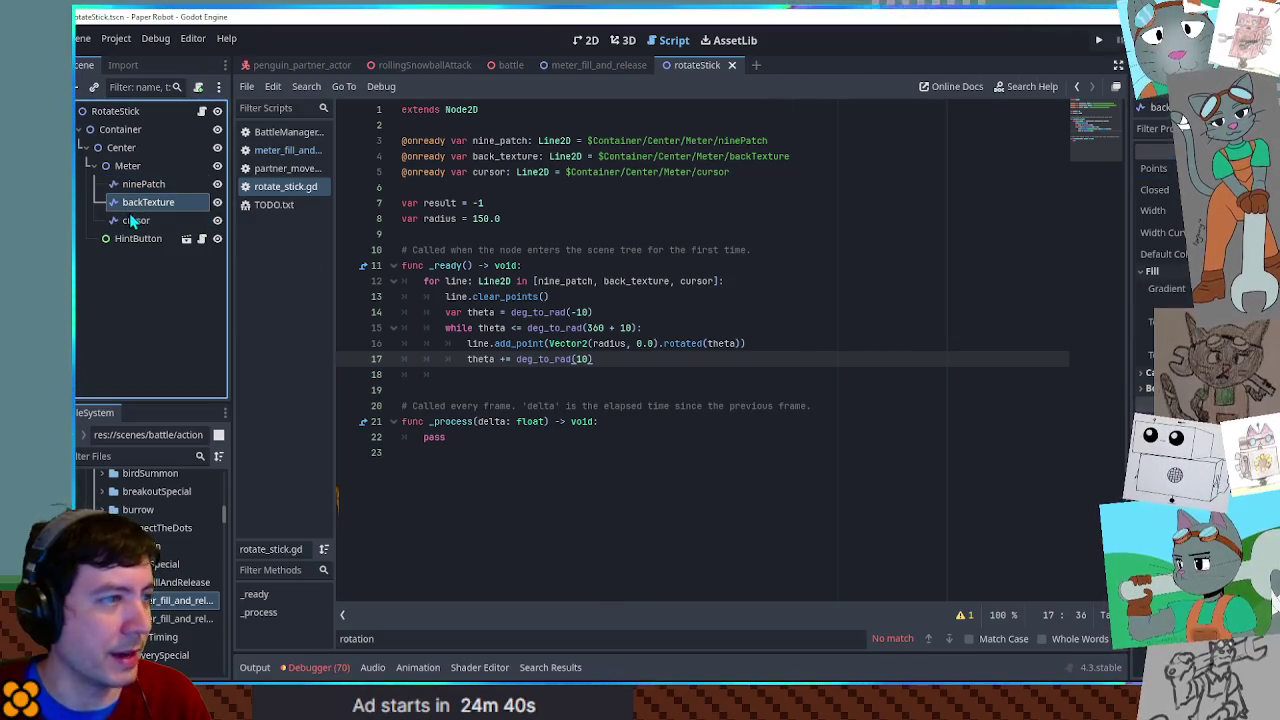
# - In the 2D view, centre the ring and toggle Closed on the cursor line
pyautogui.click(130, 219)
pyautogui.click(586, 40)
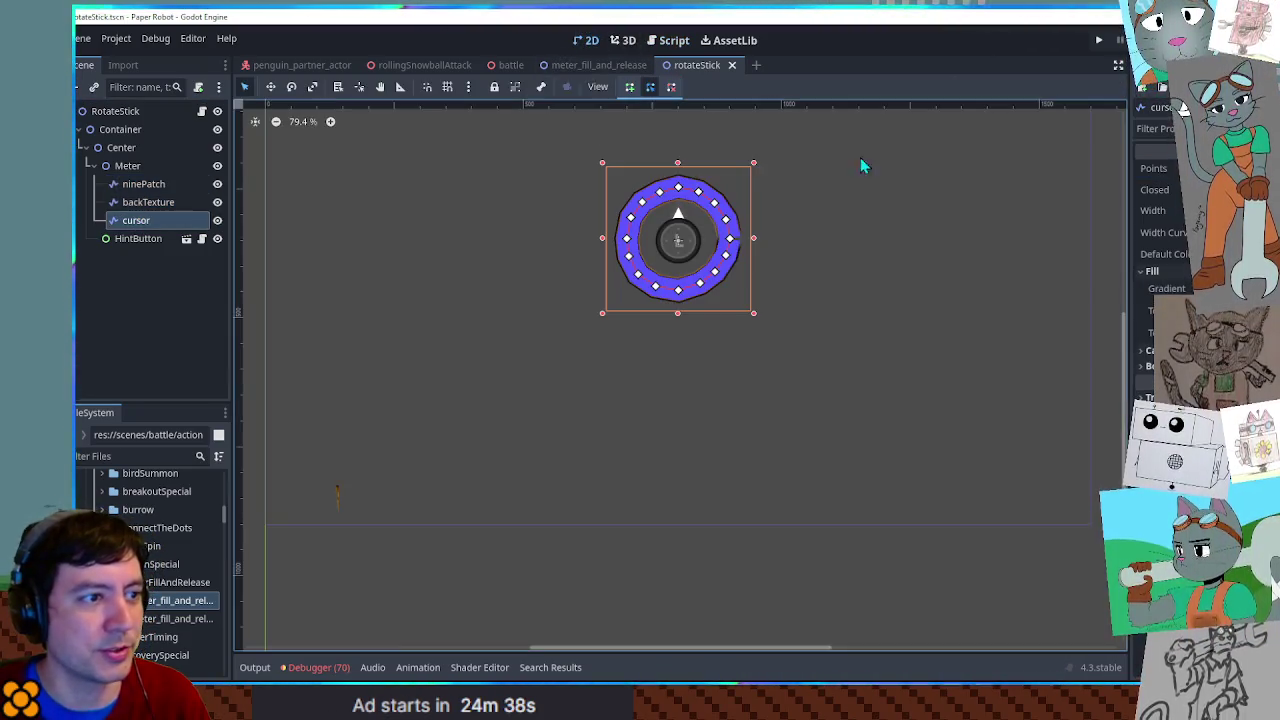
pyautogui.scroll(2, 1040, 240)
pyautogui.moveTo(848, 234); pyautogui.dragTo(1048, 328)
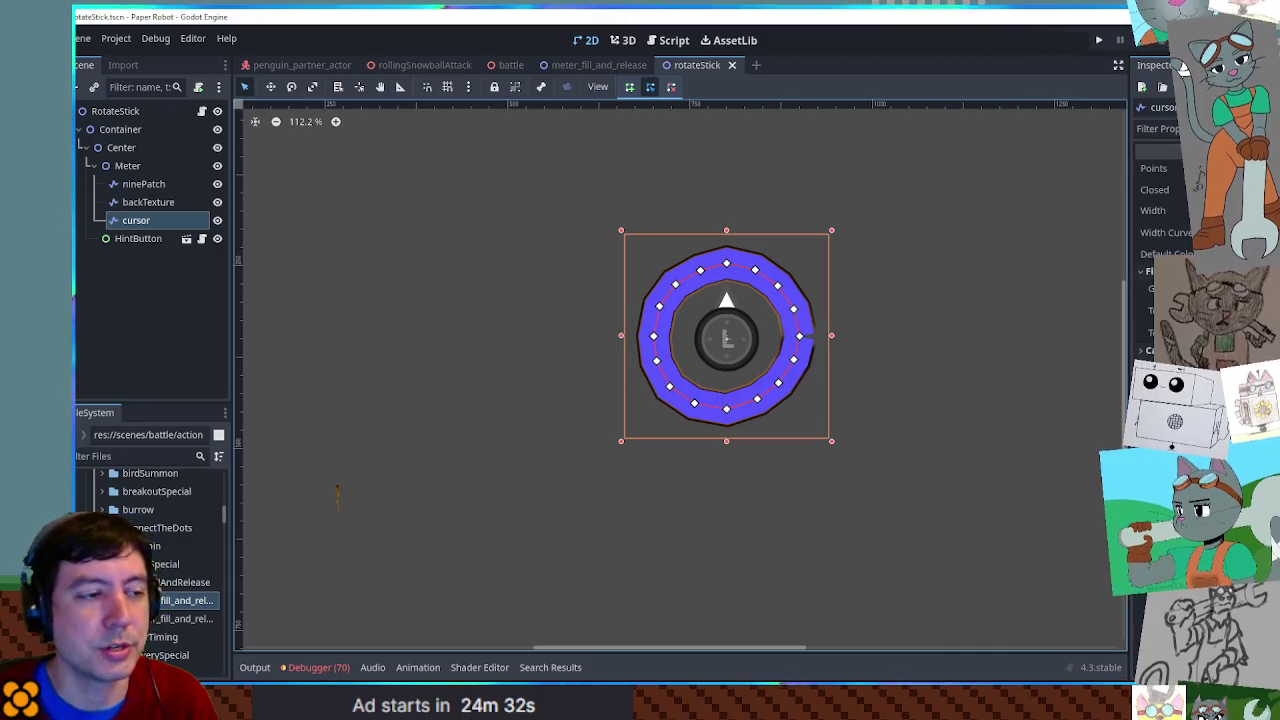
pyautogui.click(1215, 189)
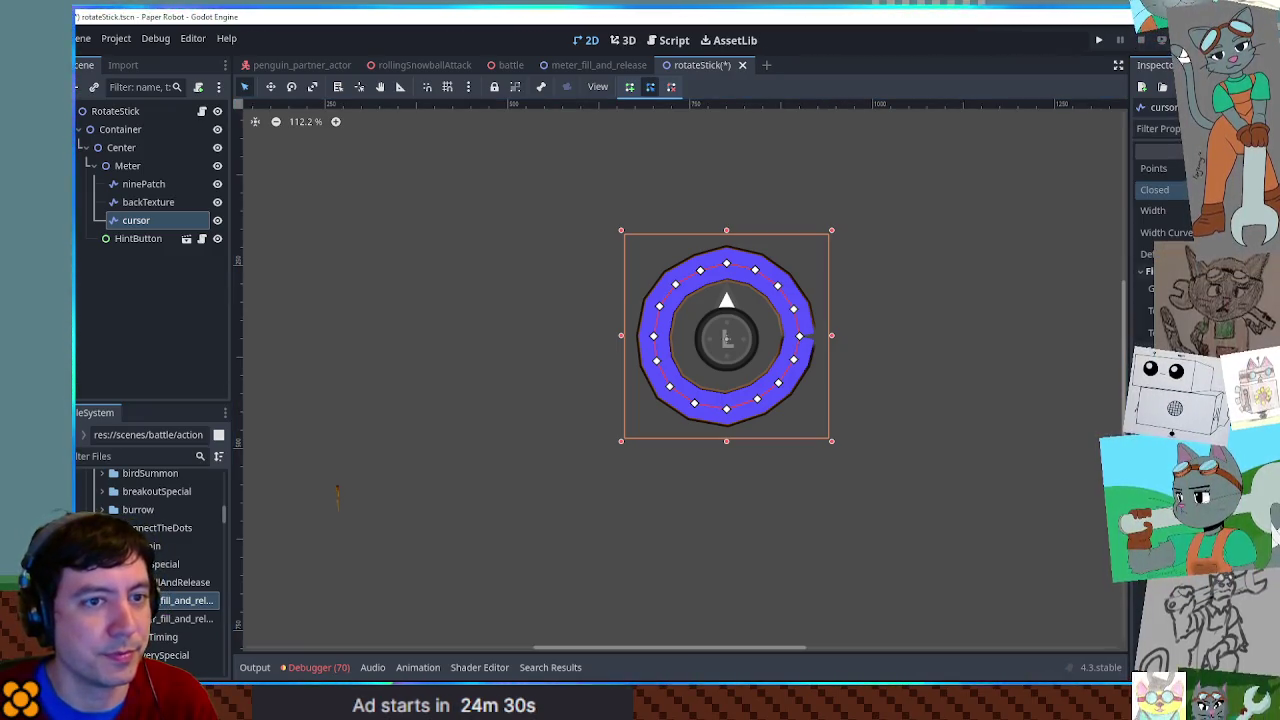
# - Test-drag cursor points to inspect the seam, cancel the moves, and save
pyautogui.click(143, 184)
pyautogui.keyDown('shift'); pyautogui.click(136, 220); pyautogui.keyUp('shift')
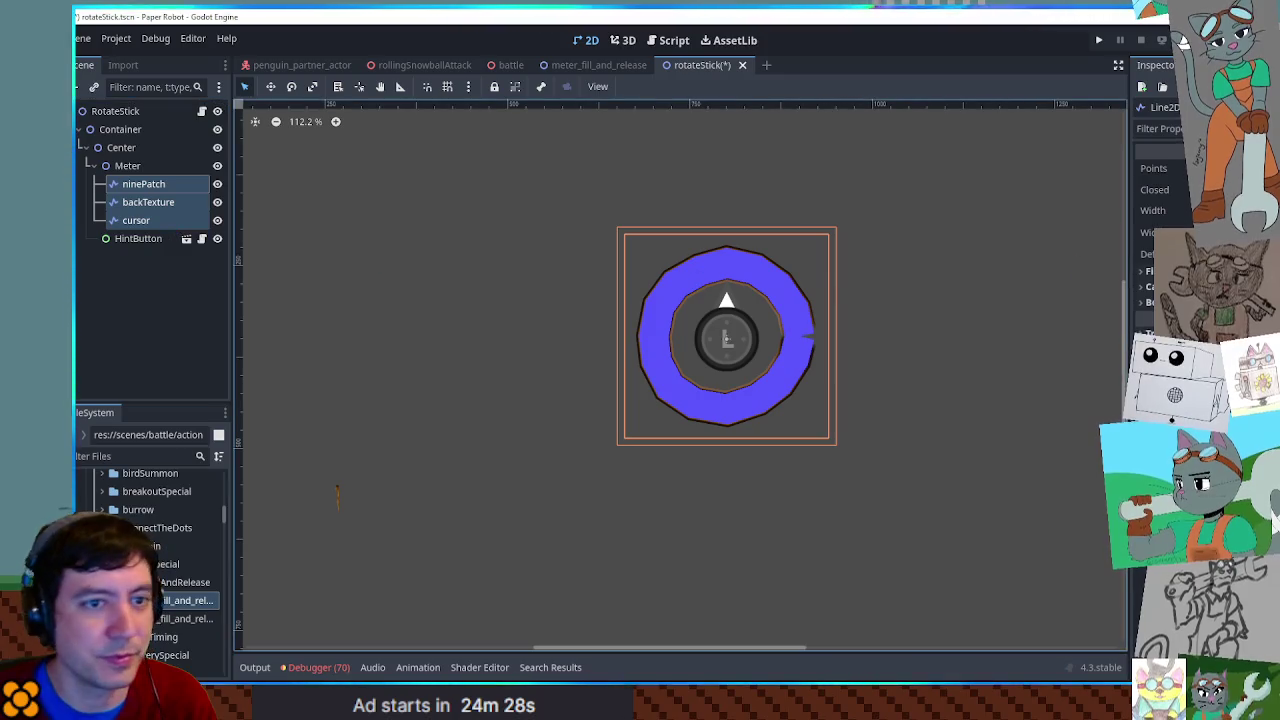
pyautogui.click(983, 286)
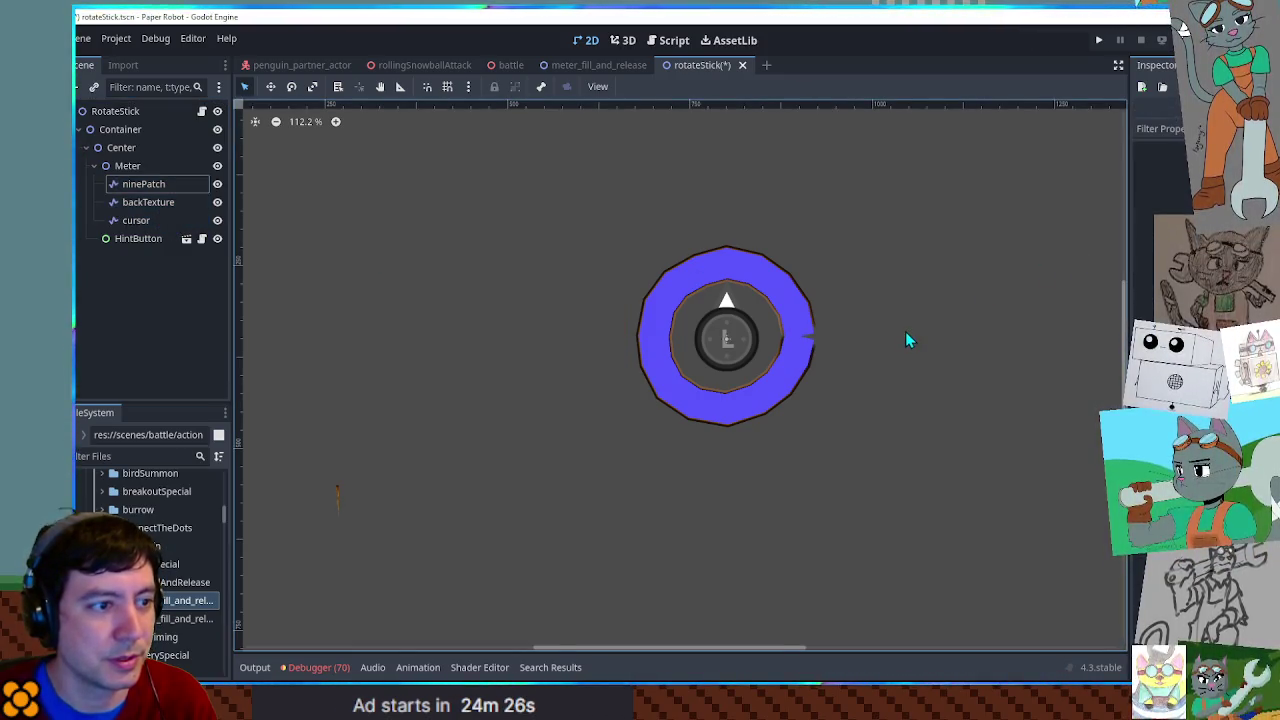
pyautogui.scroll(5, 905, 341)
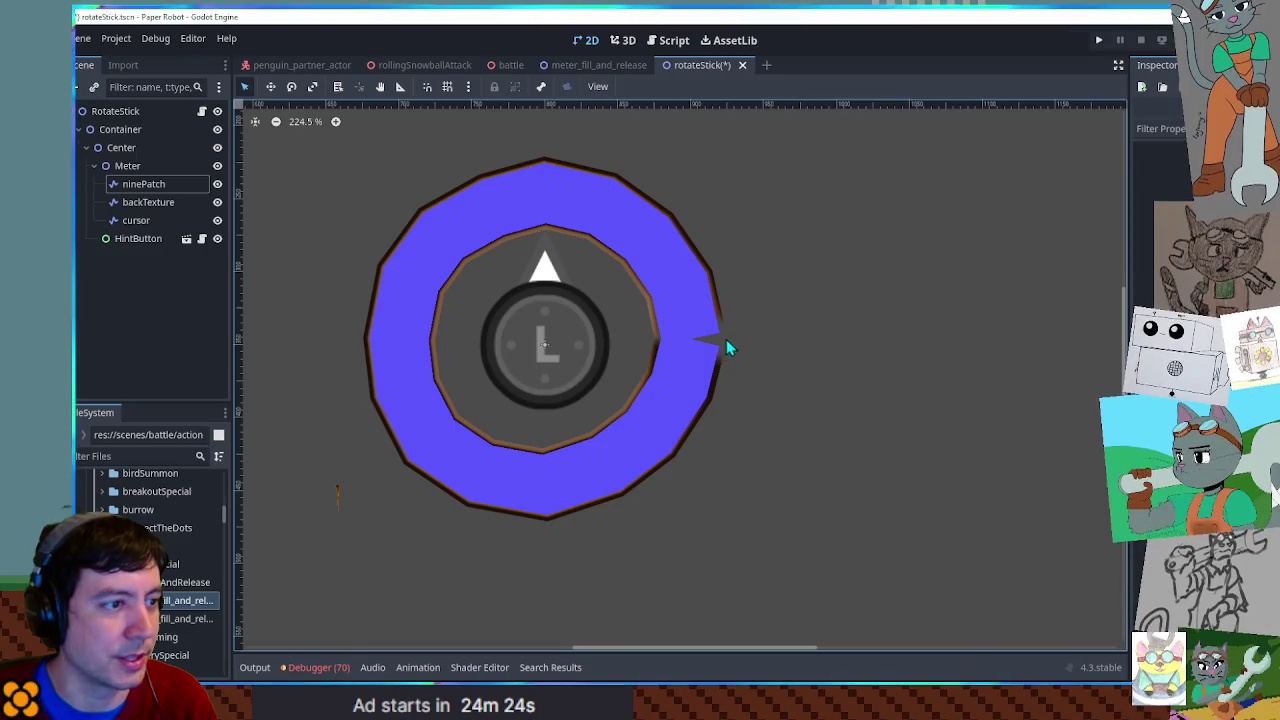
pyautogui.click(727, 345)
pyautogui.moveTo(707, 347)
pyautogui.mouseDown()
pyautogui.moveTo(737, 337)
pyautogui.moveTo(694, 343)
pyautogui.moveTo(812, 315)
pyautogui.moveTo(940, 311)
pyautogui.mouseUp()
pyautogui.rightClick(935, 311)
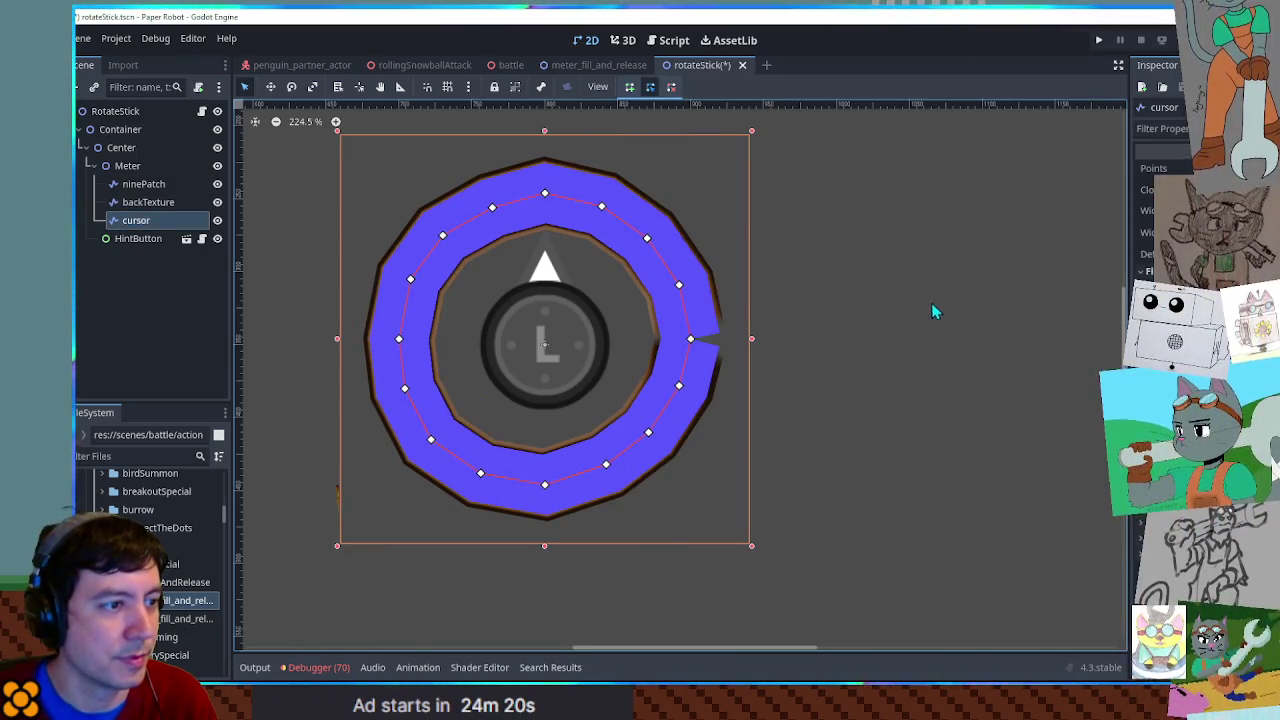
pyautogui.moveTo(679, 285); pyautogui.dragTo(823, 200)
pyautogui.rightClick(793, 228)
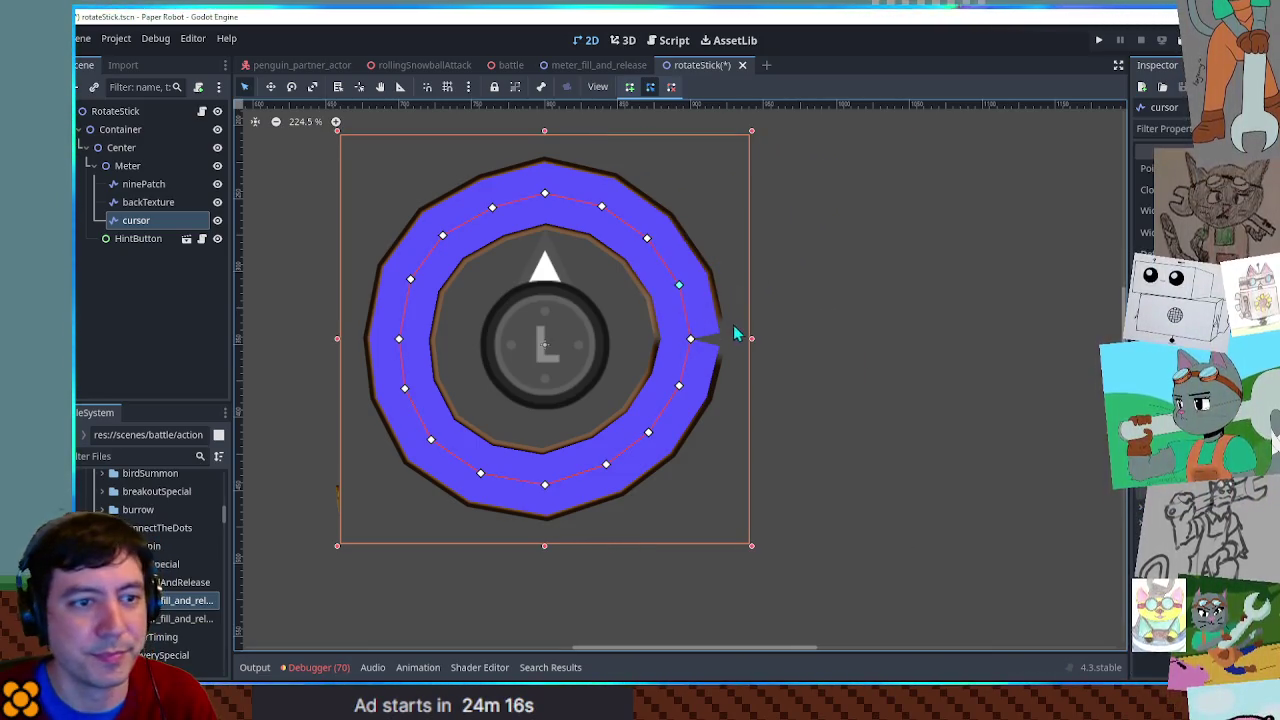
pyautogui.hotkey('ctrl', 's')
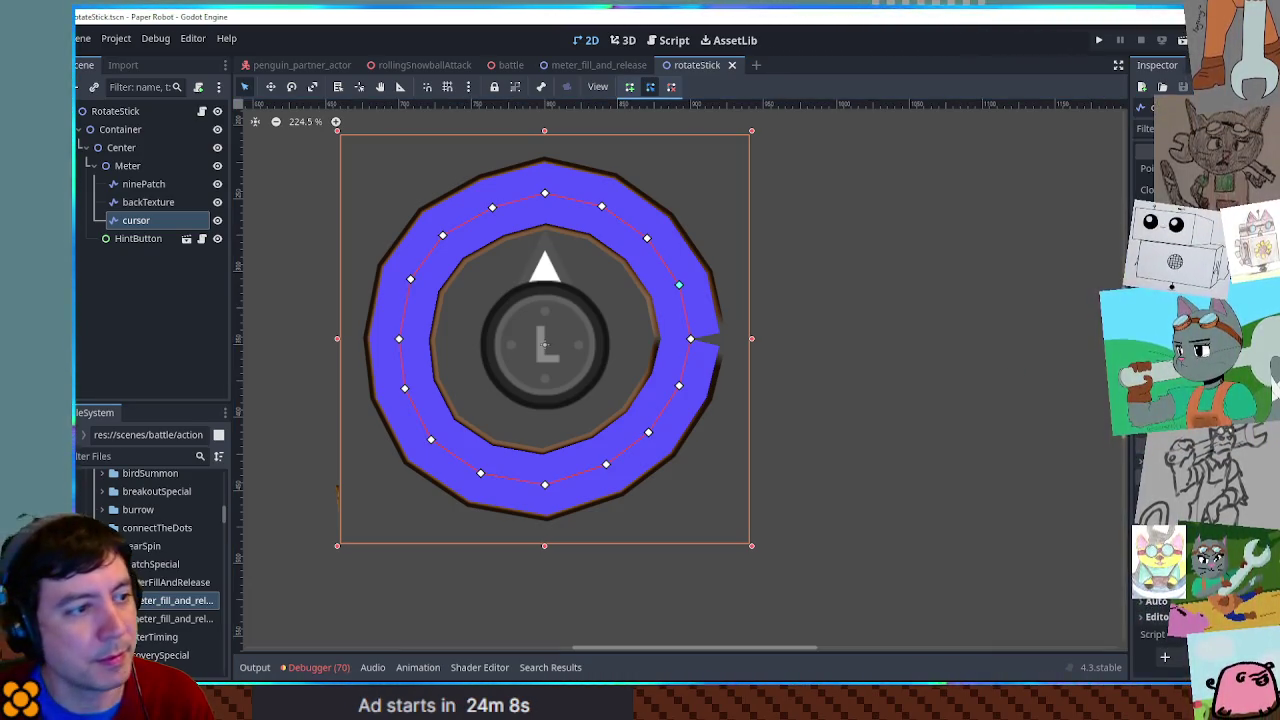
# - Drag the cursor seam point to check the gap, undo the edits, and save the scene
pyautogui.keyDown('shift'); pyautogui.click(150, 184); pyautogui.keyUp('shift')
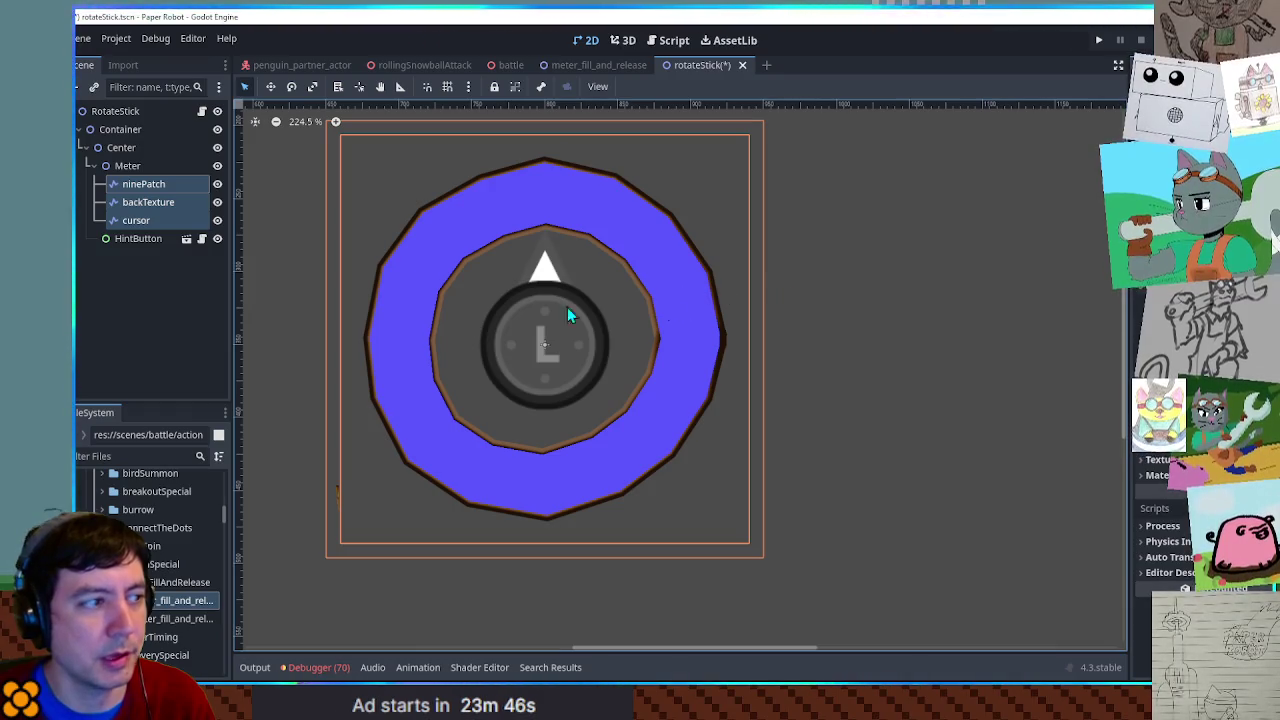
pyautogui.click(158, 220)
pyautogui.moveTo(695, 345)
pyautogui.mouseDown()
pyautogui.moveTo(766, 366)
pyautogui.moveTo(837, 263)
pyautogui.moveTo(703, 346)
pyautogui.moveTo(676, 286)
pyautogui.mouseUp()
pyautogui.hotkey('ctrl', 'z')
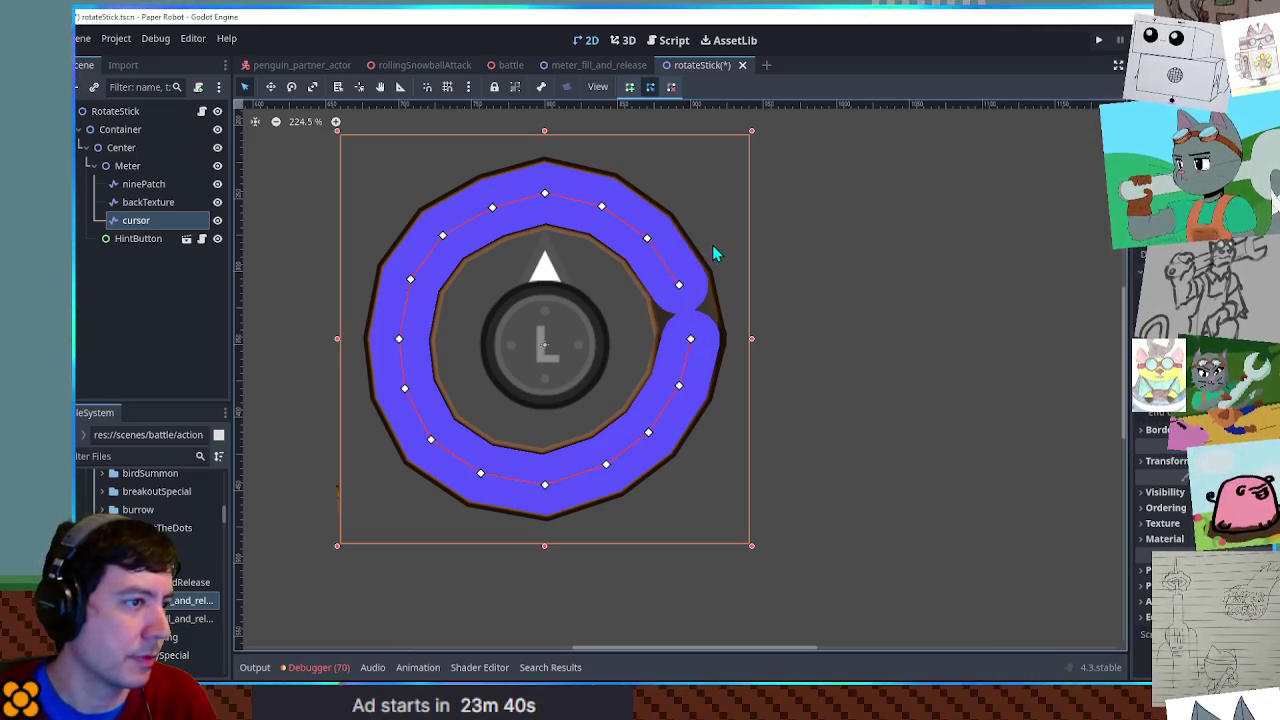
pyautogui.hotkey('ctrl', 's')
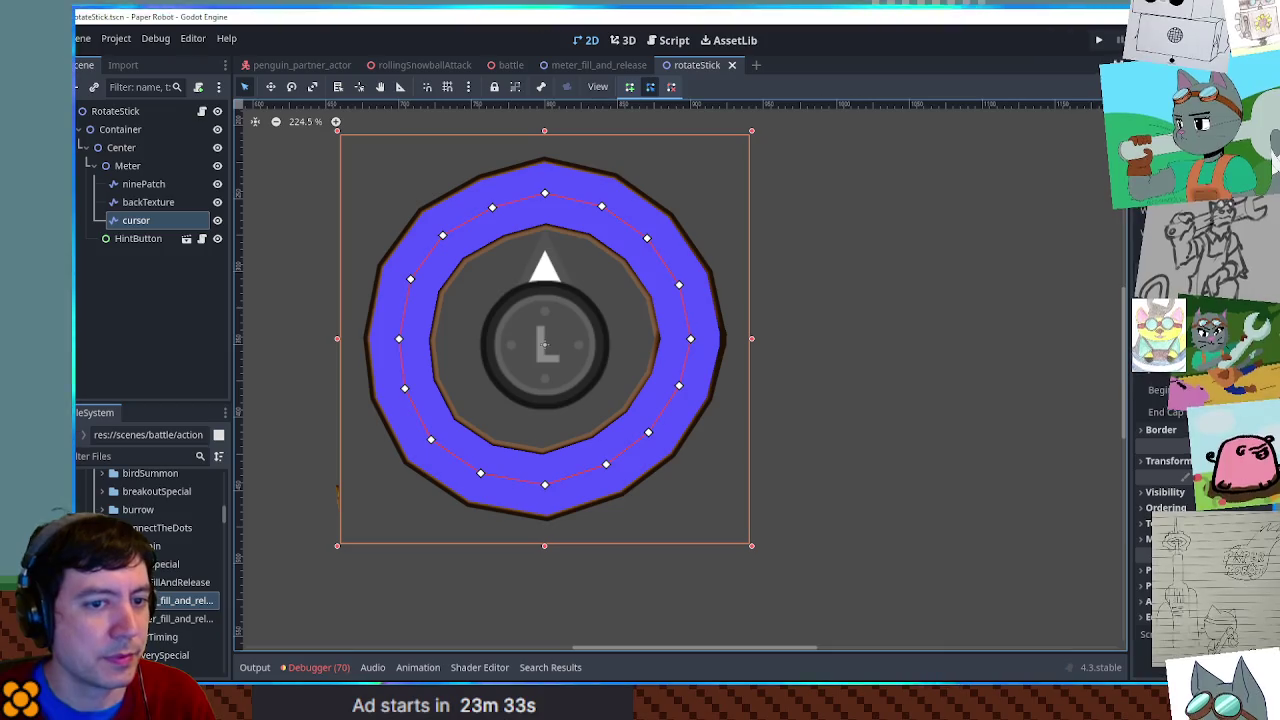
pyautogui.hotkey('ctrl', 'z')
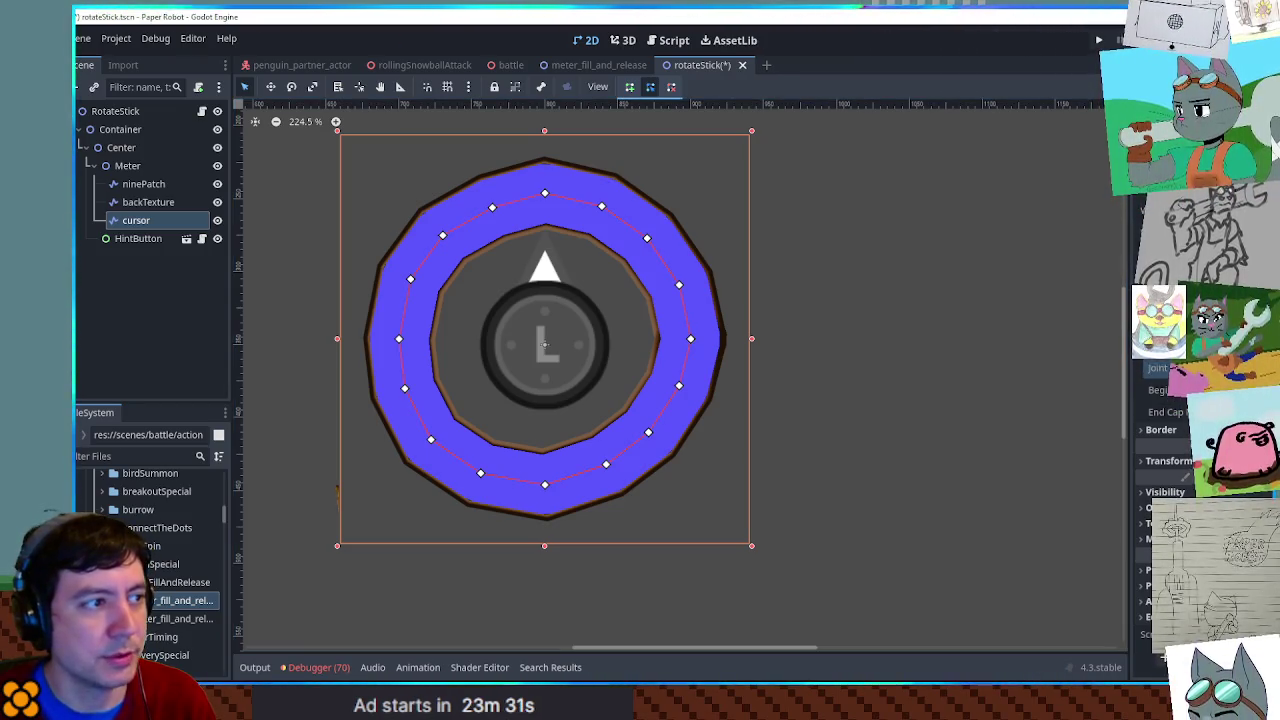
pyautogui.hotkey('ctrl', 's')
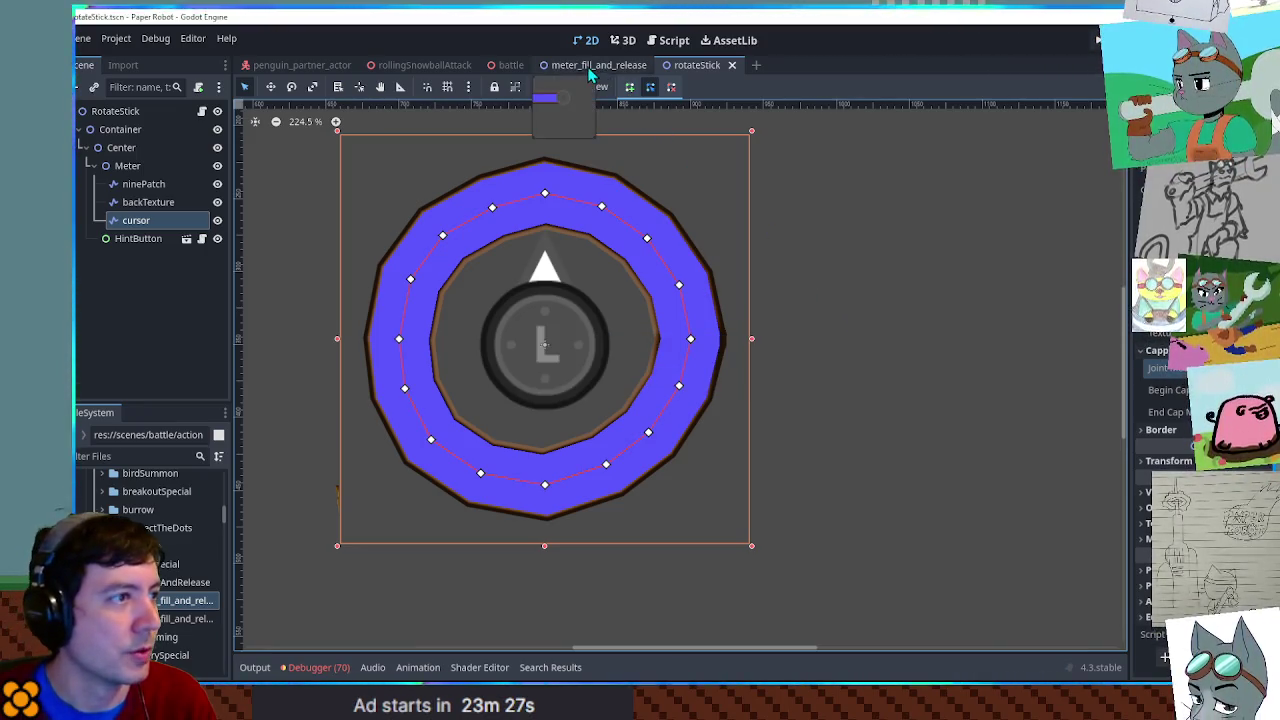
# - Add a new redrawCursor() function below _process at the end of the script
pyautogui.click(664, 41)
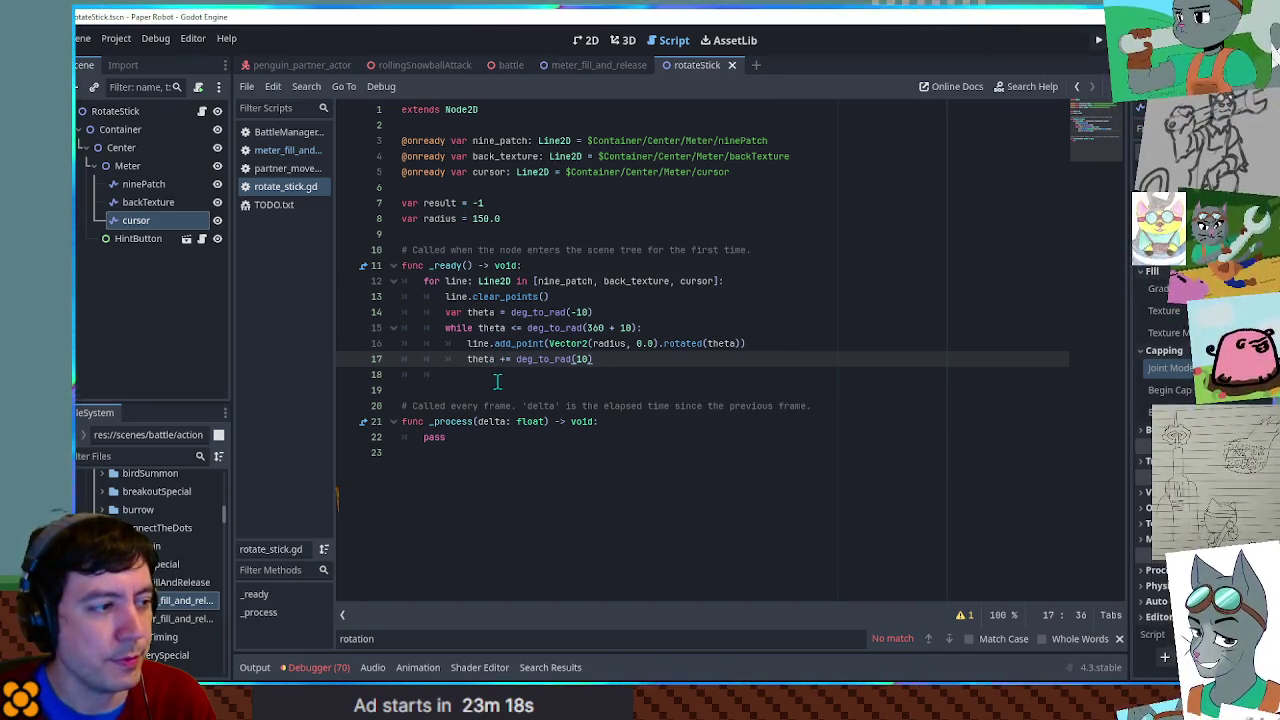
pyautogui.click(530, 455)
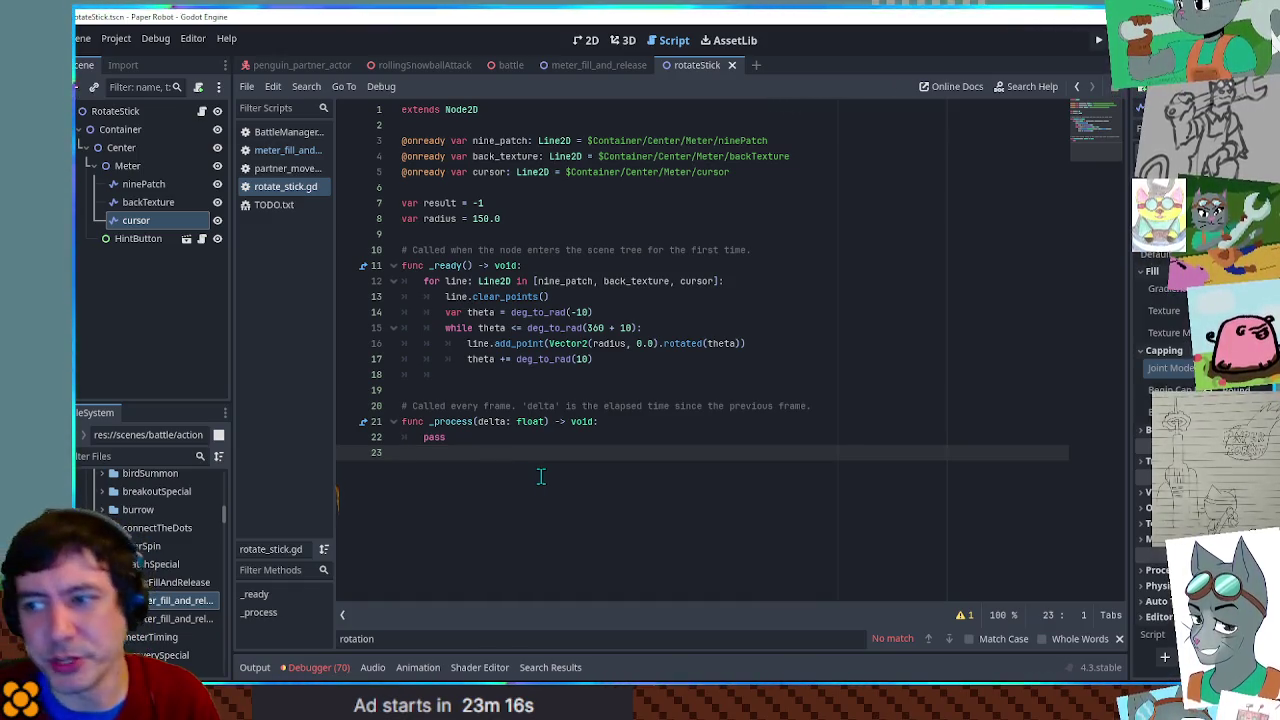
pyautogui.press('Return')
pyautogui.press('Return')
pyautogui.press('BackSpace')
pyautogui.press('Return')
pyautogui.write('func redrawCursor')
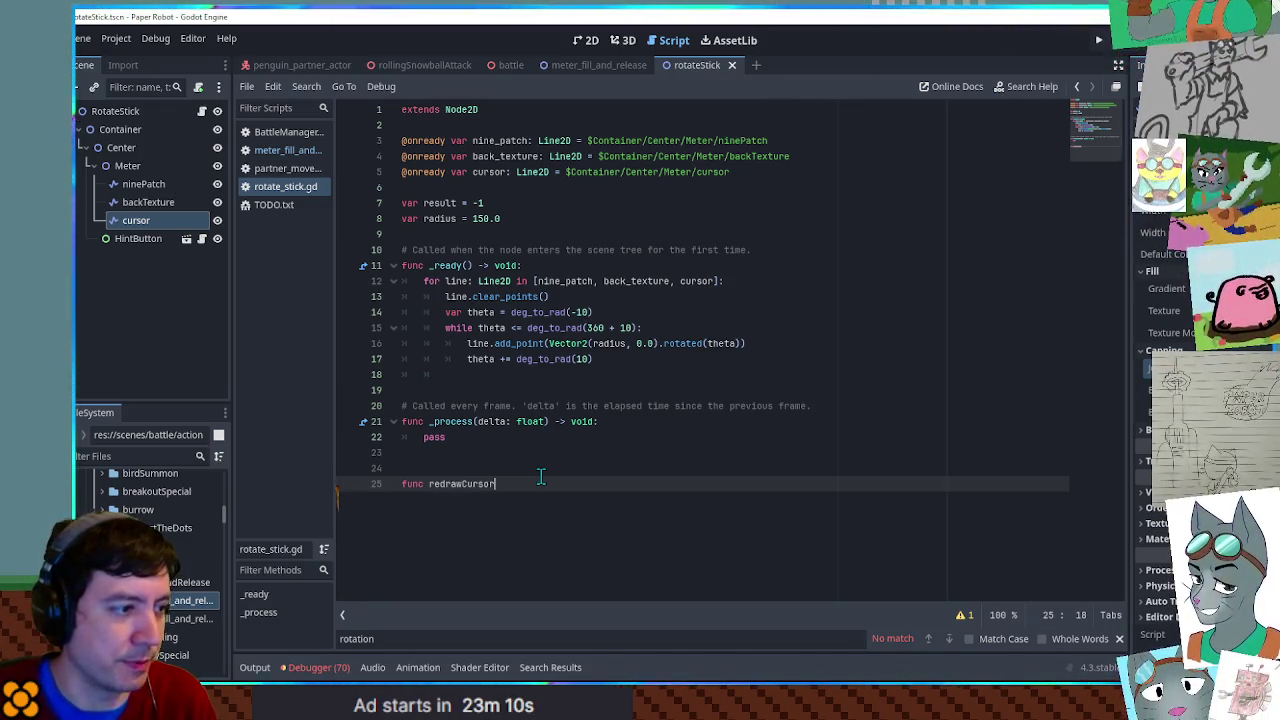
pyautogui.write('():')
pyautogui.press('Return')
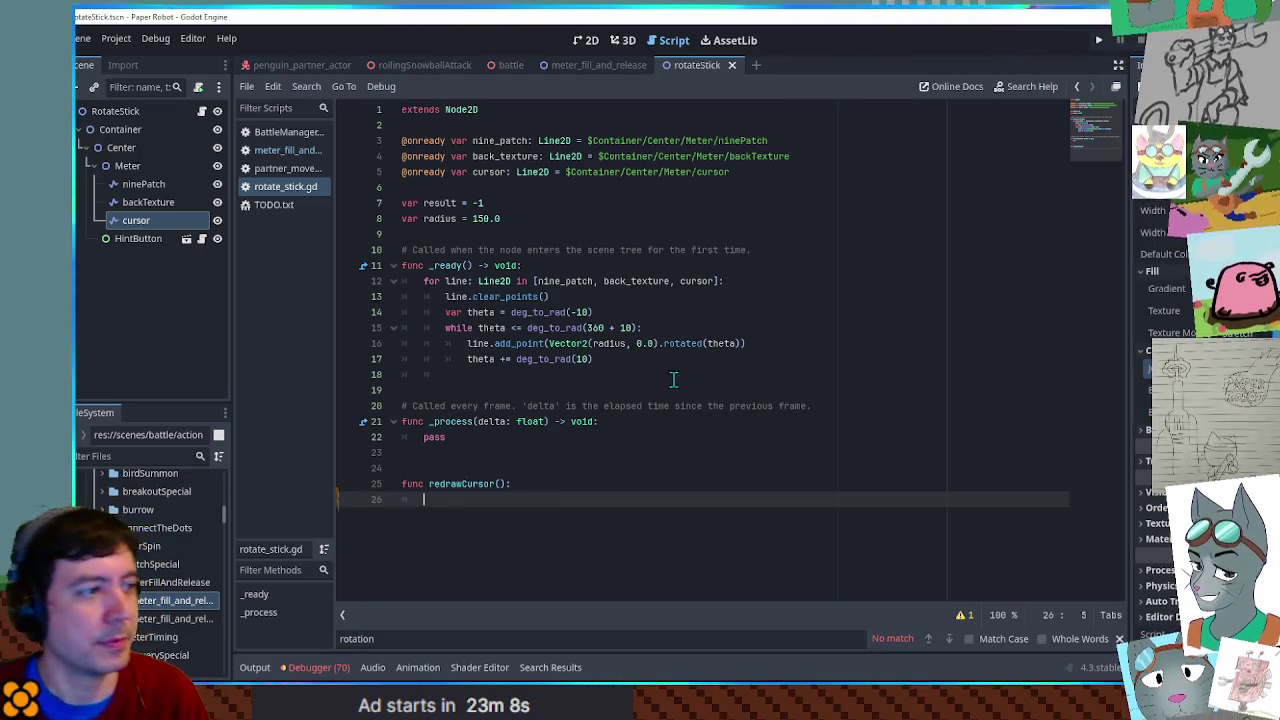
# - Move the circle-building loop into redrawCursor, complete 'cursor' on line 26, and dedent the loop lines
pyautogui.moveTo(634, 358)
pyautogui.mouseDown()
pyautogui.moveTo(657, 343)
pyautogui.moveTo(448, 296)
pyautogui.moveTo(750, 281)
pyautogui.mouseUp()
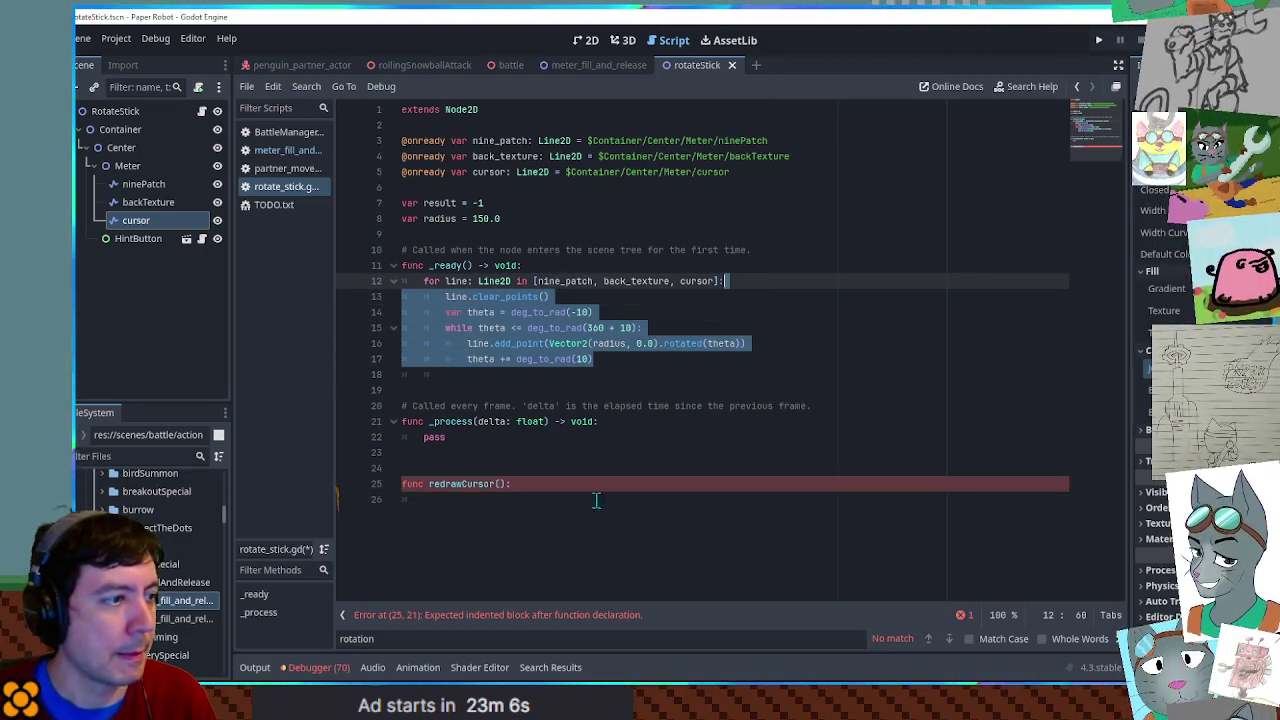
pyautogui.click(524, 500)
pyautogui.write('line.clear_points() \t\tvar theta = deg_to_rad(-10) \t\twhile theta <= deg_to_rad(360 + 10): \t\t\tline.add_point(Vector2(radius, 0.0).rotated(theta)) \t\t\ttheta += deg_to_rad(10)')
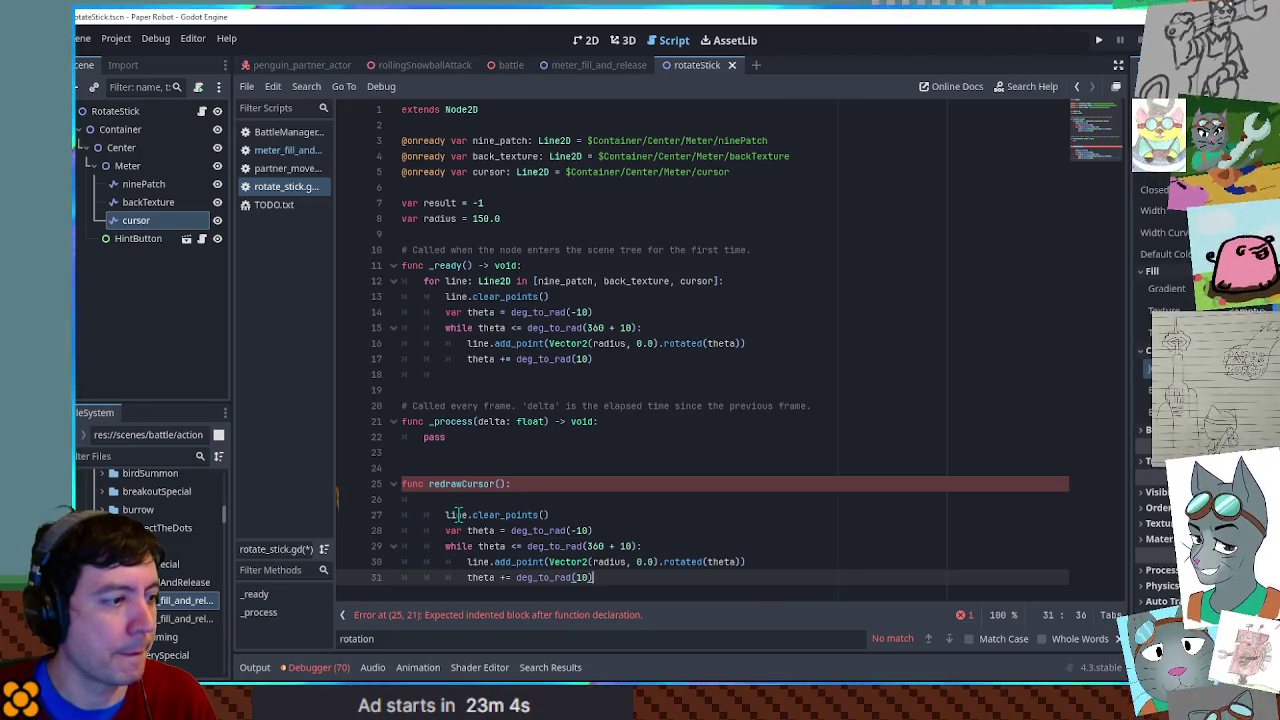
pyautogui.click(458, 499)
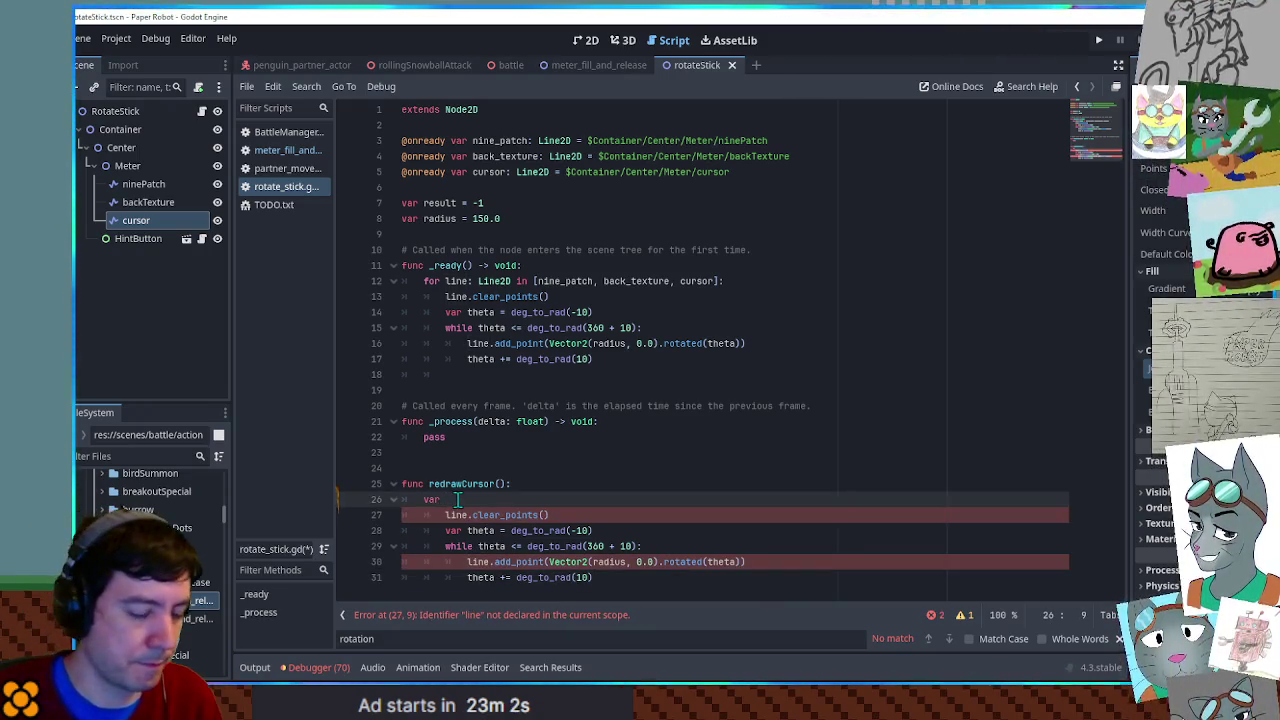
pyautogui.write('rsor')
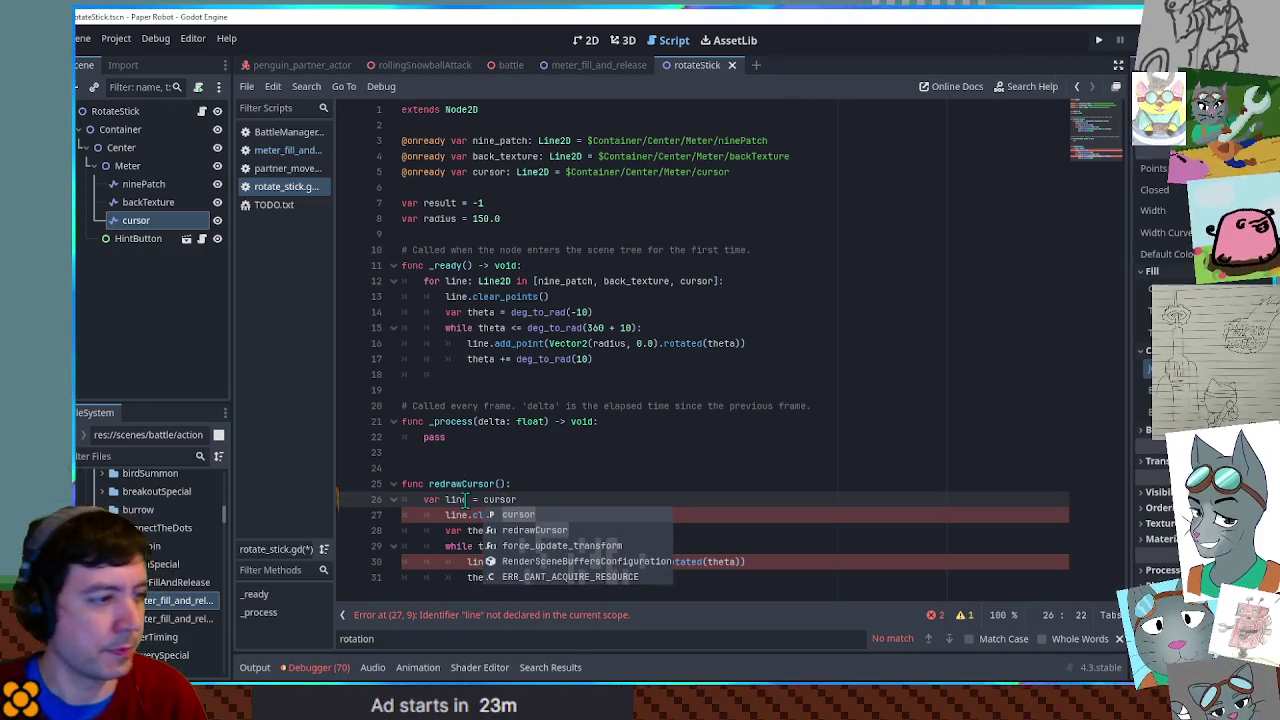
pyautogui.moveTo(443, 519); pyautogui.dragTo(580, 575)
pyautogui.hotkey('shift', 'Tab')
pyautogui.click(660, 485)
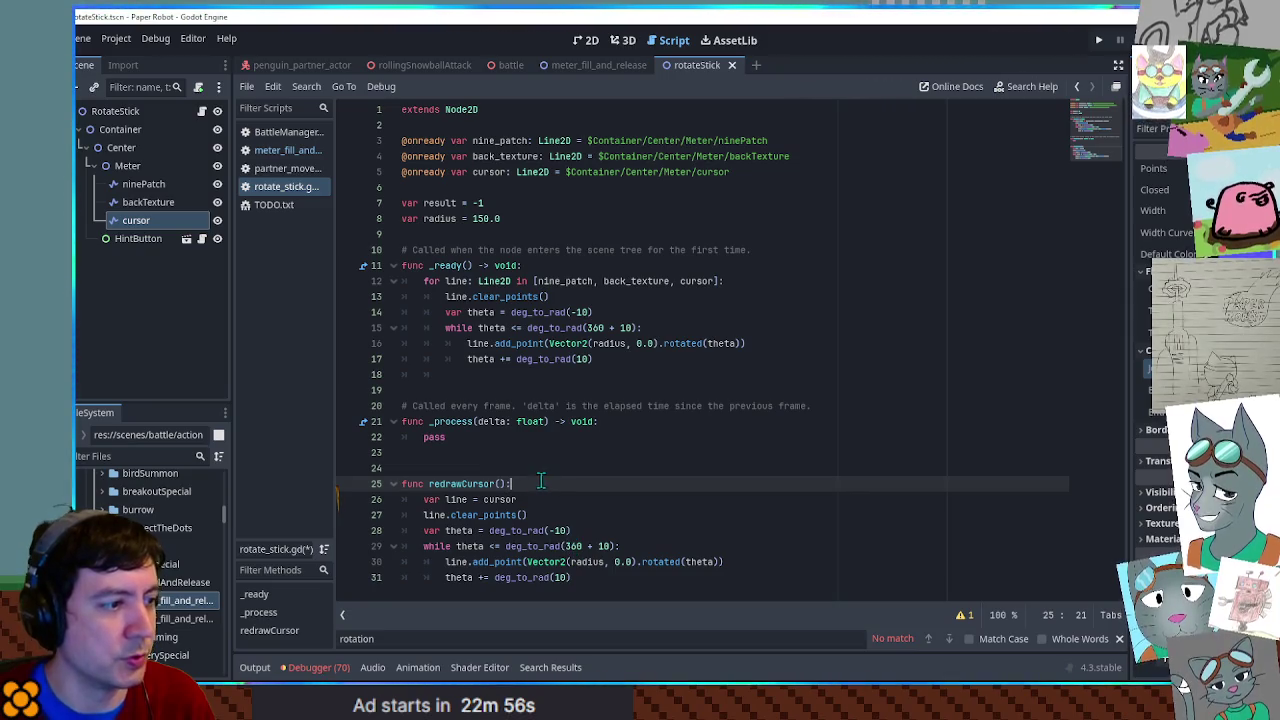
# - Start a new var declaration on the line below the radius variable
pyautogui.click(541, 219)
pyautogui.press('Return')
pyautogui.write('var fillPercent = 0.0')
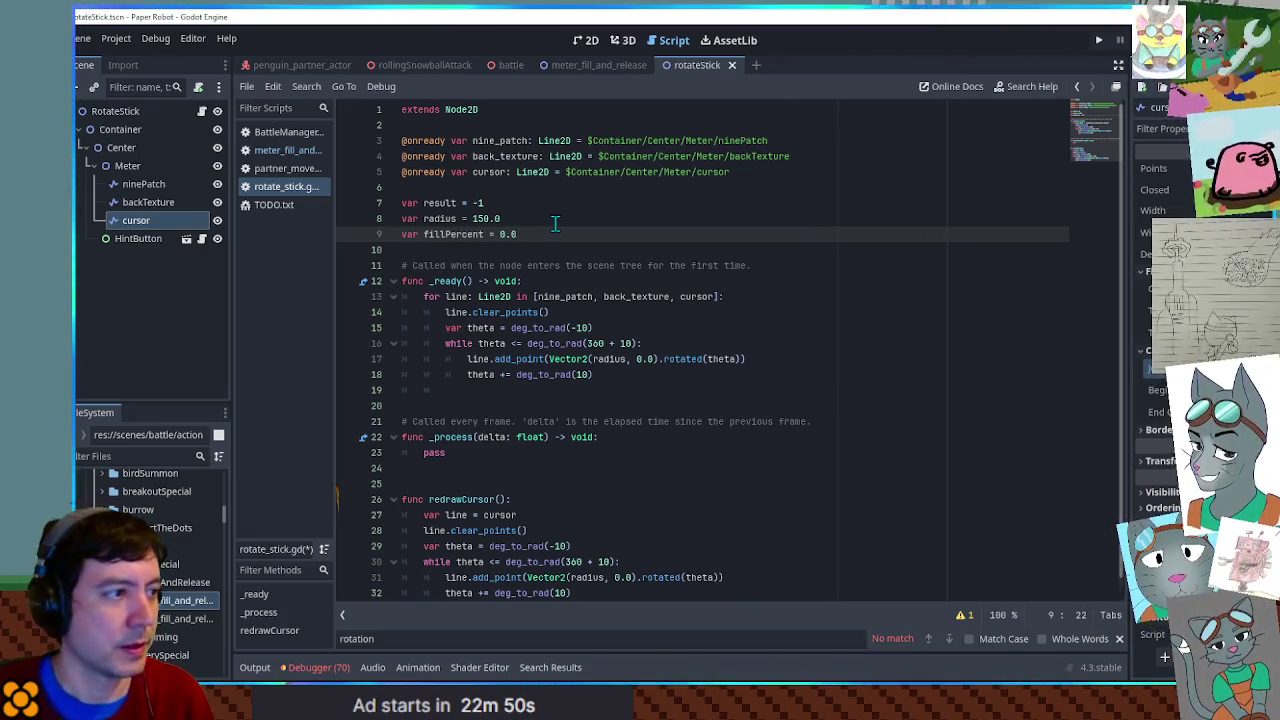
# - Declare fillPercent = 0.0 and call redrawCursor() in place of pass in _process
pyautogui.doubleClick(464, 237)
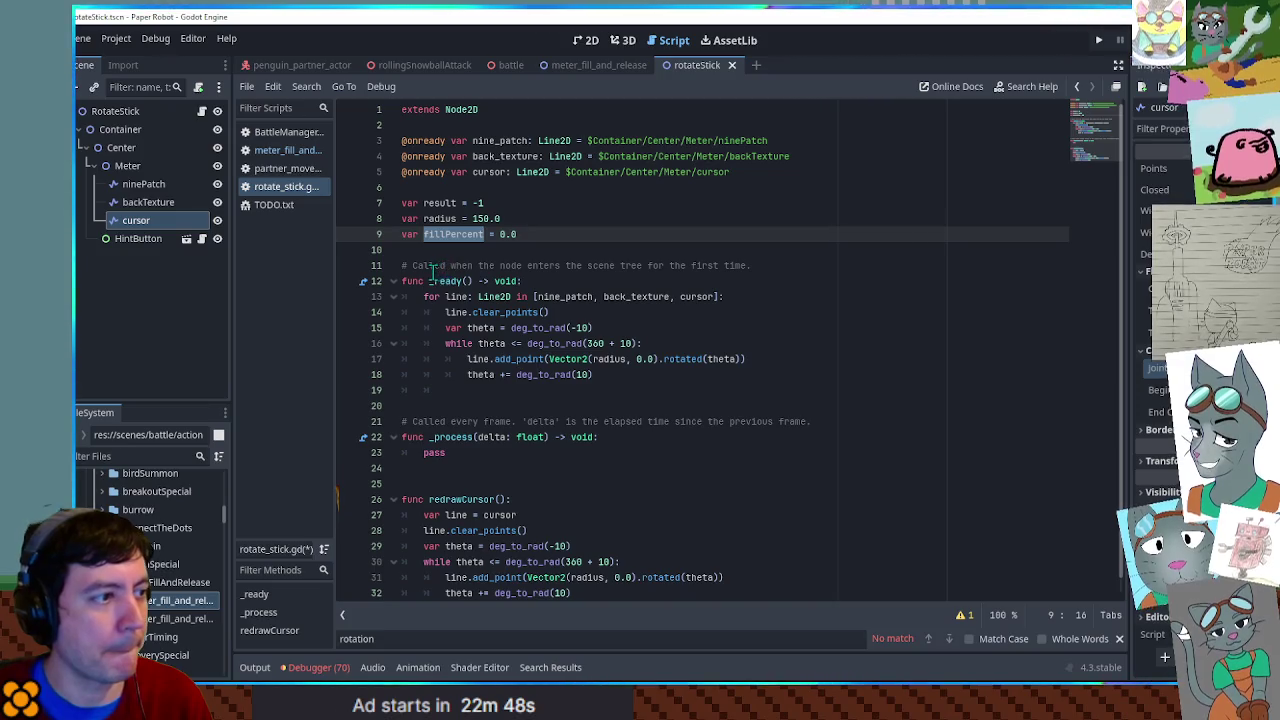
pyautogui.moveTo(458, 499); pyautogui.dragTo(510, 499)
pyautogui.hotkey('ctrl', 'c')
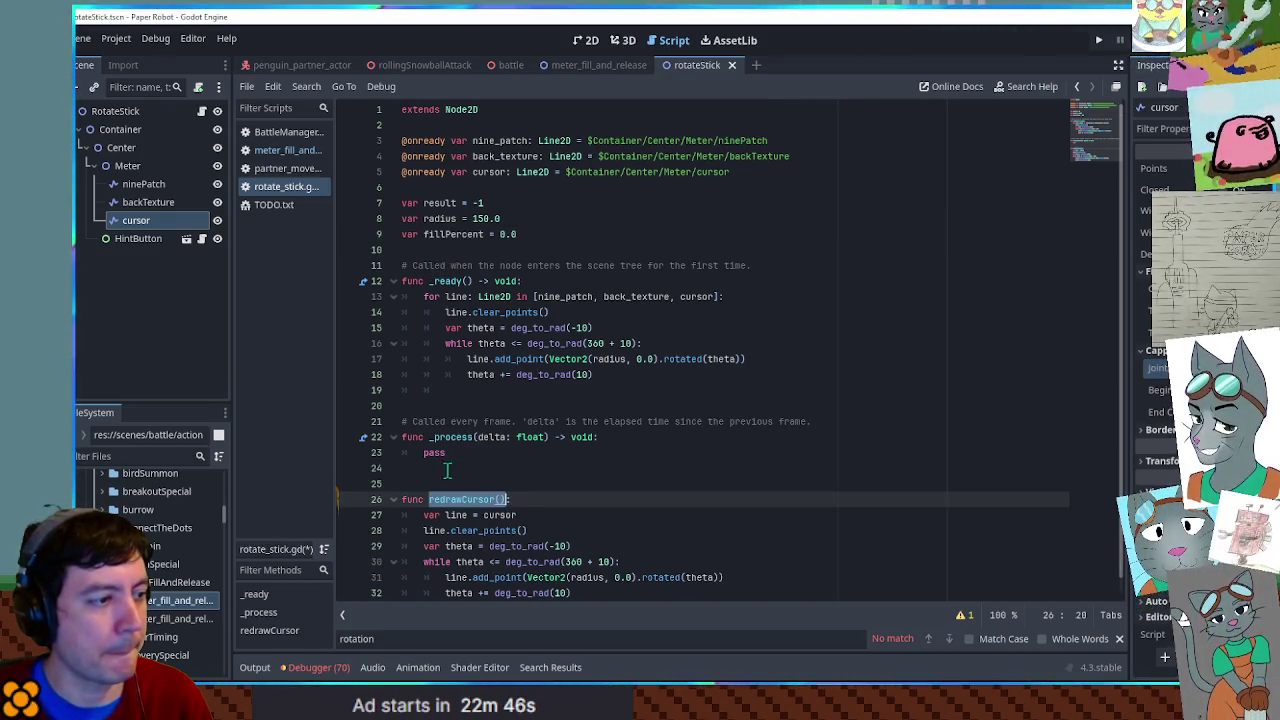
pyautogui.doubleClick(434, 452)
pyautogui.hotkey('ctrl', 'v')
# - Change the redrawCursor loop's angle step from deg_to_rad(10) to deg_to_rad(4)
pyautogui.doubleClick(455, 217)
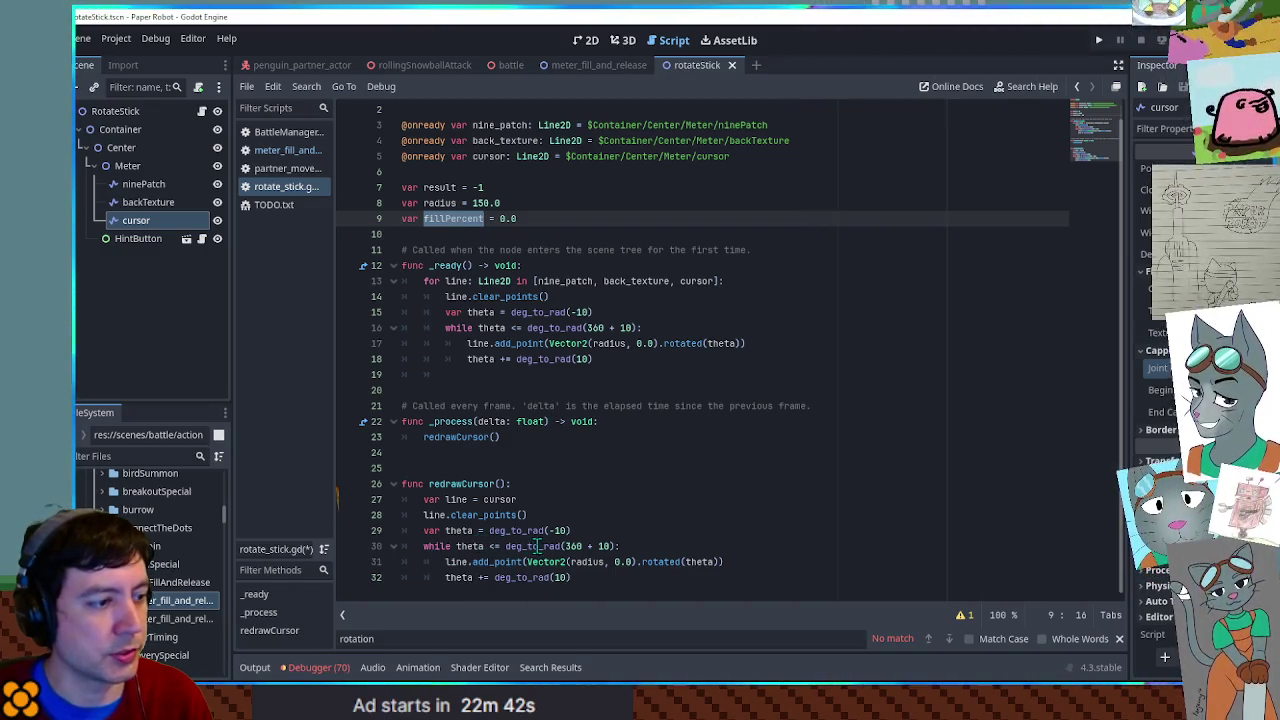
pyautogui.doubleClick(470, 546)
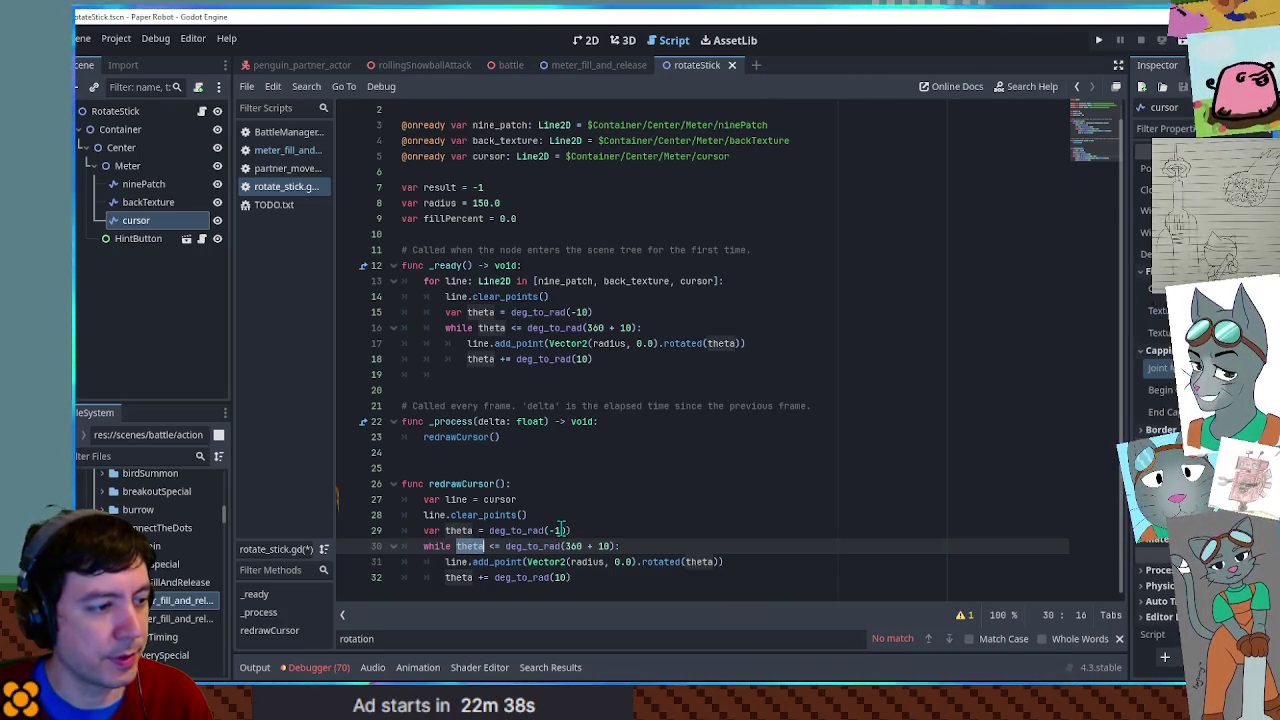
pyautogui.click(560, 588)
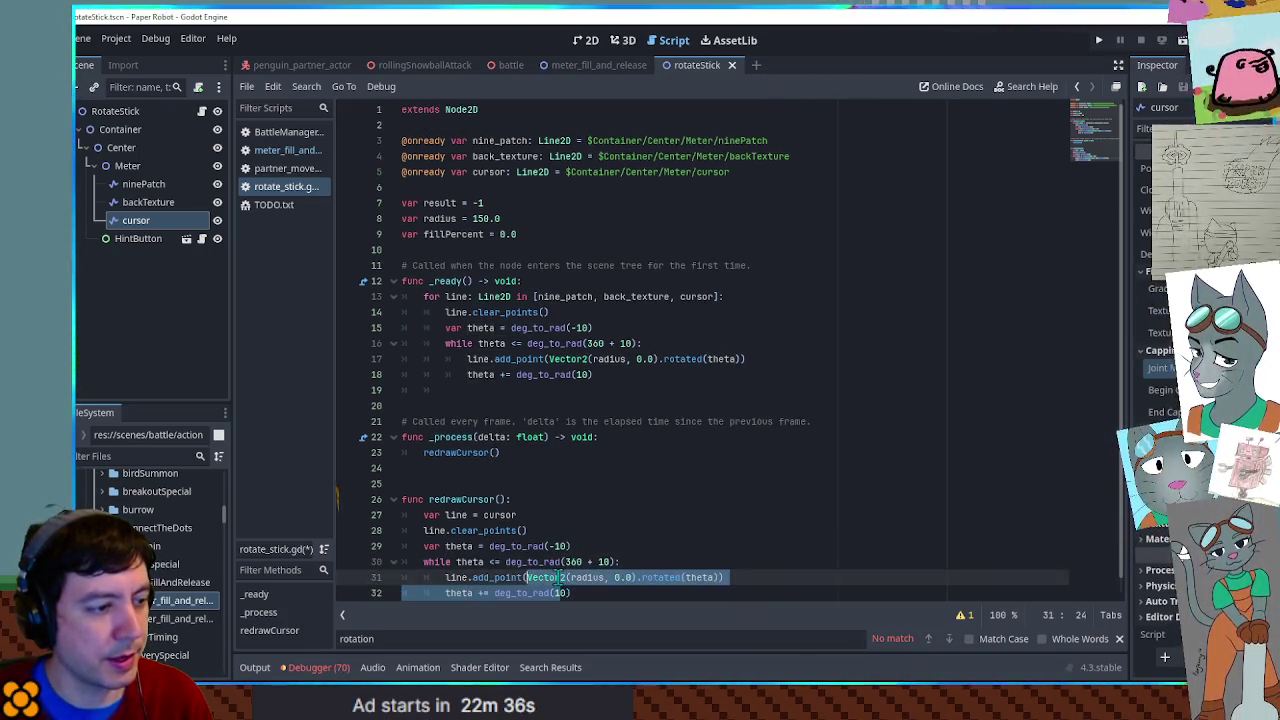
pyautogui.press('Right')
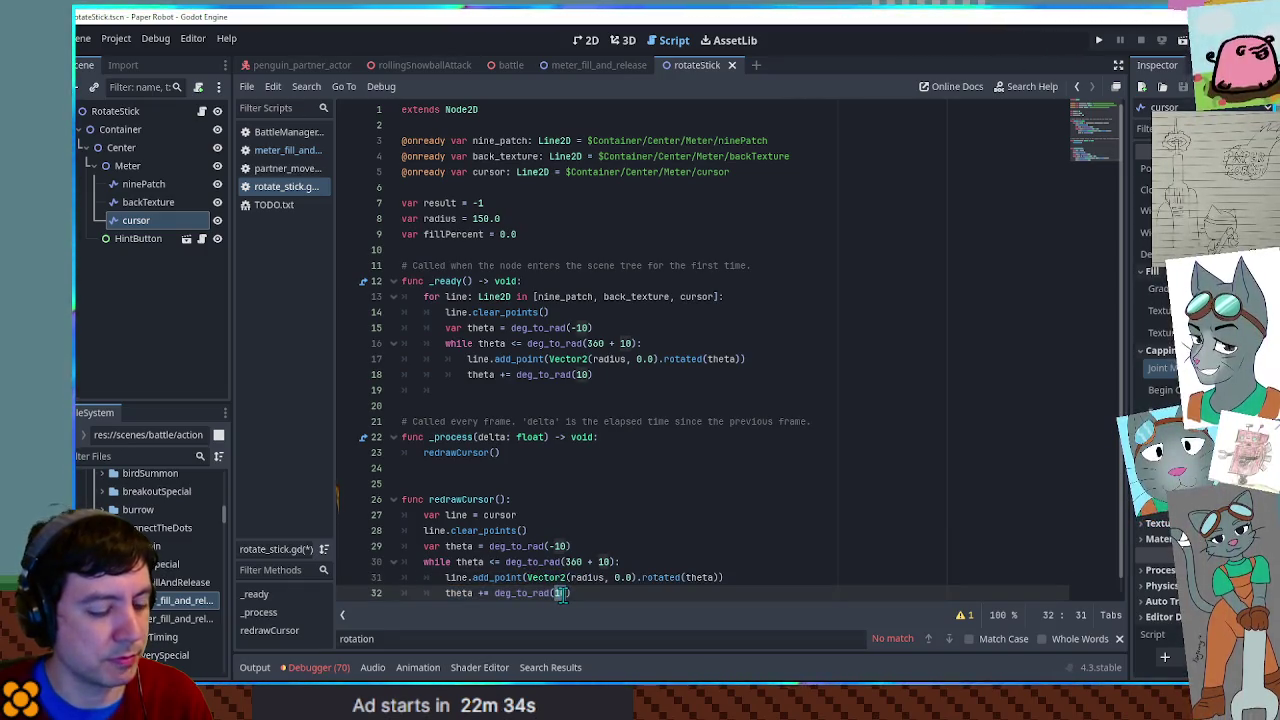
pyautogui.press('BackSpace')
pyautogui.press('BackSpace')
pyautogui.write('4')
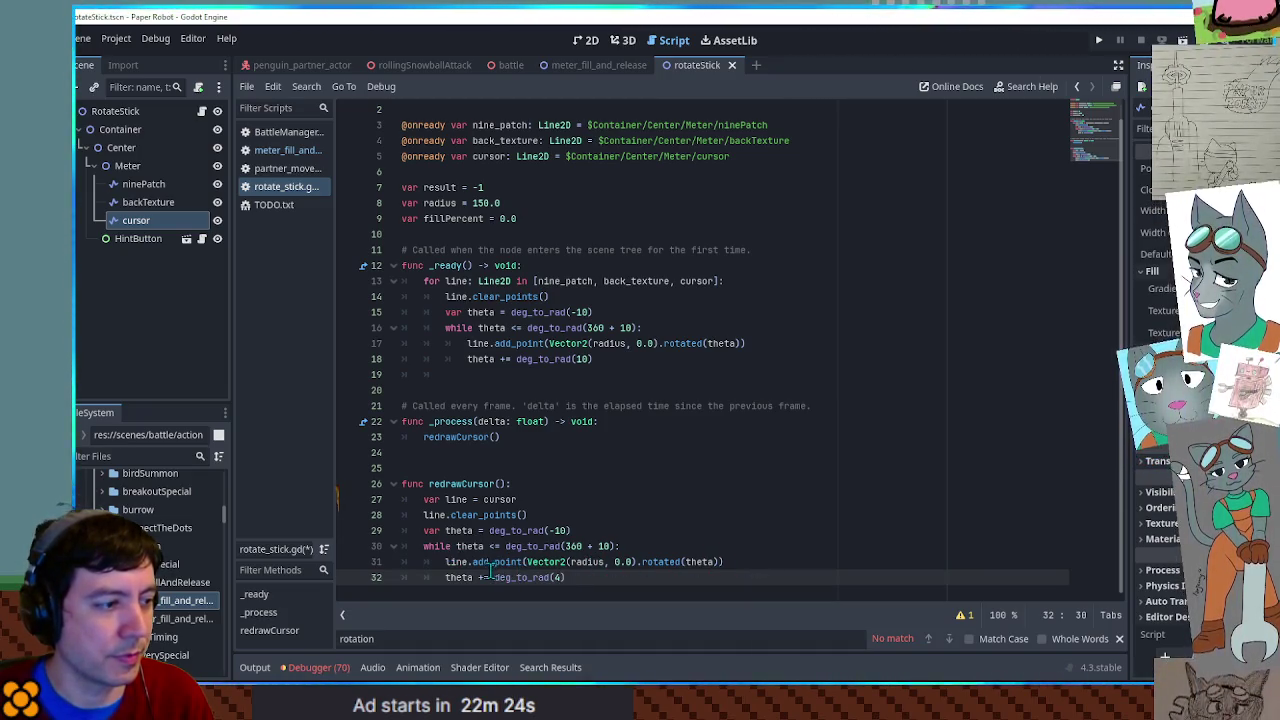
pyautogui.click(607, 530)
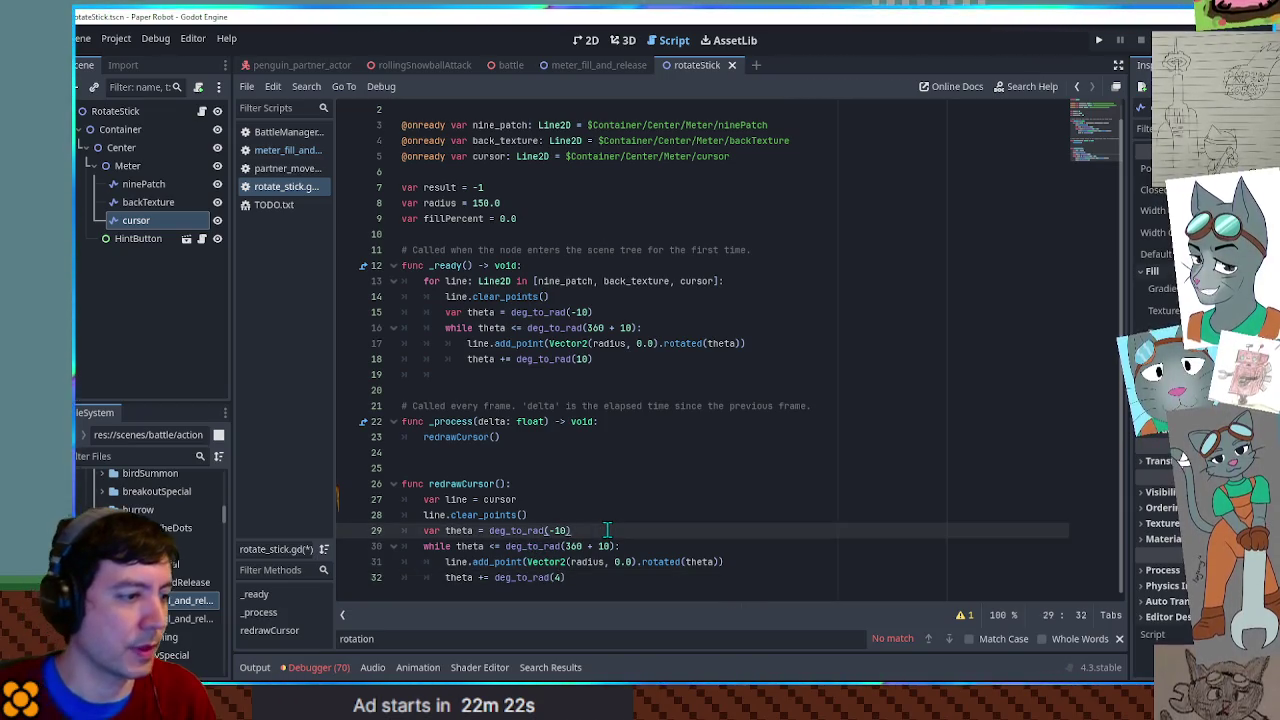
# - Add var terminator = 360 * fillPercent and use deg_to_rad(terminator) as the loop limit
pyautogui.press('Return')
pyautogui.write('var terminator =')
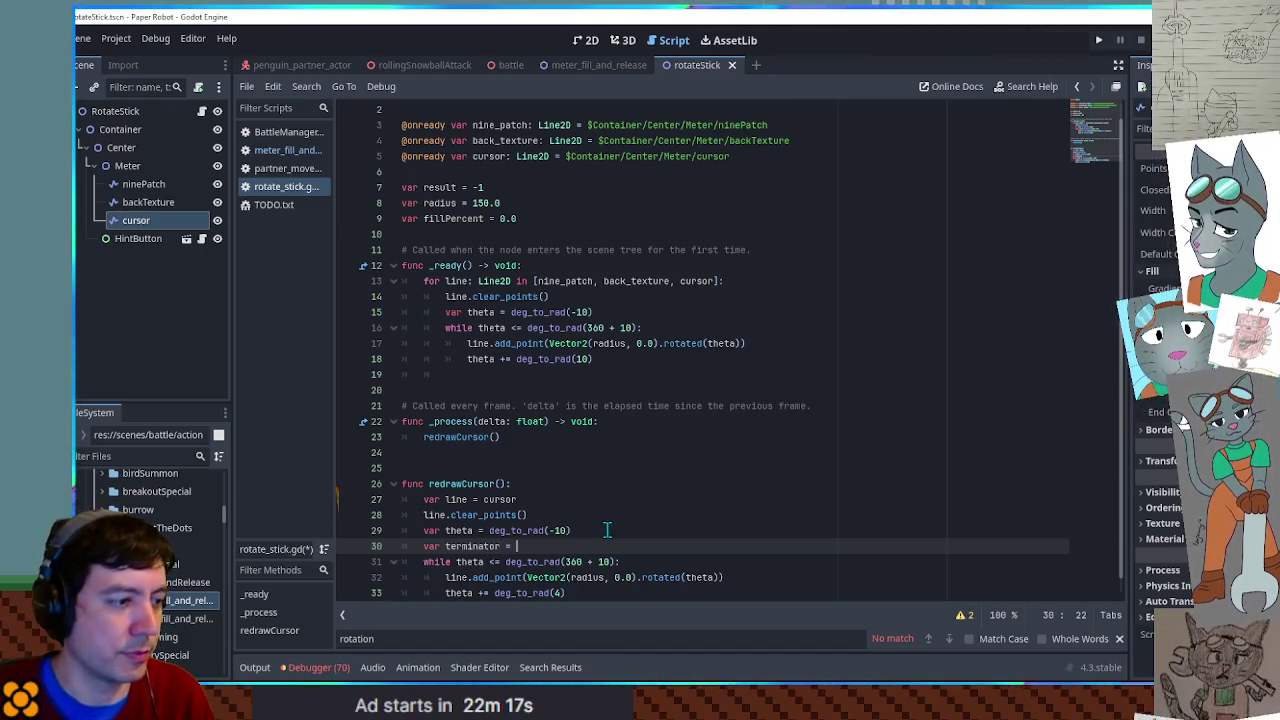
pyautogui.hotkey('ctrl', 'space')
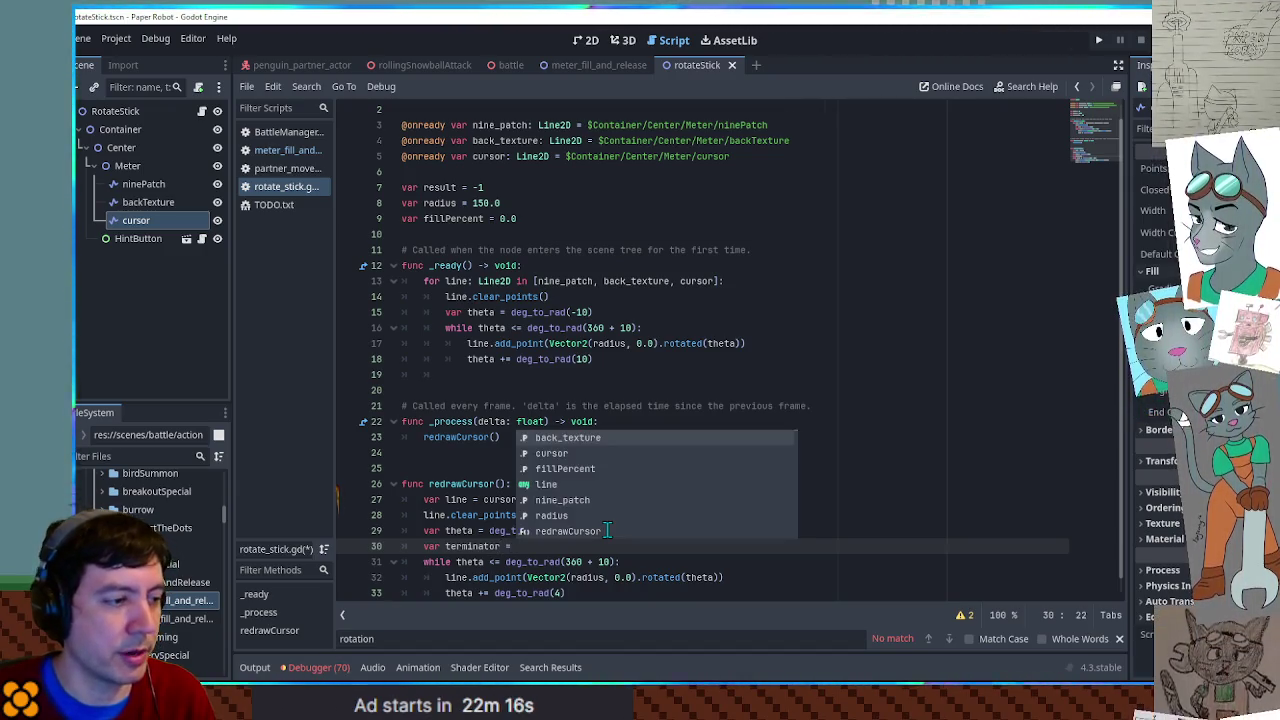
pyautogui.write('360')
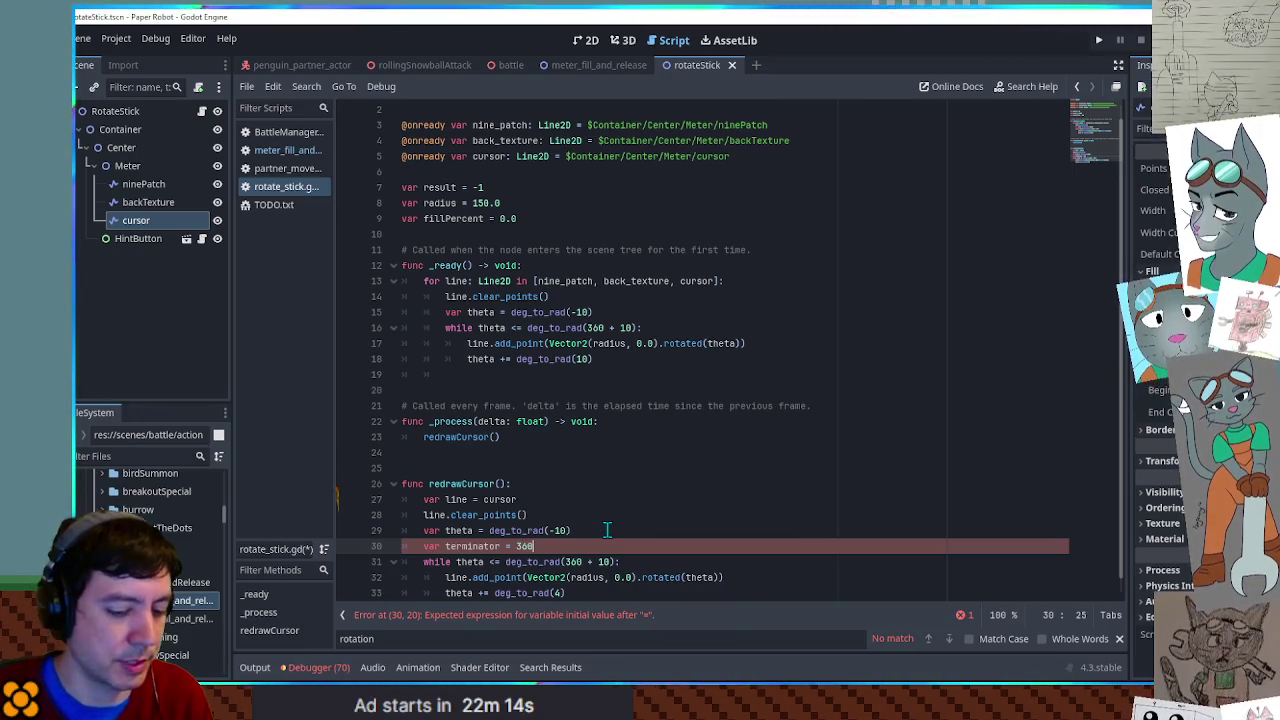
pyautogui.write(' * fillPercent')
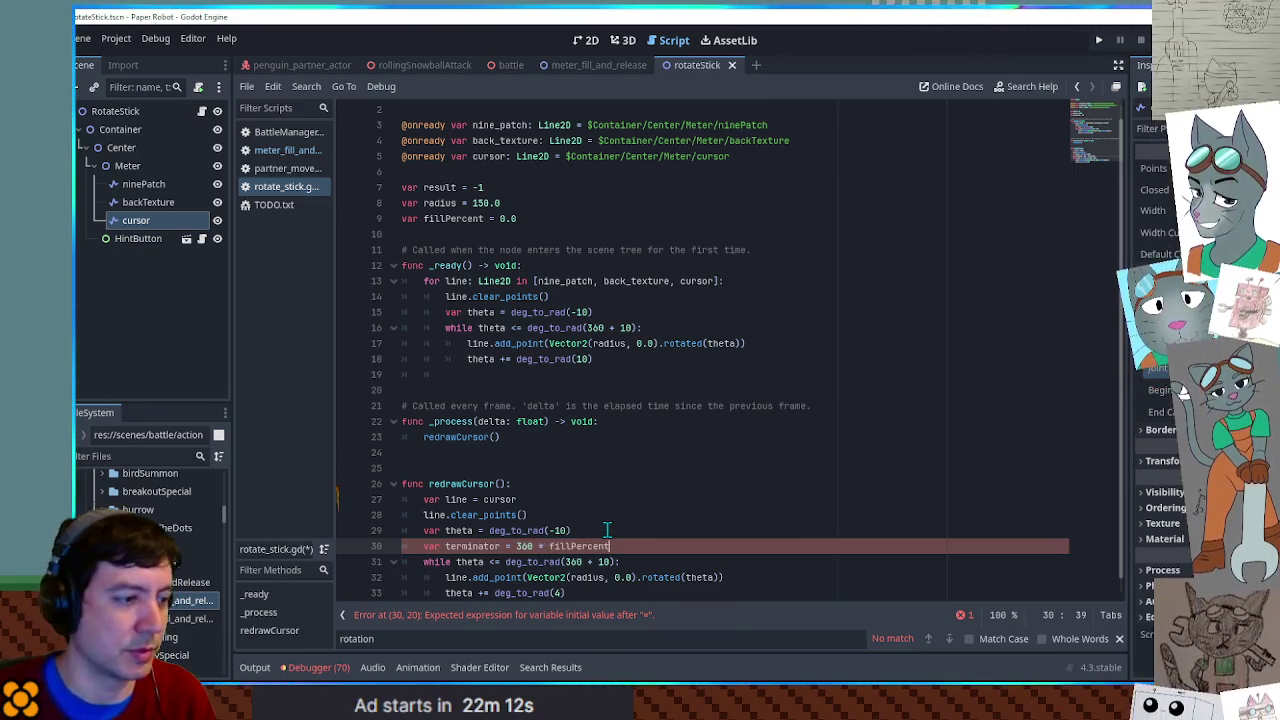
pyautogui.moveTo(566, 562); pyautogui.dragTo(605, 562)
pyautogui.write('terminator')
pyautogui.click(656, 531)
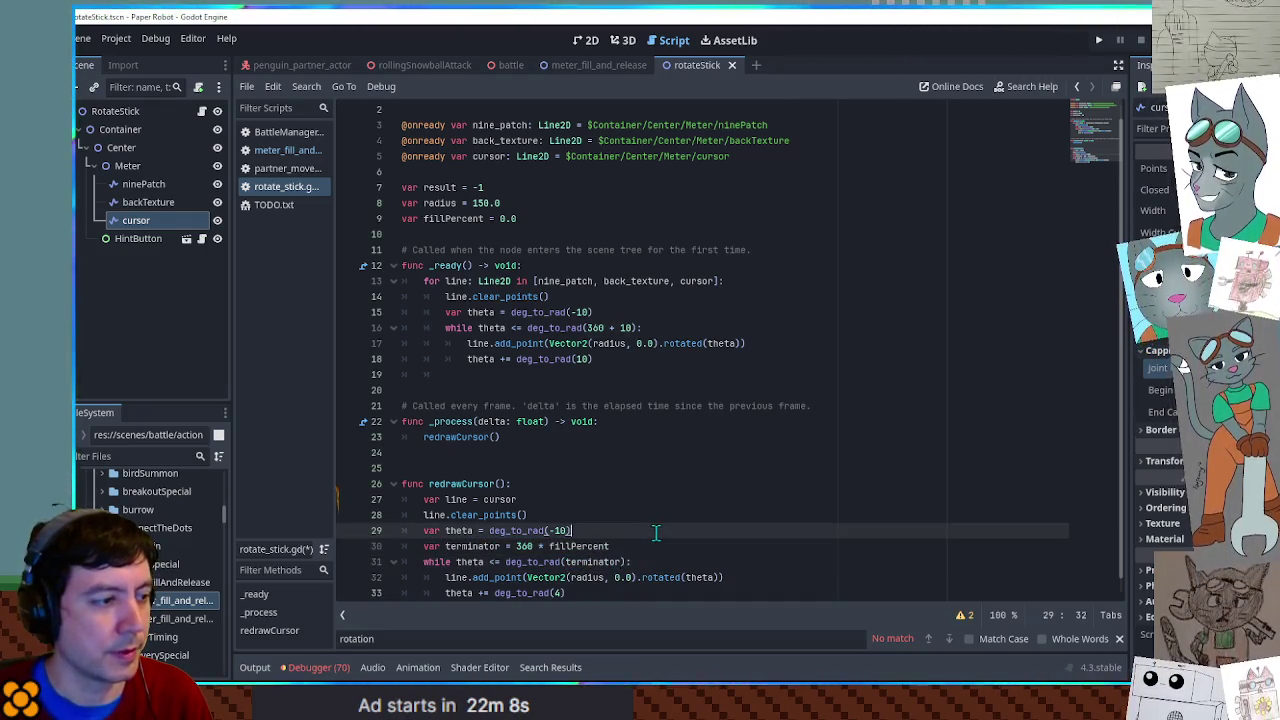
# - Add 'fillPercent += delta / 20.0' in _process and run the game to test the meter
pyautogui.click(537, 440)
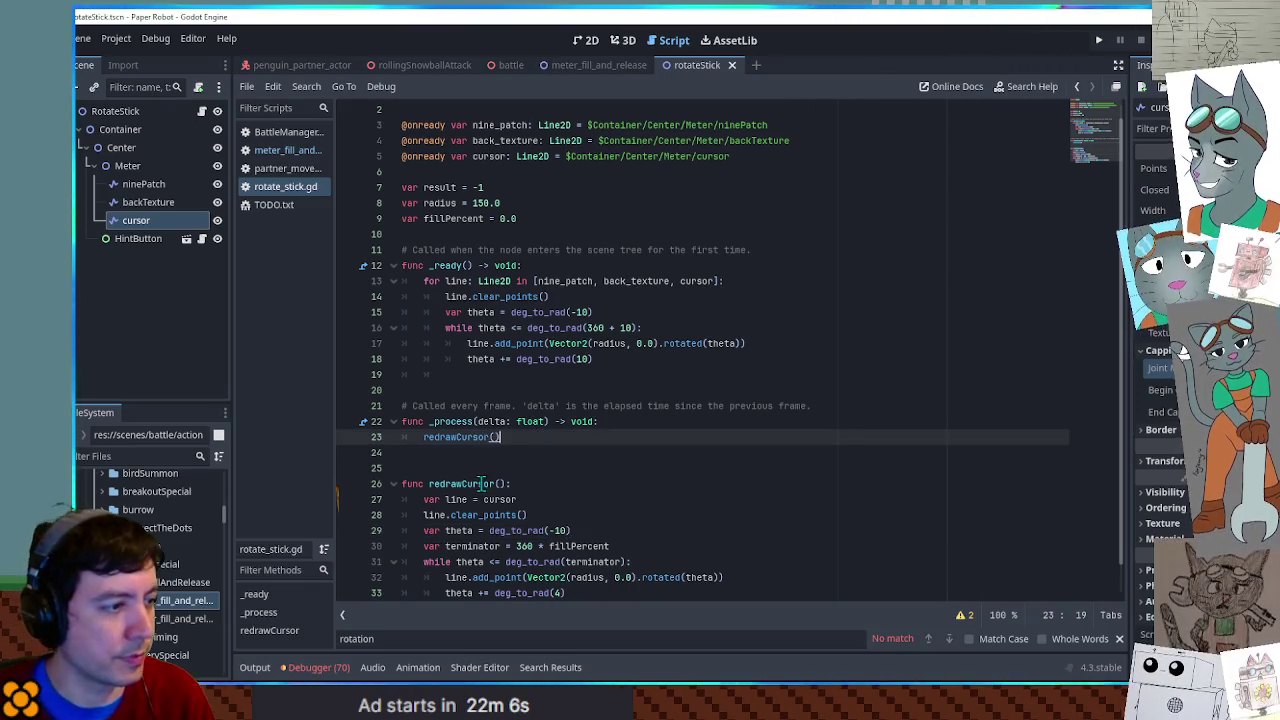
pyautogui.doubleClick(462, 218)
pyautogui.click(524, 437)
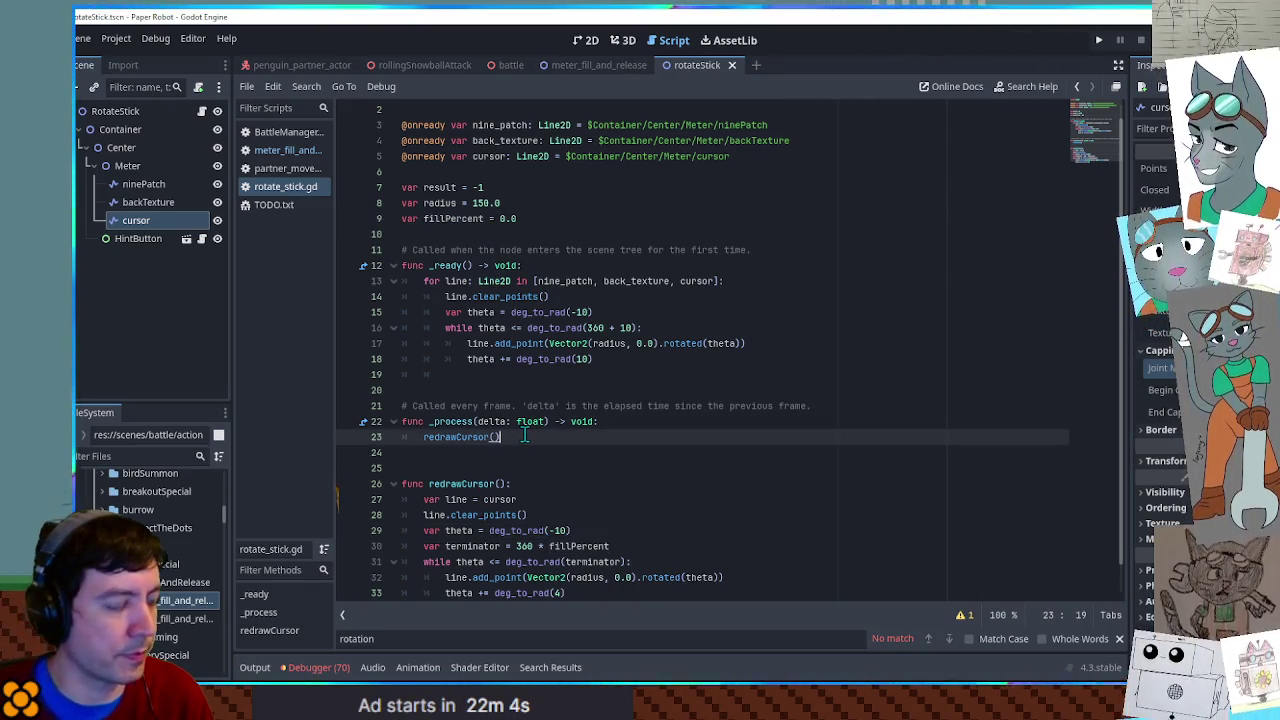
pyautogui.press('Return')
pyautogui.write('fillPercent +')
pyautogui.write('=')
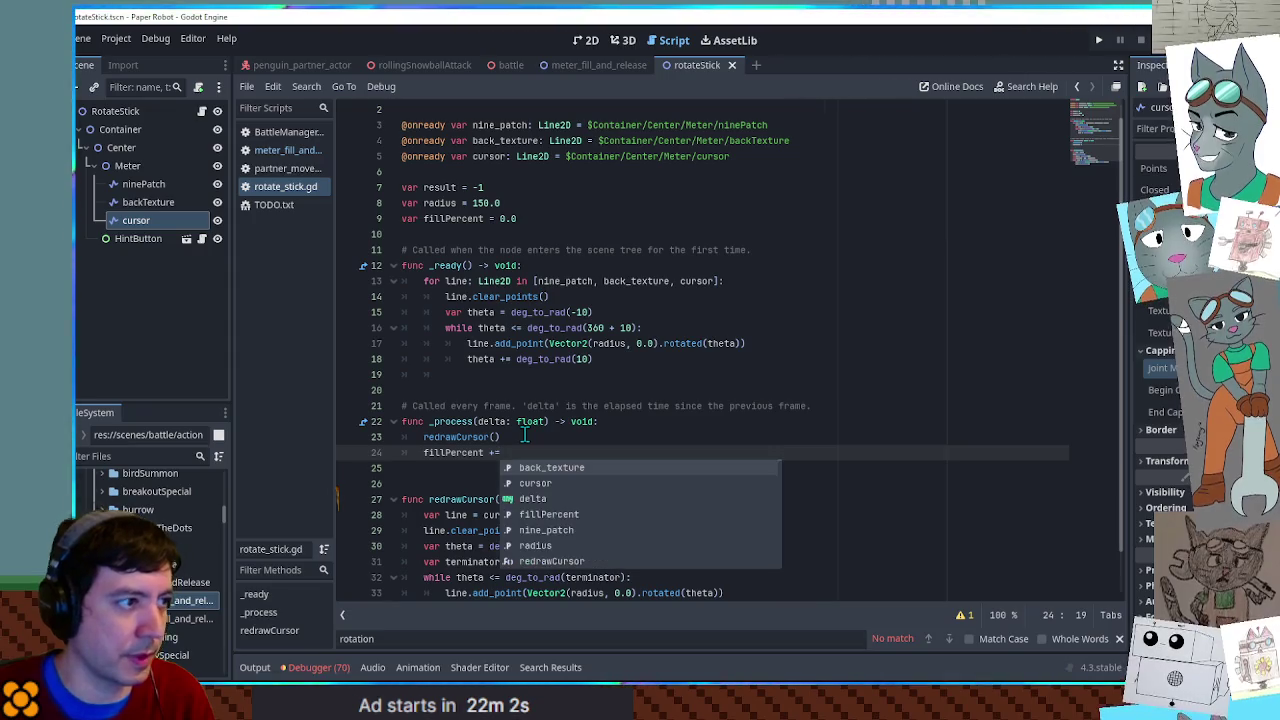
pyautogui.write(' delta / 20.0')
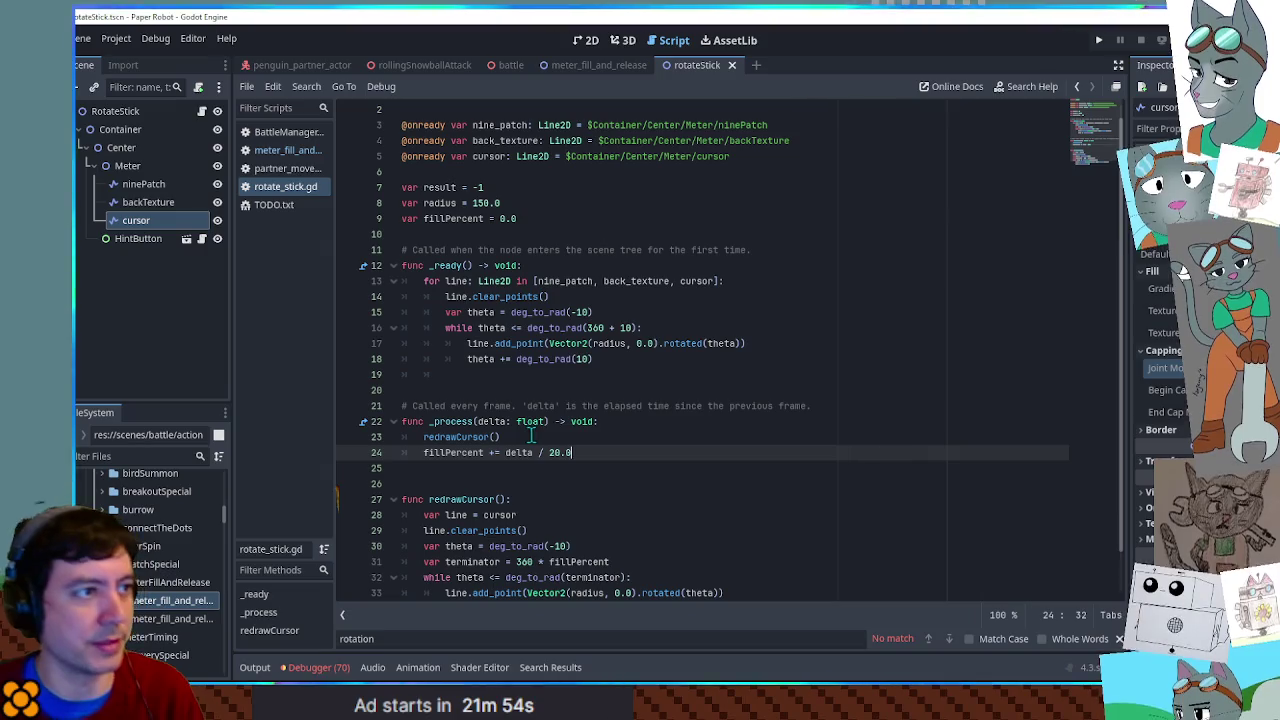
pyautogui.press('F6')
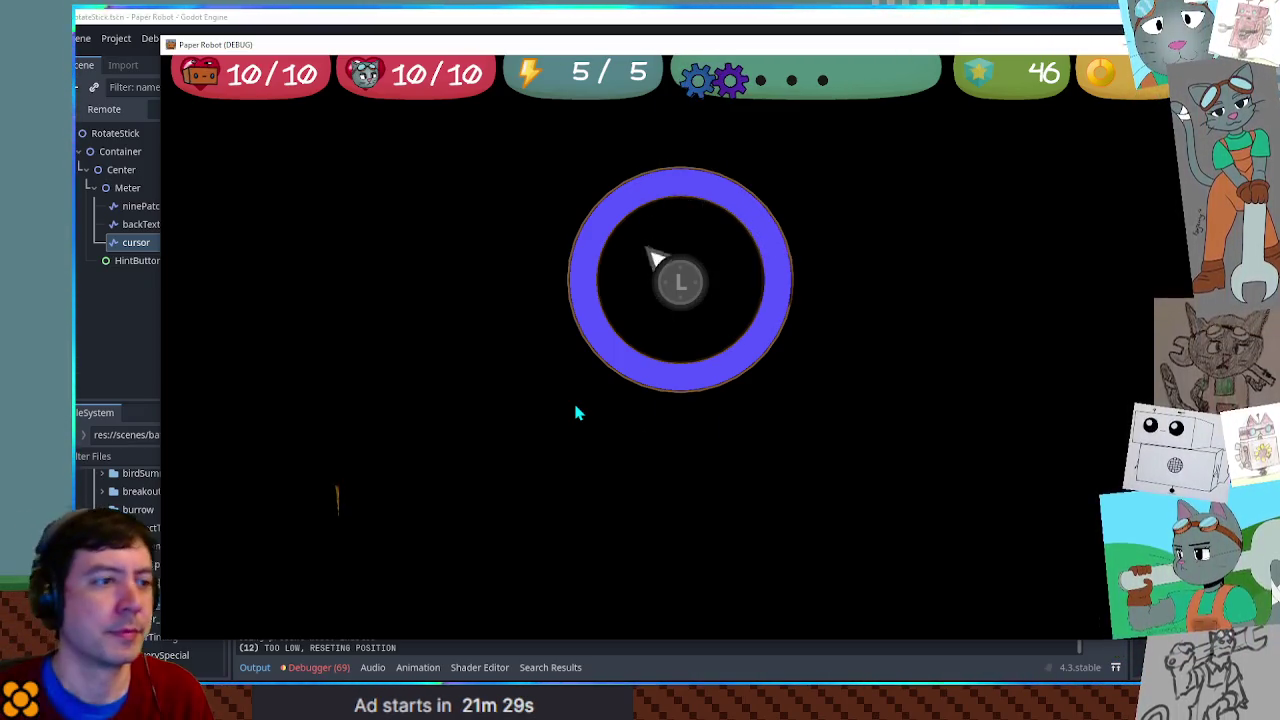
pyautogui.press('F8')
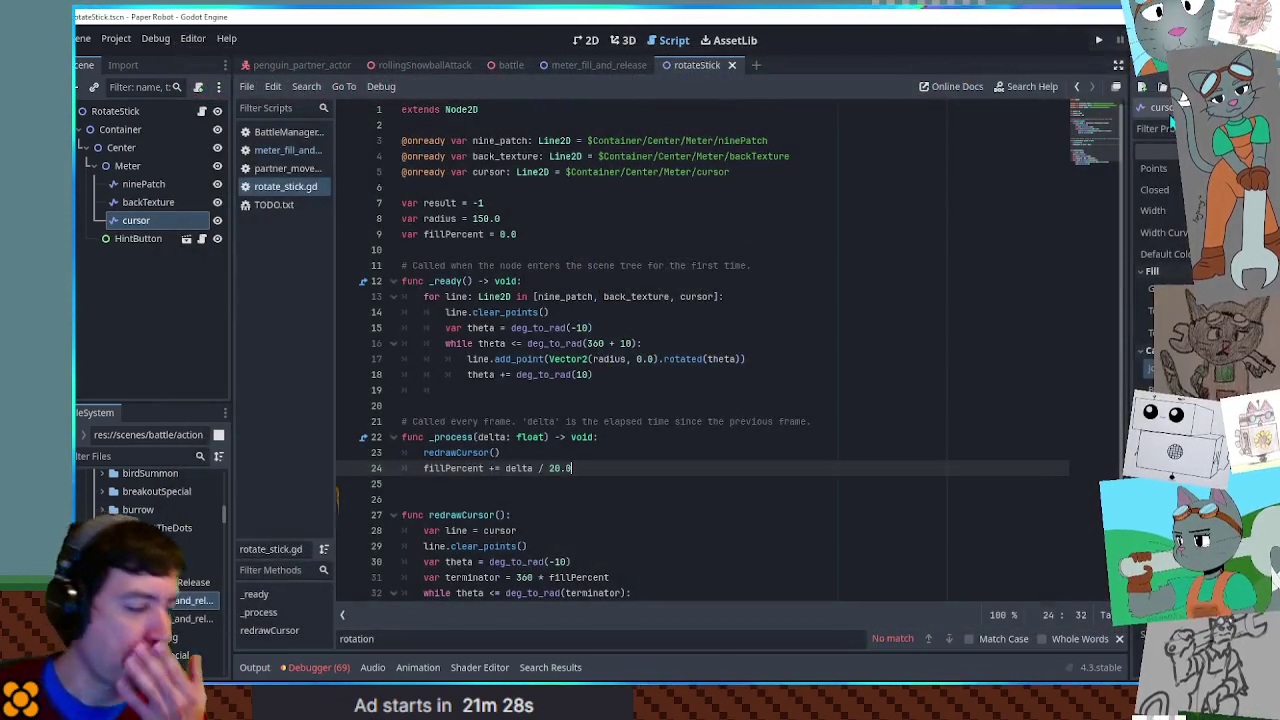
# - Delete the '# Called every frame' and '# Called when the node enters' template comments
pyautogui.scroll(-2, 768, 446)
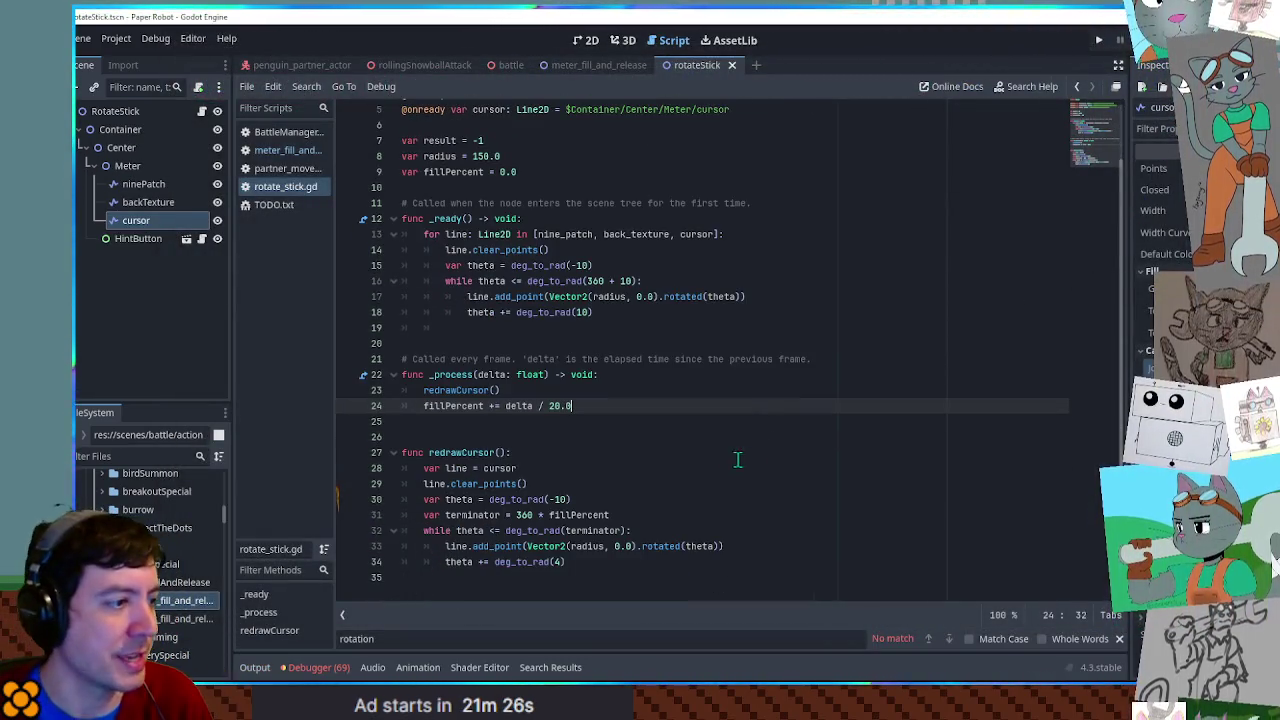
pyautogui.click(750, 359)
pyautogui.hotkey('ctrl', 'shift', 'k')
pyautogui.click(605, 203)
pyautogui.hotkey('ctrl', 'shift', 'k')
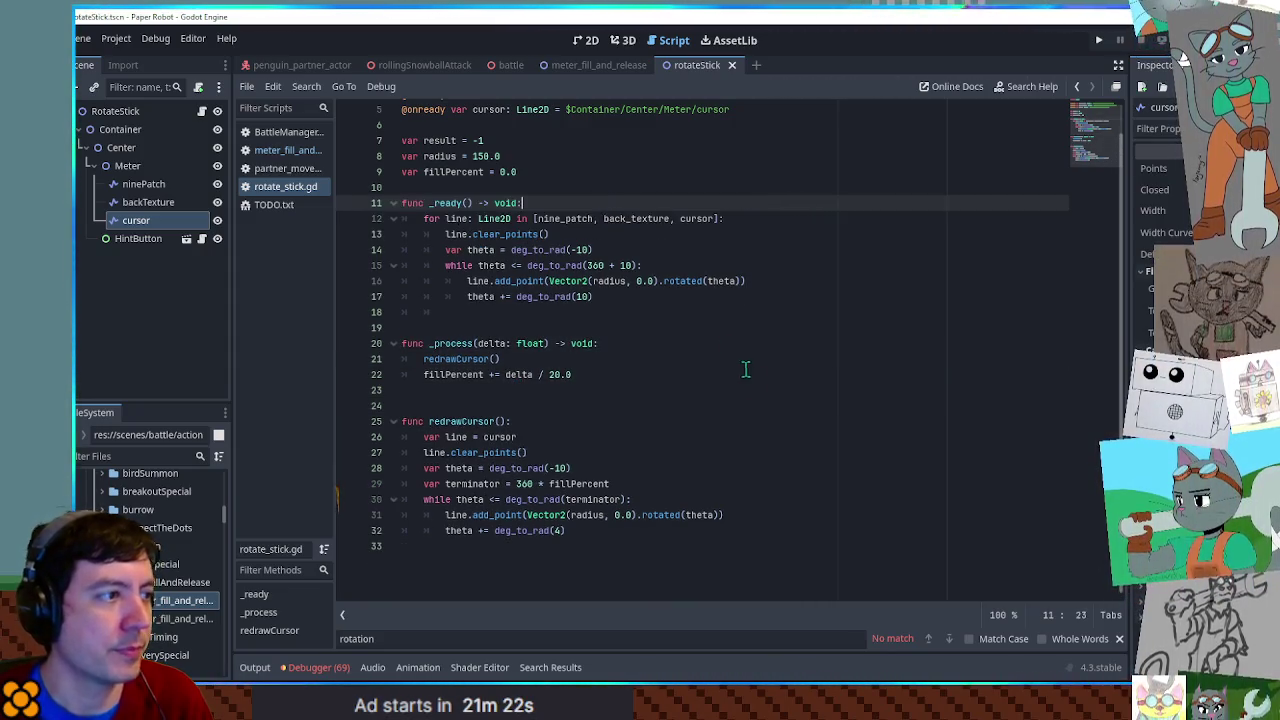
pyautogui.click(750, 390)
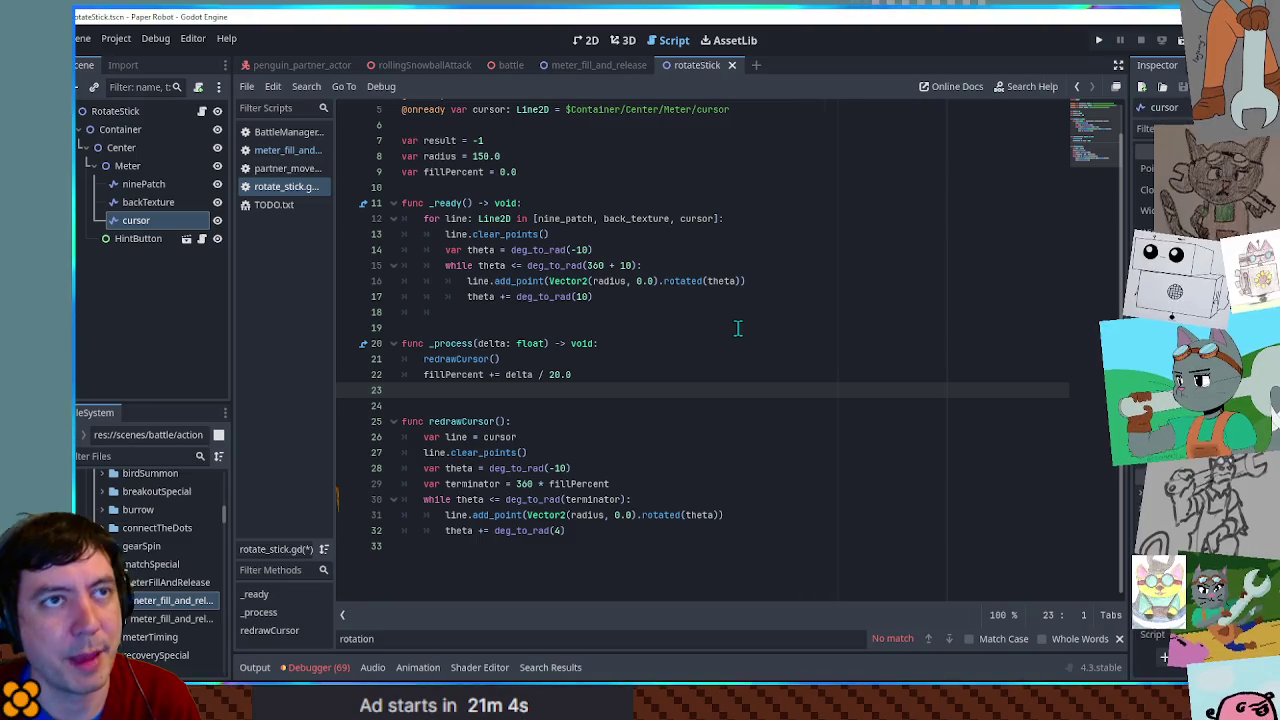
pyautogui.click(132, 458)
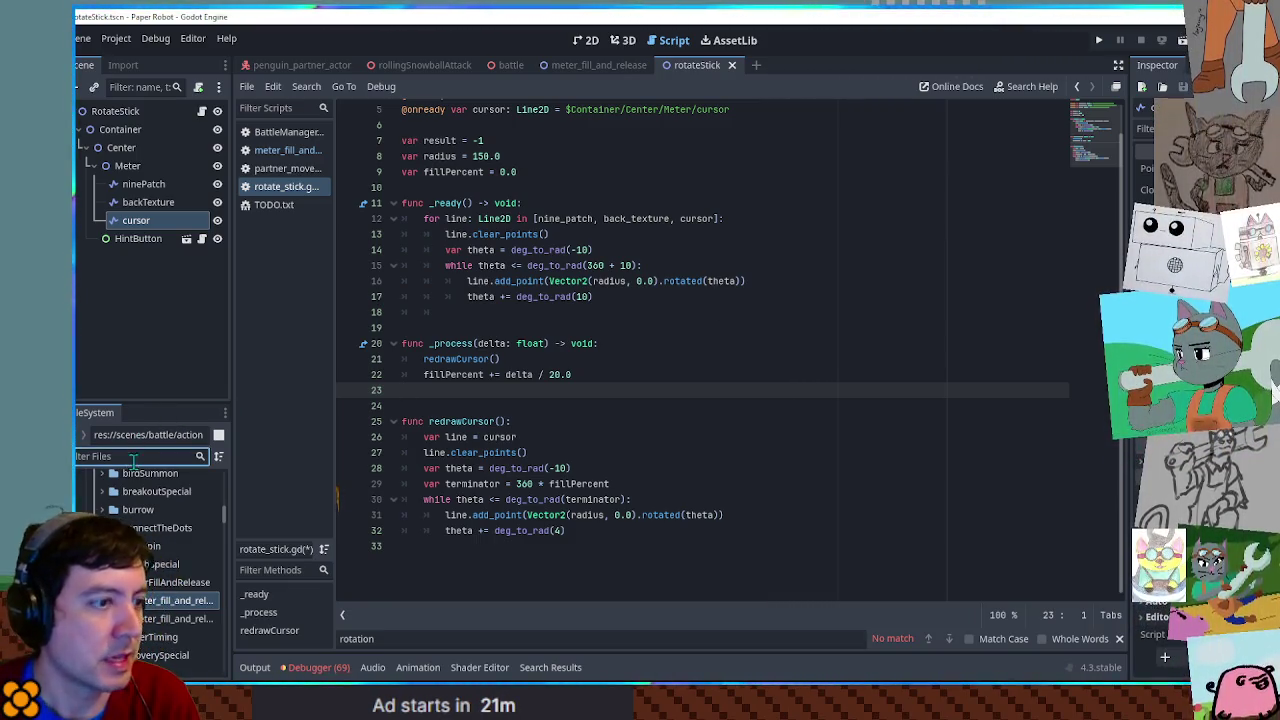
# - Search all project files for 'keyboard' and browse the results
pyautogui.click(783, 435)
pyautogui.hotkey('ctrl', 'shift', 'f')
pyautogui.write('keyboard')
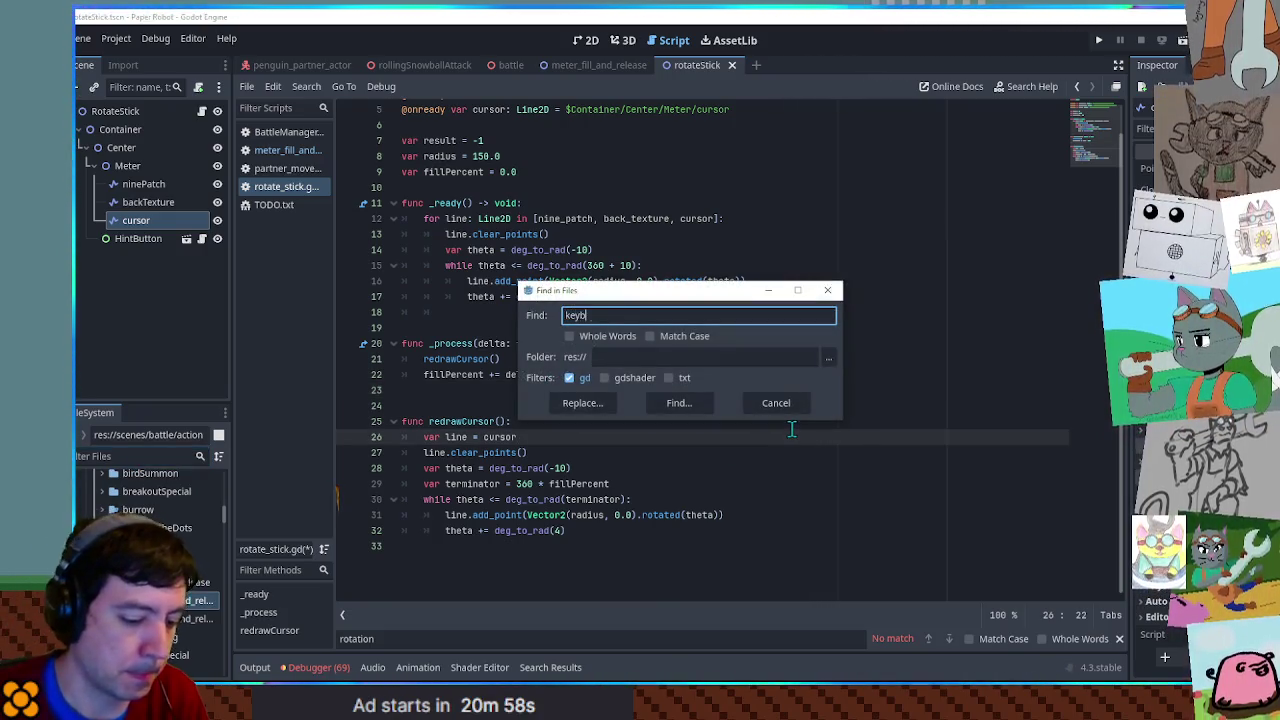
pyautogui.press('Return')
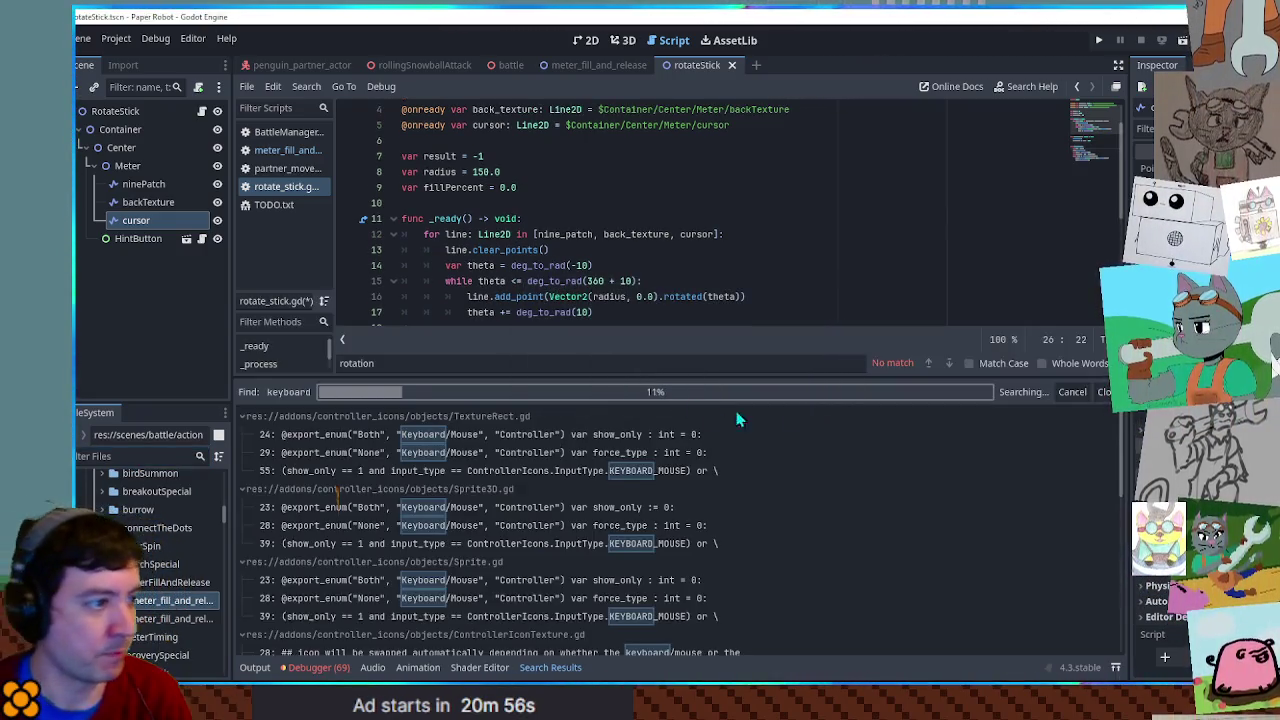
pyautogui.scroll(-20, 1107, 422)
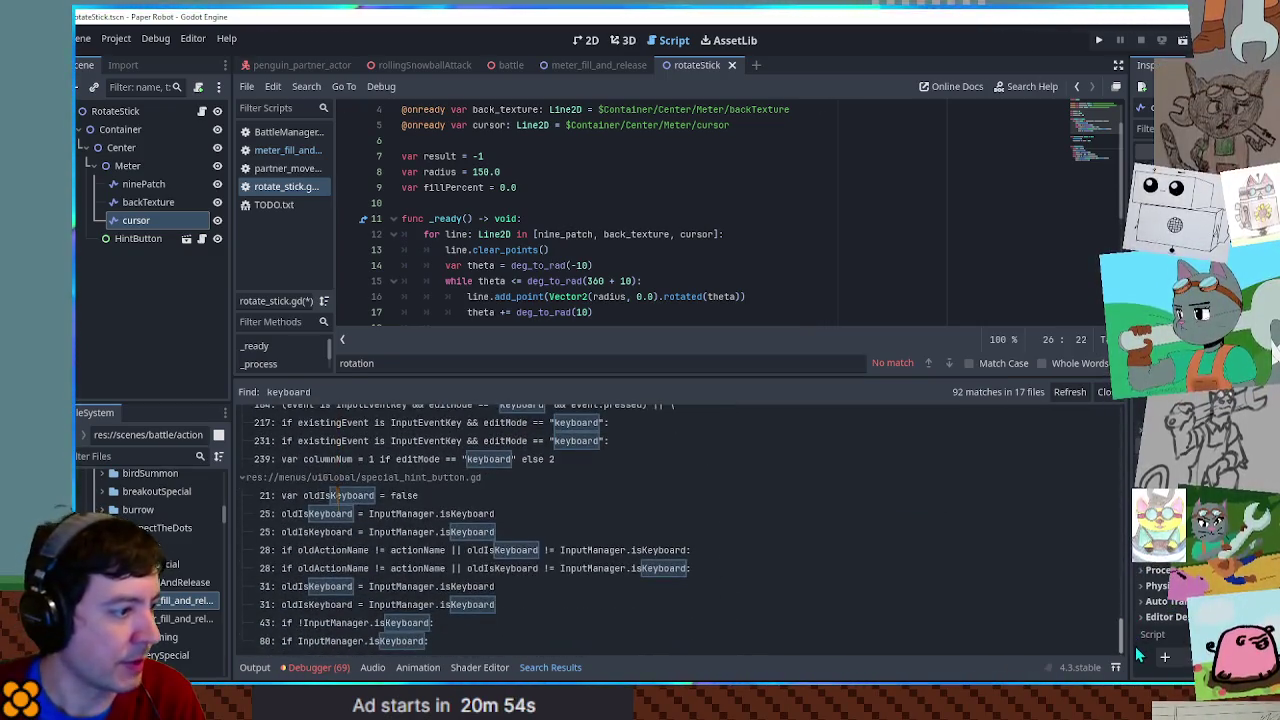
pyautogui.scroll(-6, 420, 505)
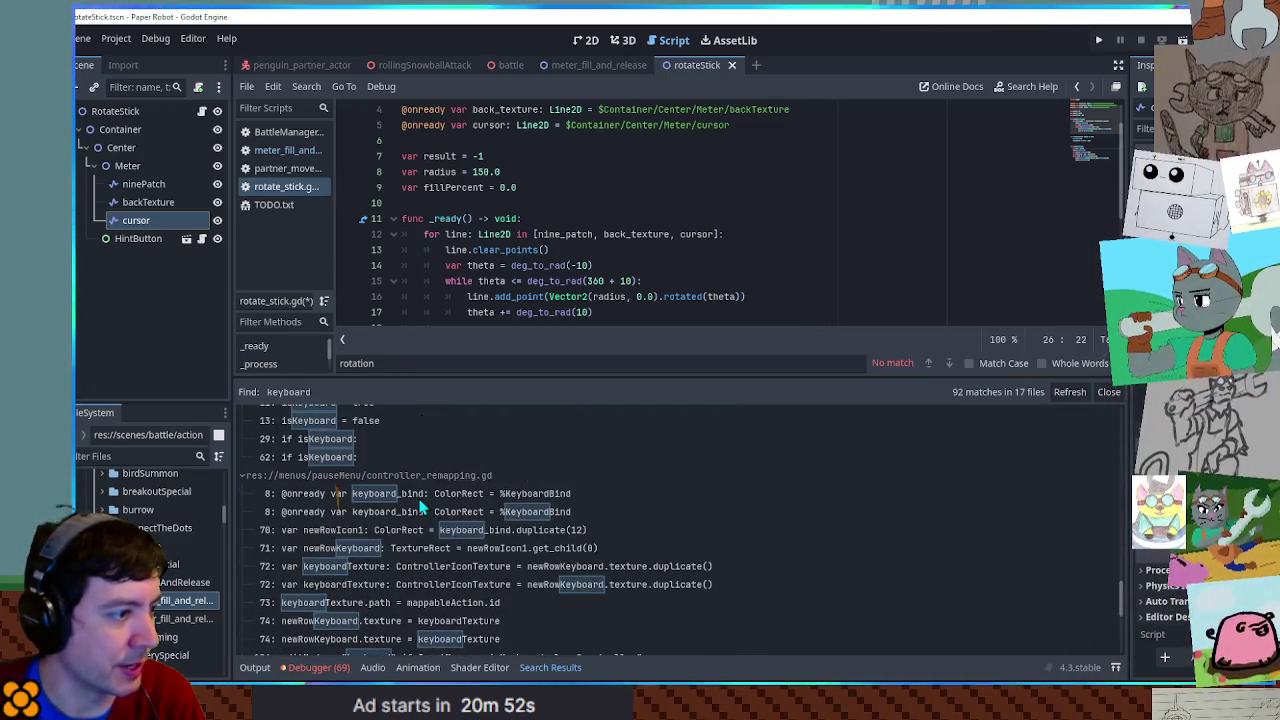
pyautogui.scroll(-6, 420, 508)
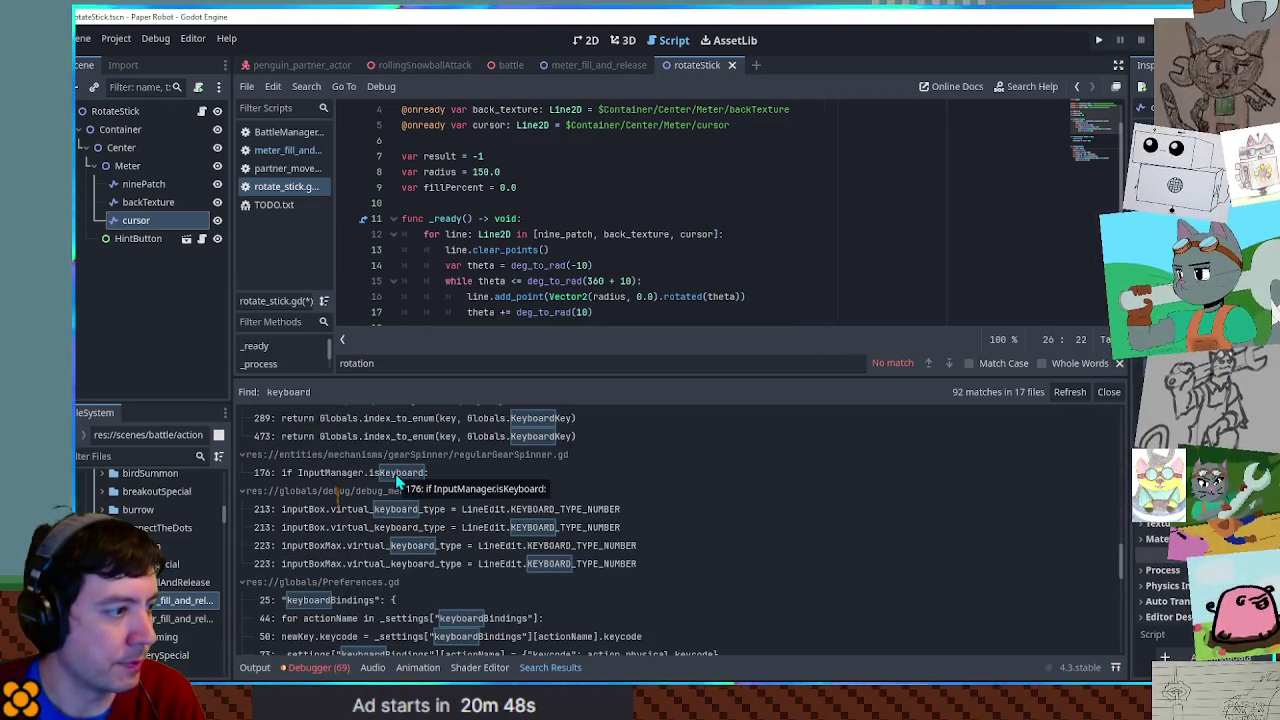
pyautogui.scroll(5, 400, 484)
pyautogui.scroll(-3, 410, 485)
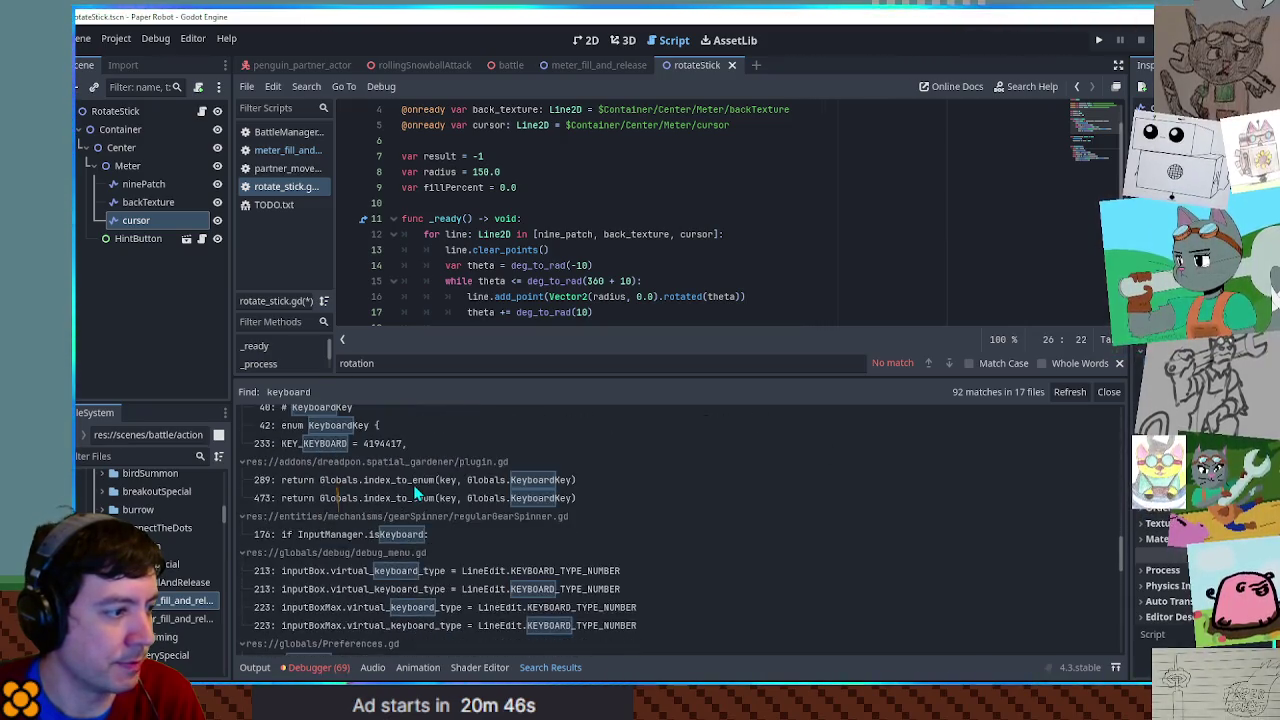
# - Open the gear spinner's isKeyboard result and jump to its definition in InputManager.gd
pyautogui.click(367, 537)
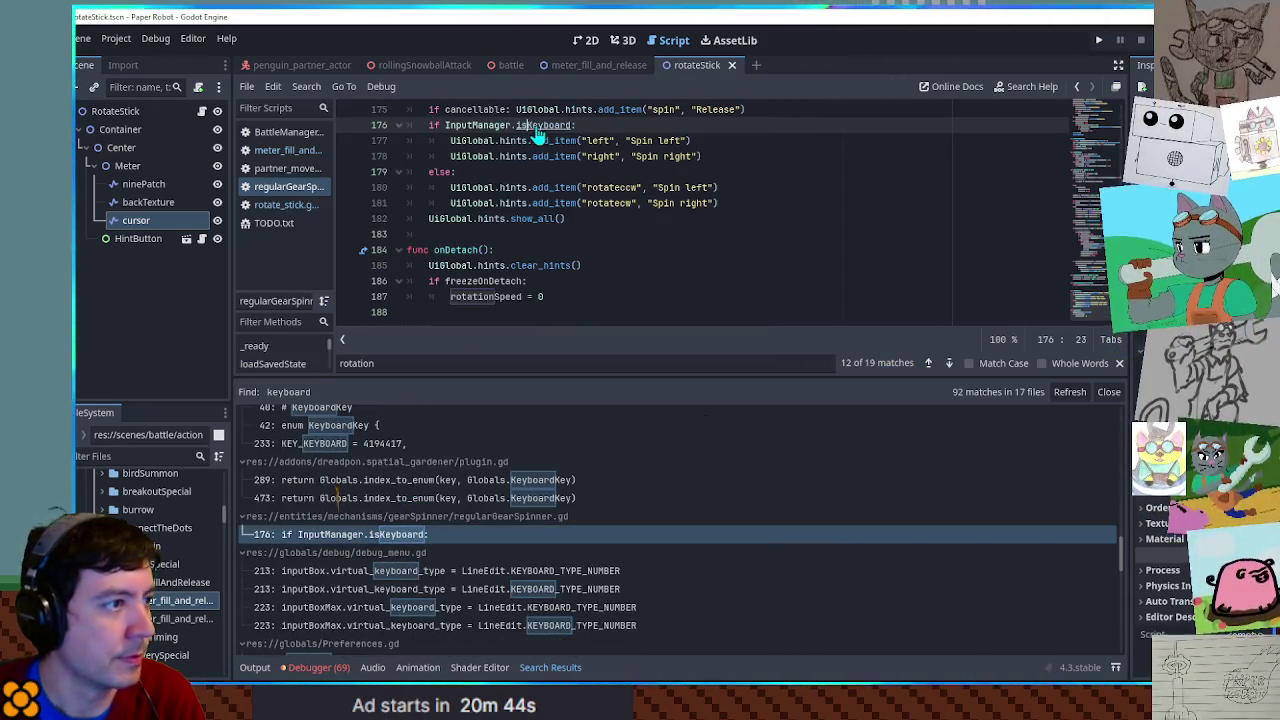
pyautogui.keyDown('ctrl'); pyautogui.click(536, 133); pyautogui.keyUp('ctrl')
pyautogui.scroll(1, 629, 206)
pyautogui.doubleClick(450, 140)
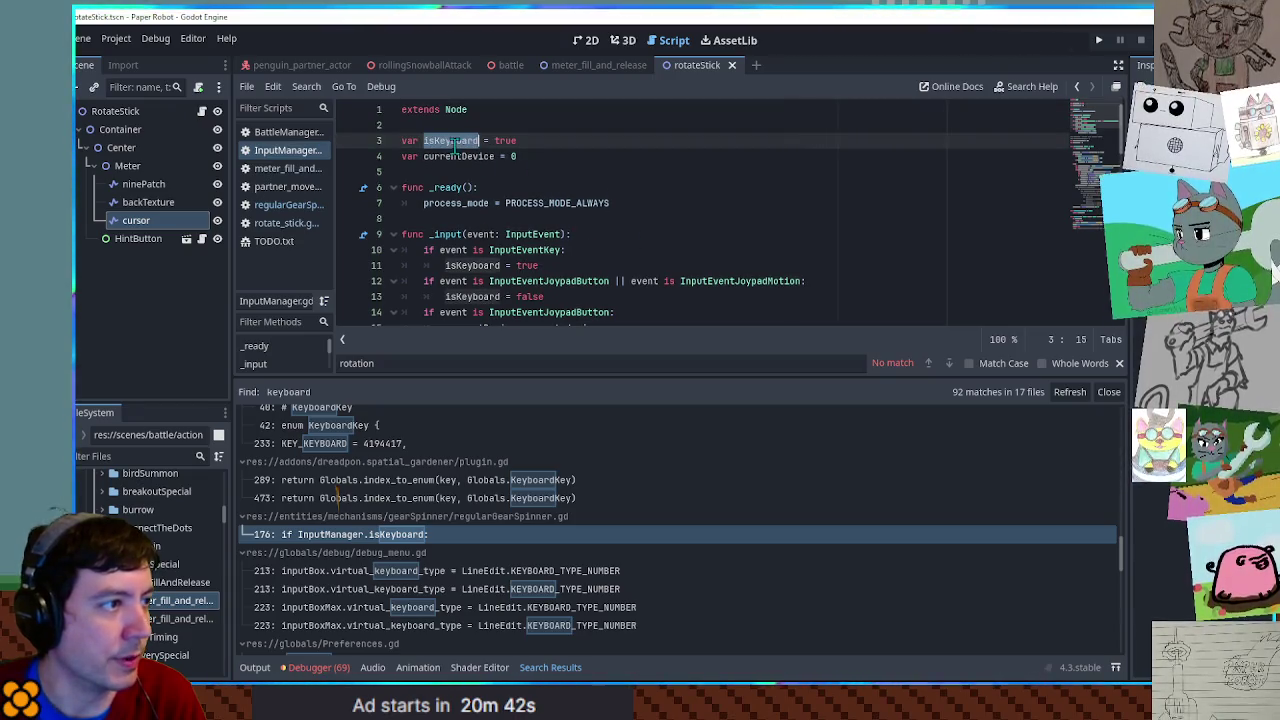
# - Check the HintButton node in the 2D meter scene and review how _process branches on isKeyboard
pyautogui.click(150, 238)
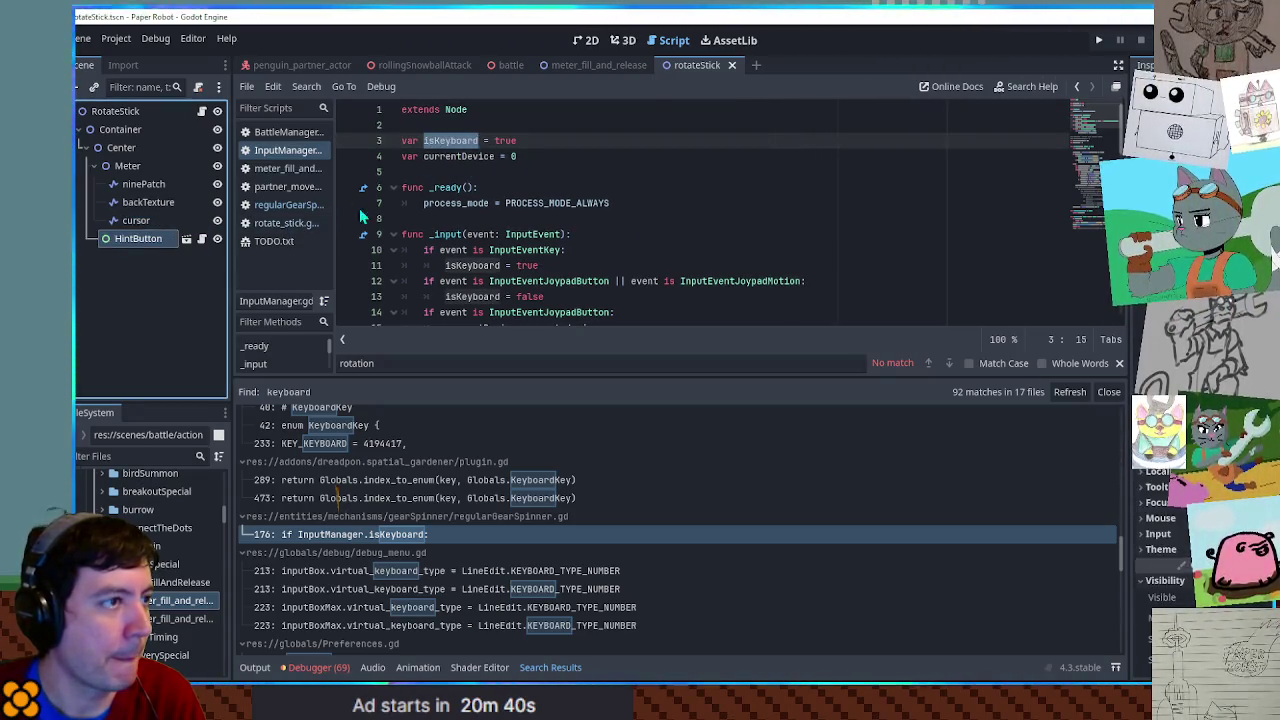
pyautogui.click(586, 40)
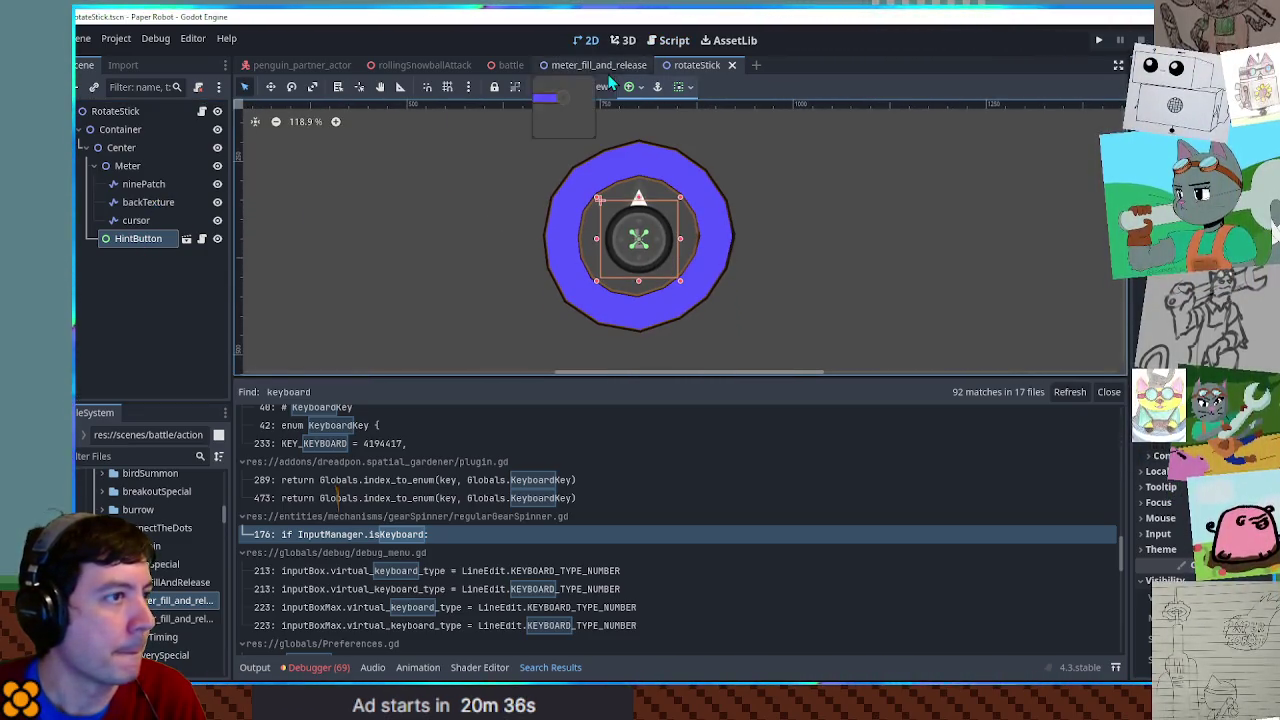
pyautogui.click(673, 42)
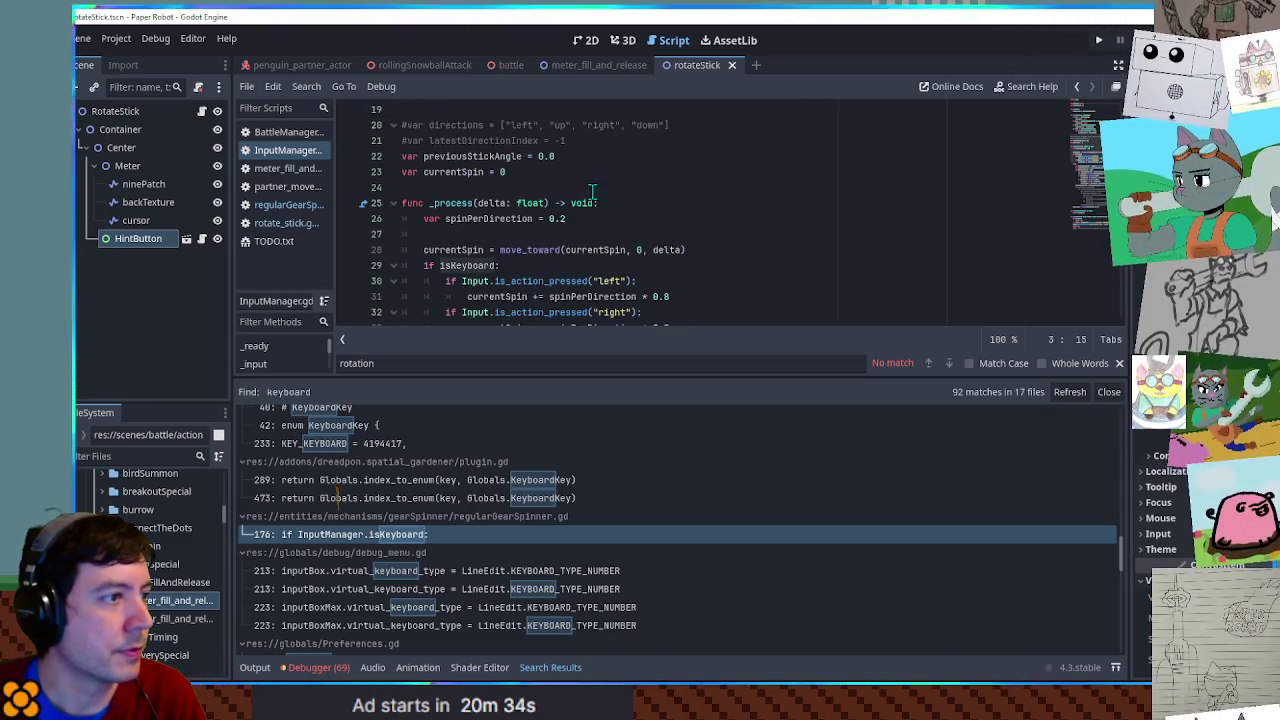
pyautogui.click(593, 190)
pyautogui.scroll(-6, 593, 190)
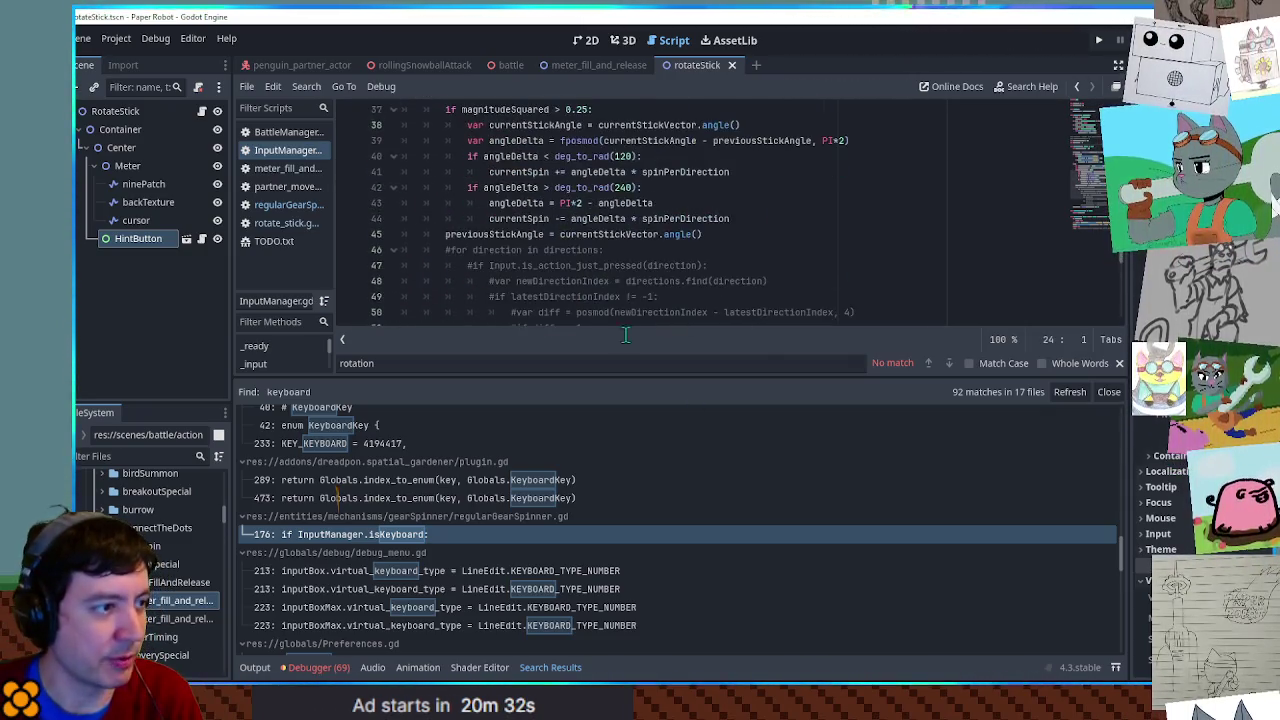
# - Close the Search Results and reopen rotate_stick.gd from the script list
pyautogui.click(1106, 392)
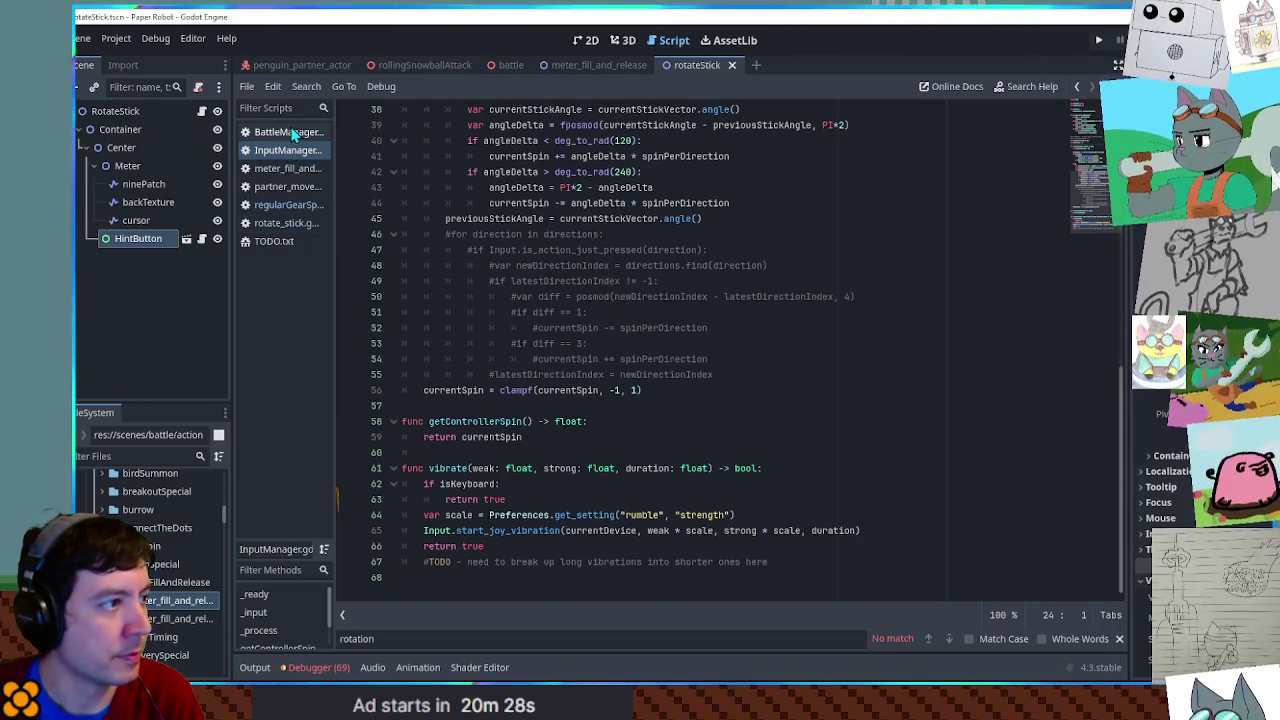
pyautogui.click(290, 187)
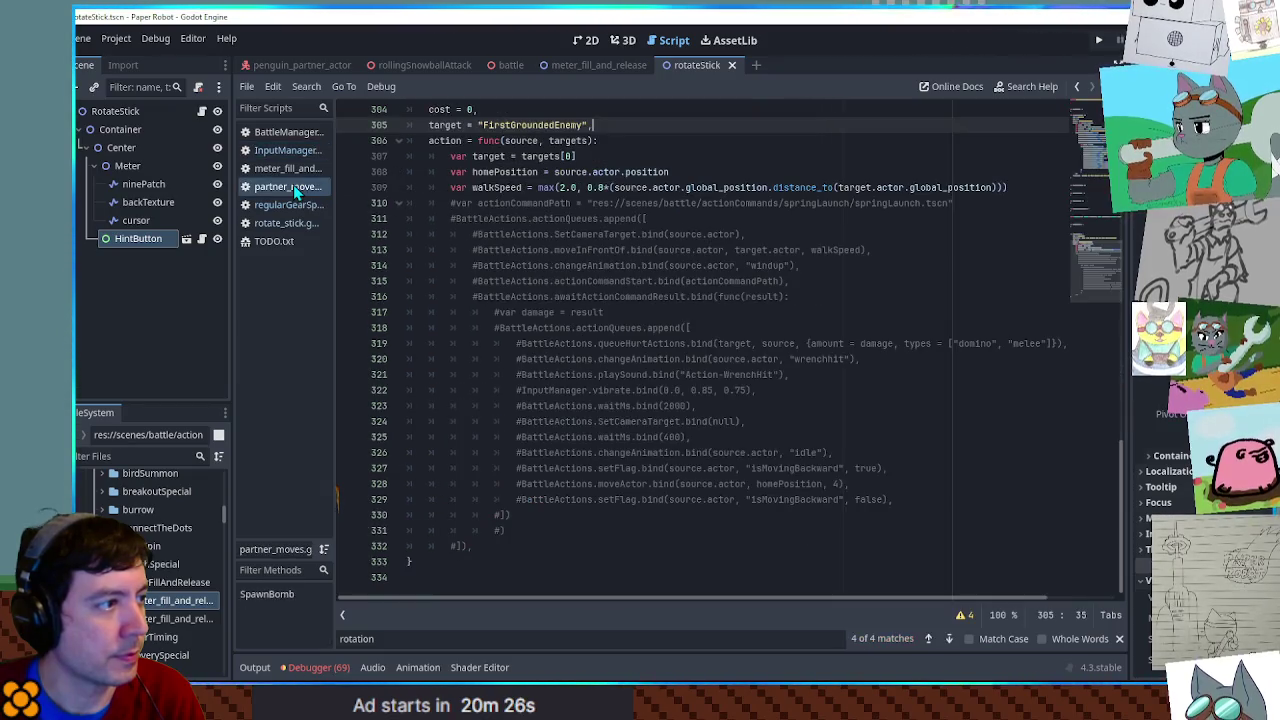
pyautogui.click(286, 223)
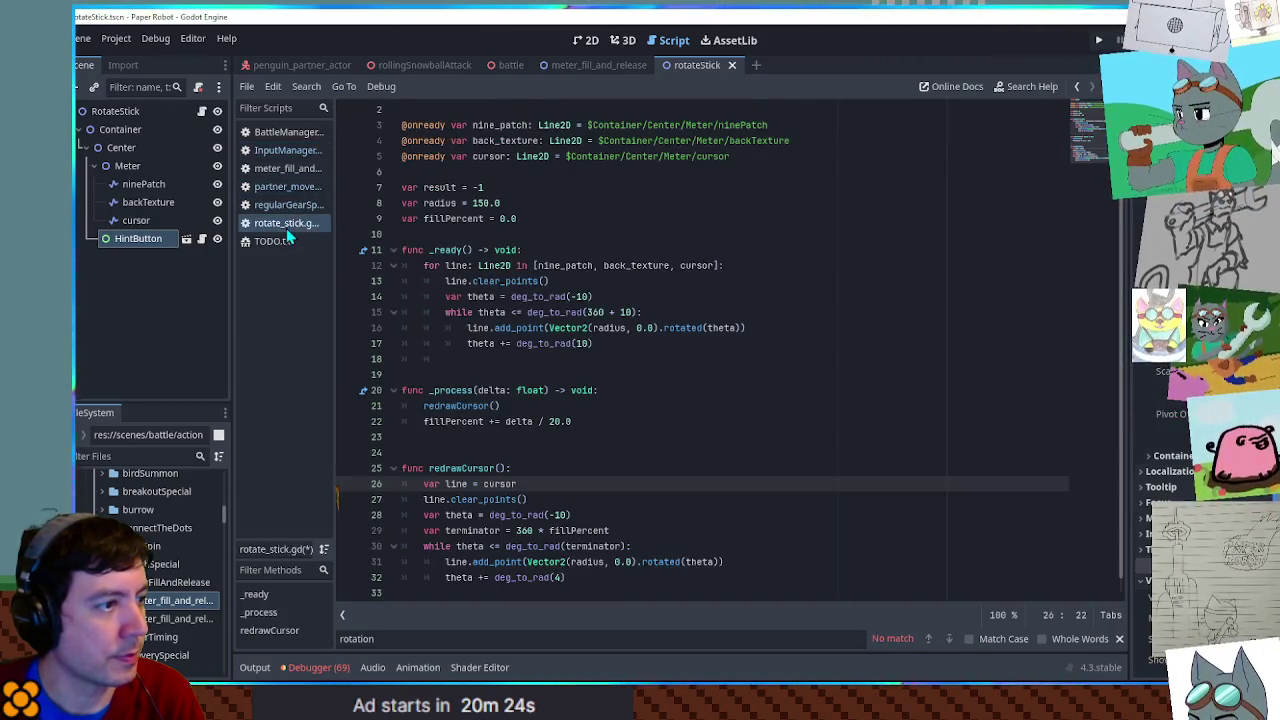
# - Add an InputManager.isKeyboard if/else with pass placeholders atop _process, then return to 2D
pyautogui.click(621, 376)
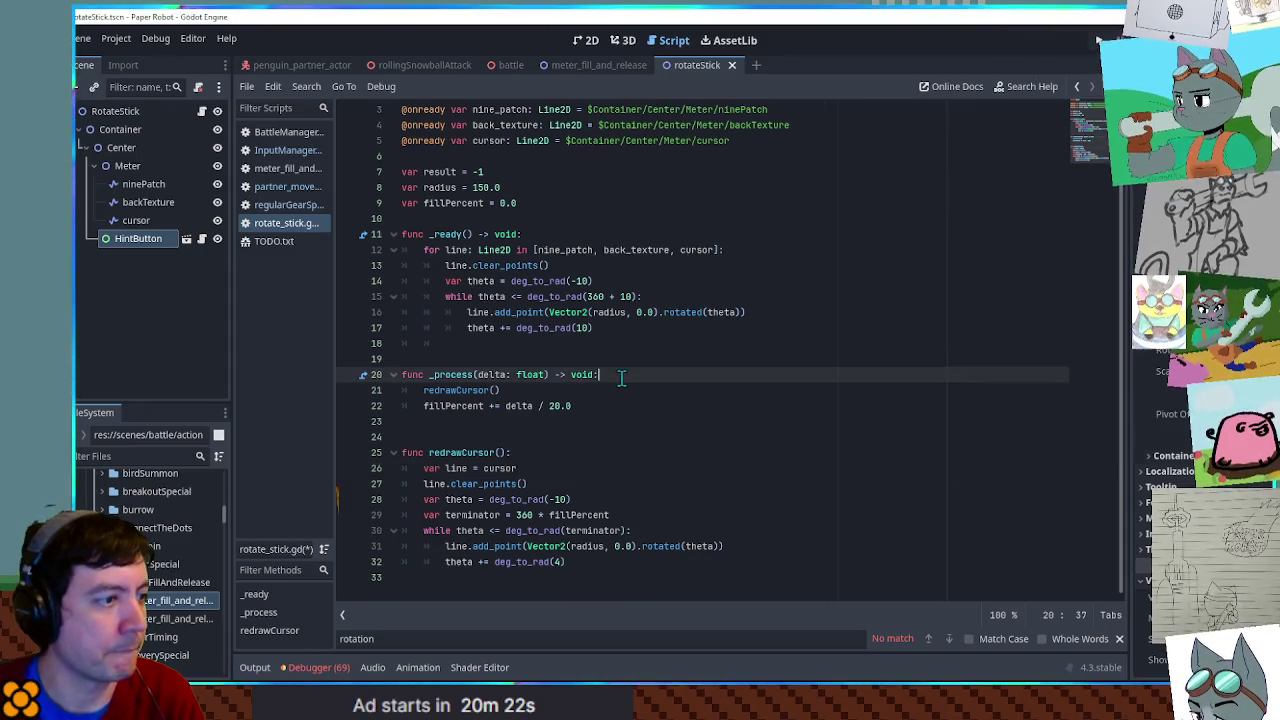
pyautogui.press('Return')
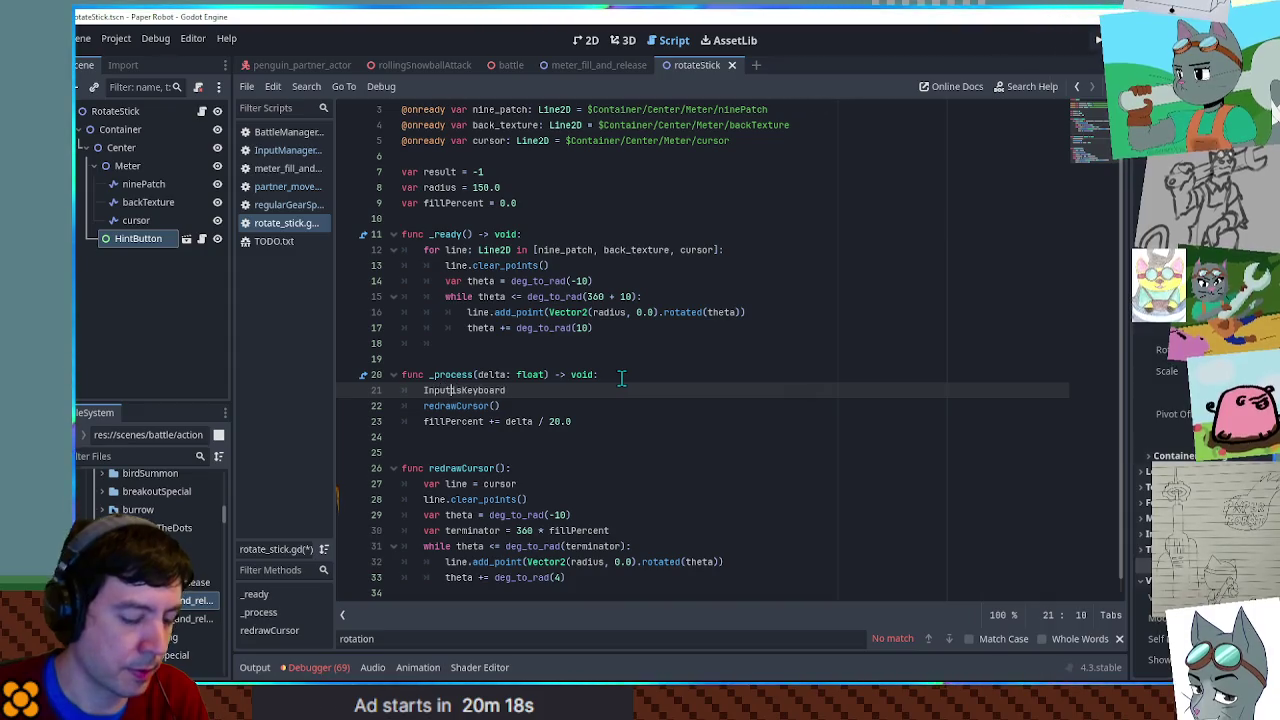
pyautogui.hotkey('ctrl', 'space')
pyautogui.press('Home')
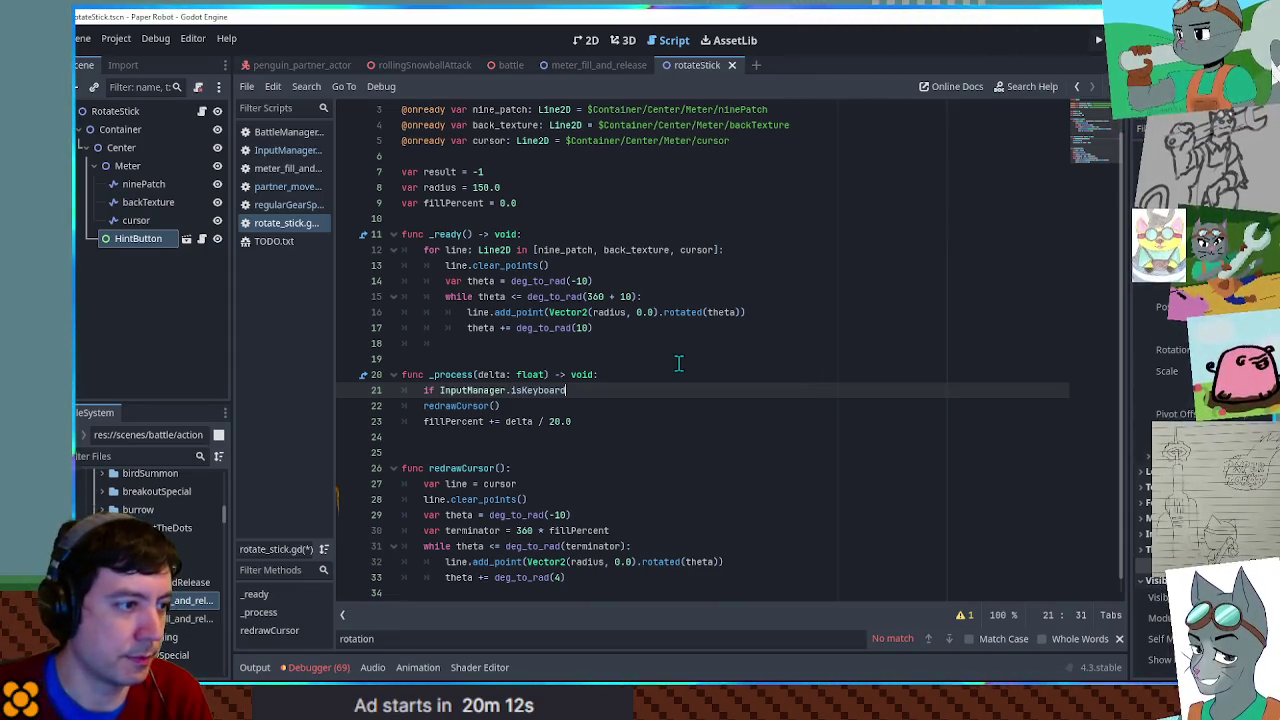
pyautogui.write(':')
pyautogui.press('Return')
pyautogui.write('pass')
pyautogui.press('Return')
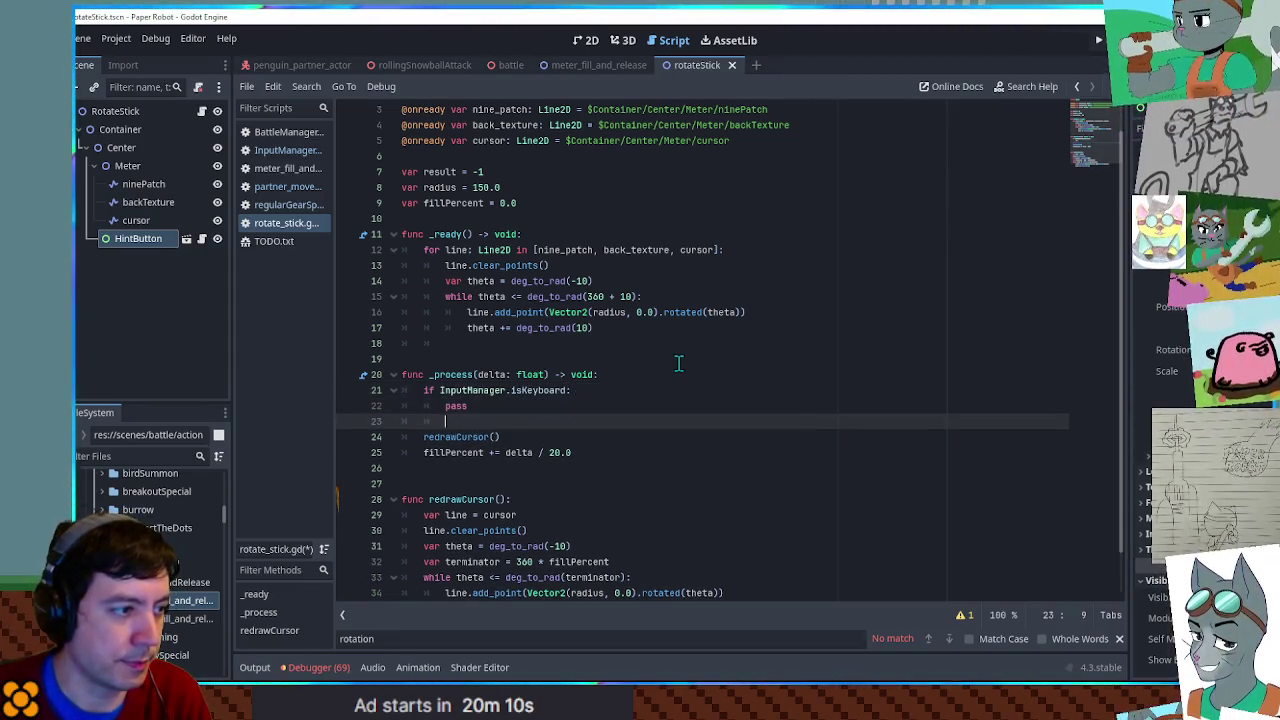
pyautogui.write('else:')
pyautogui.press('Return')
pyautogui.write('pass')
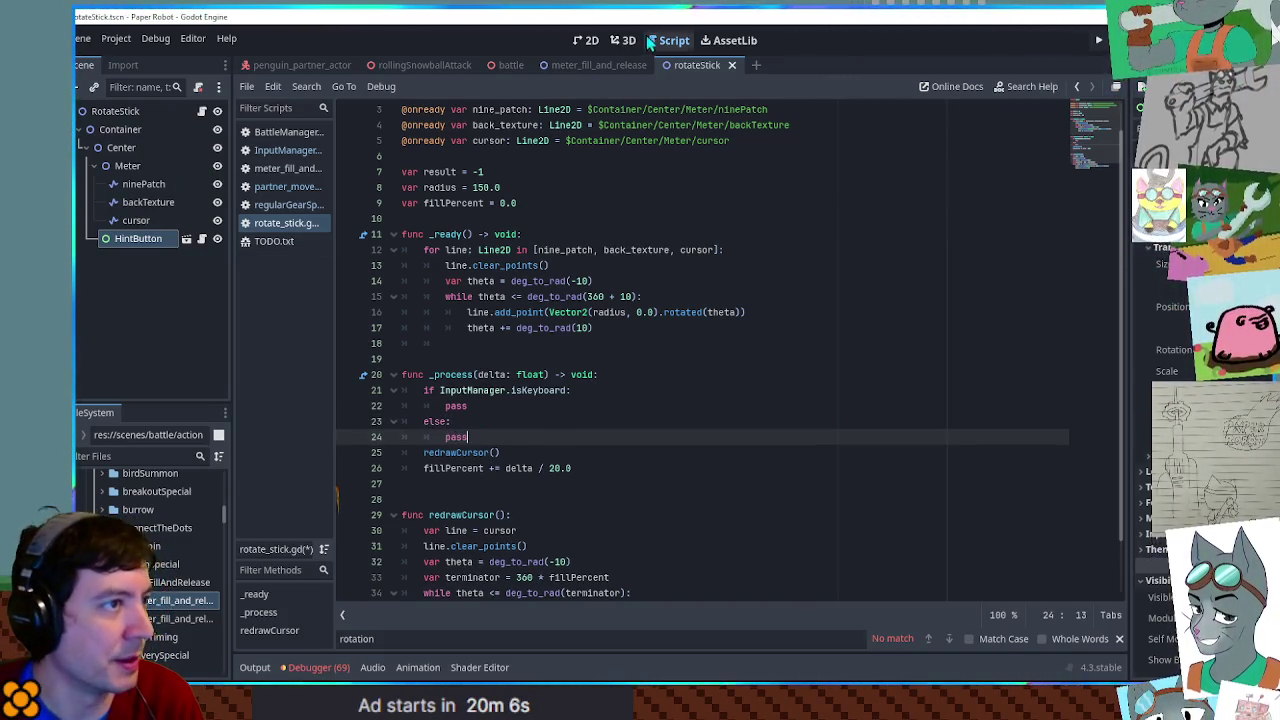
pyautogui.click(594, 44)
pyautogui.scroll(6, 618, 155)
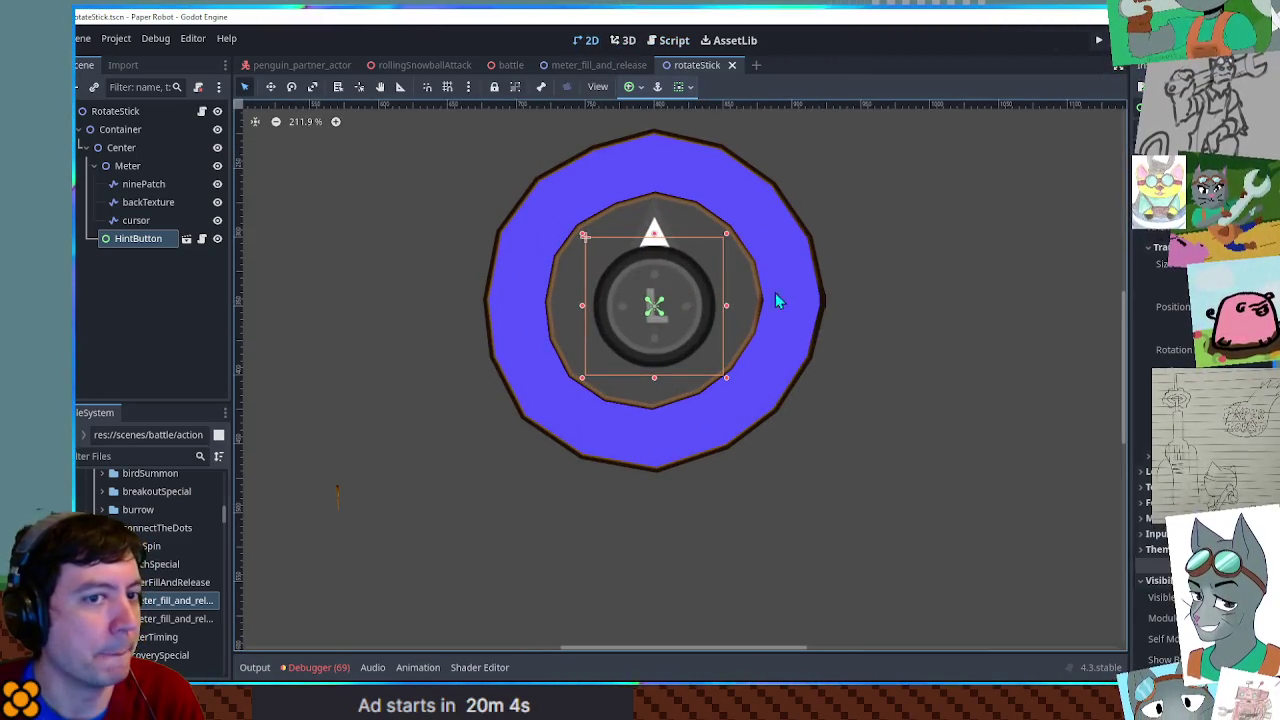
# - Rename the HintButton node to RotateIndicator
pyautogui.click(164, 238)
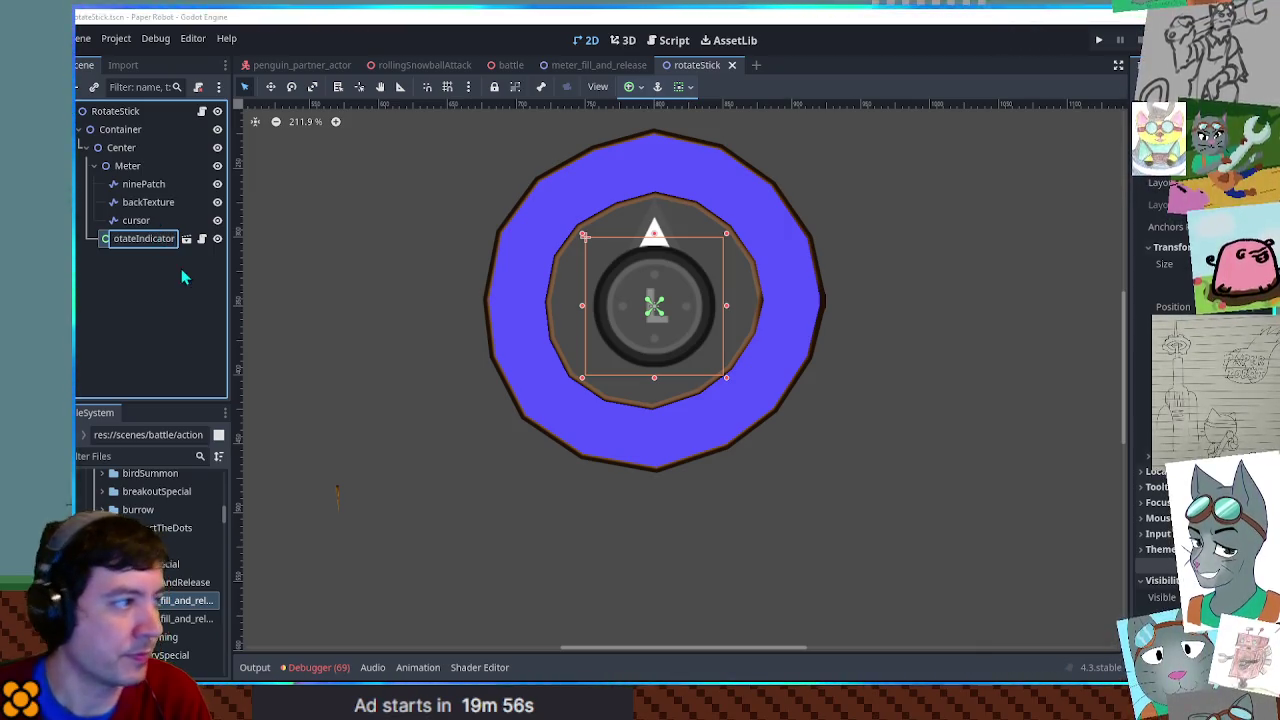
pyautogui.press('Return')
pyautogui.click(660, 42)
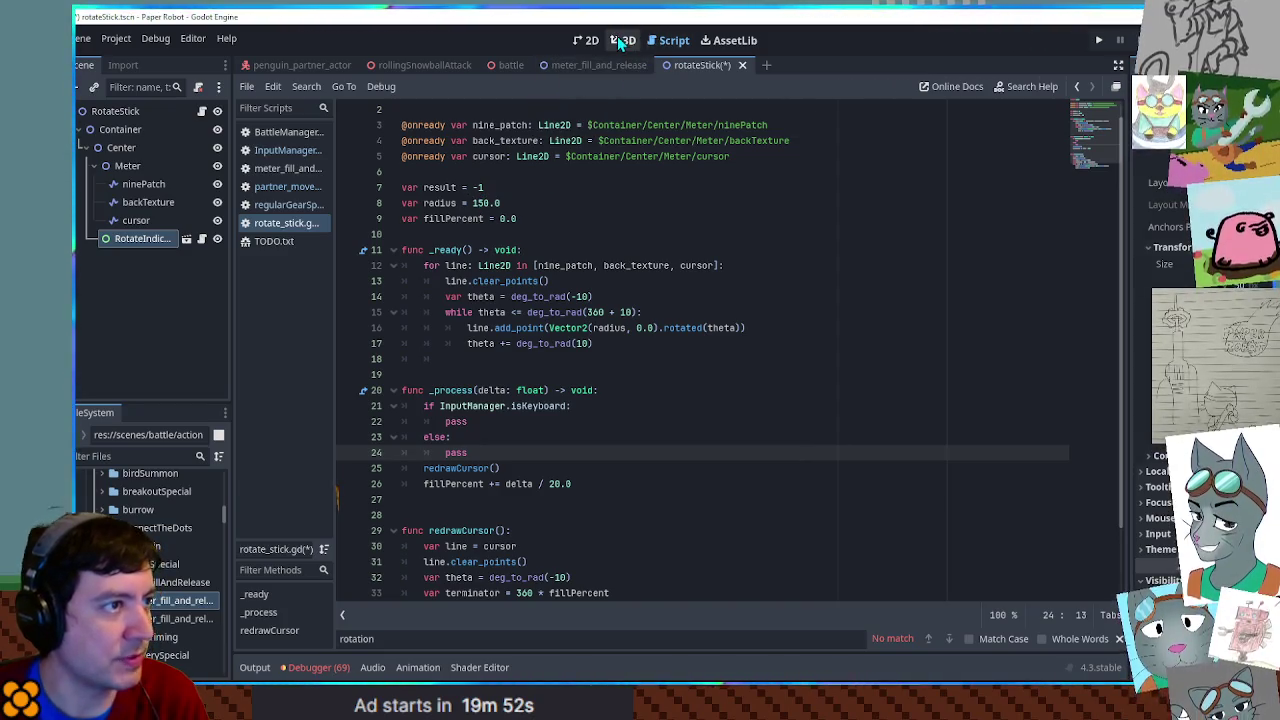
# - Select the ninePatch, backTexture and cursor lines and clear their Points arrays in the Inspector
pyautogui.click(586, 40)
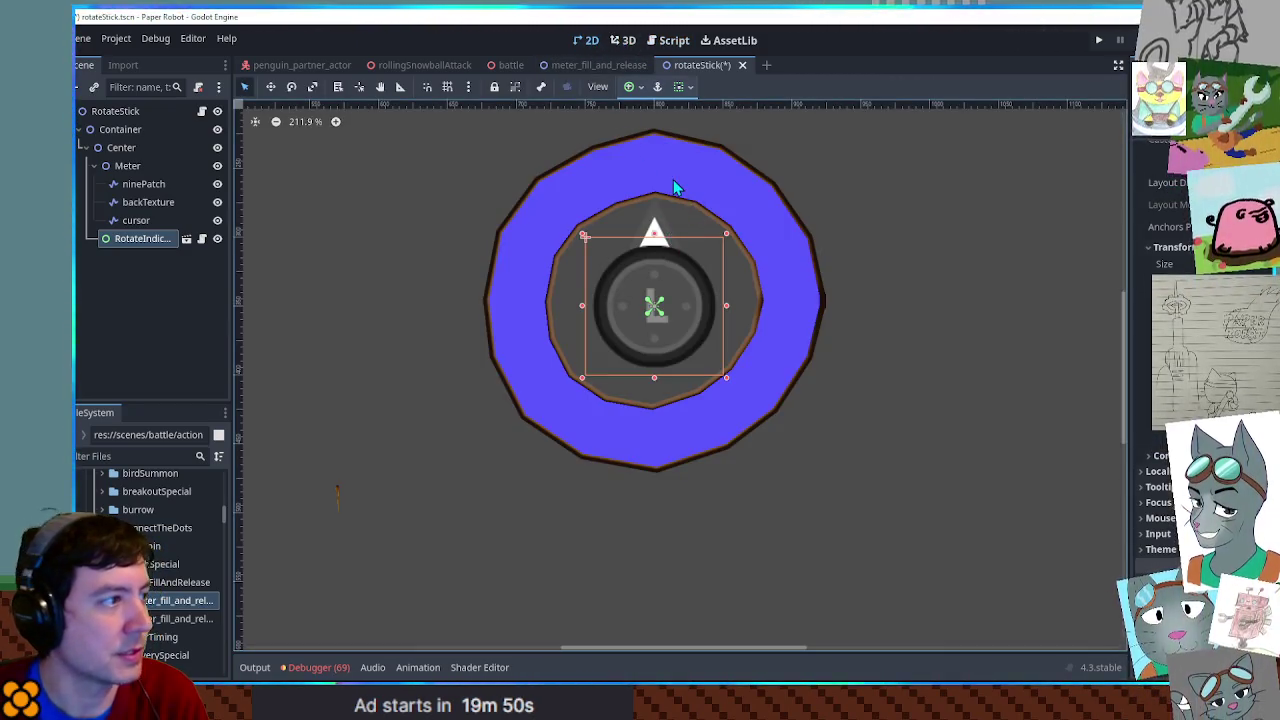
pyautogui.click(675, 188)
pyautogui.keyDown('shift'); pyautogui.click(159, 188); pyautogui.keyUp('shift')
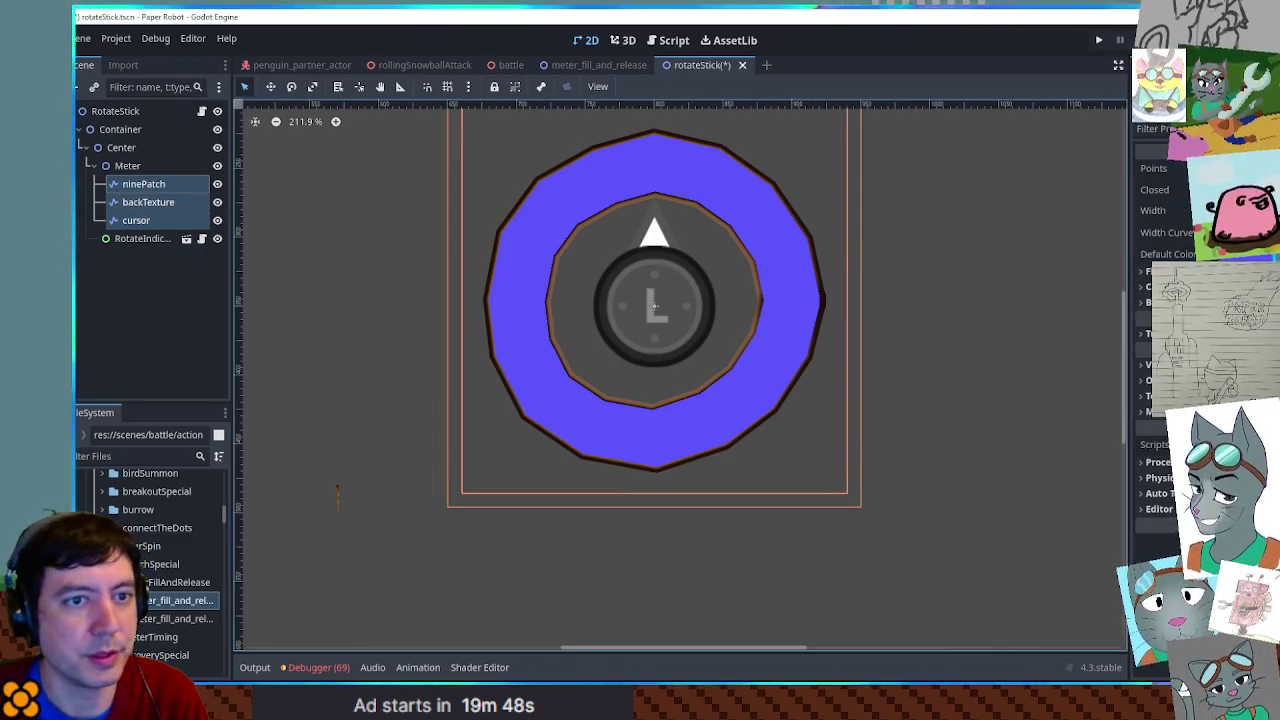
pyautogui.click(1153, 168)
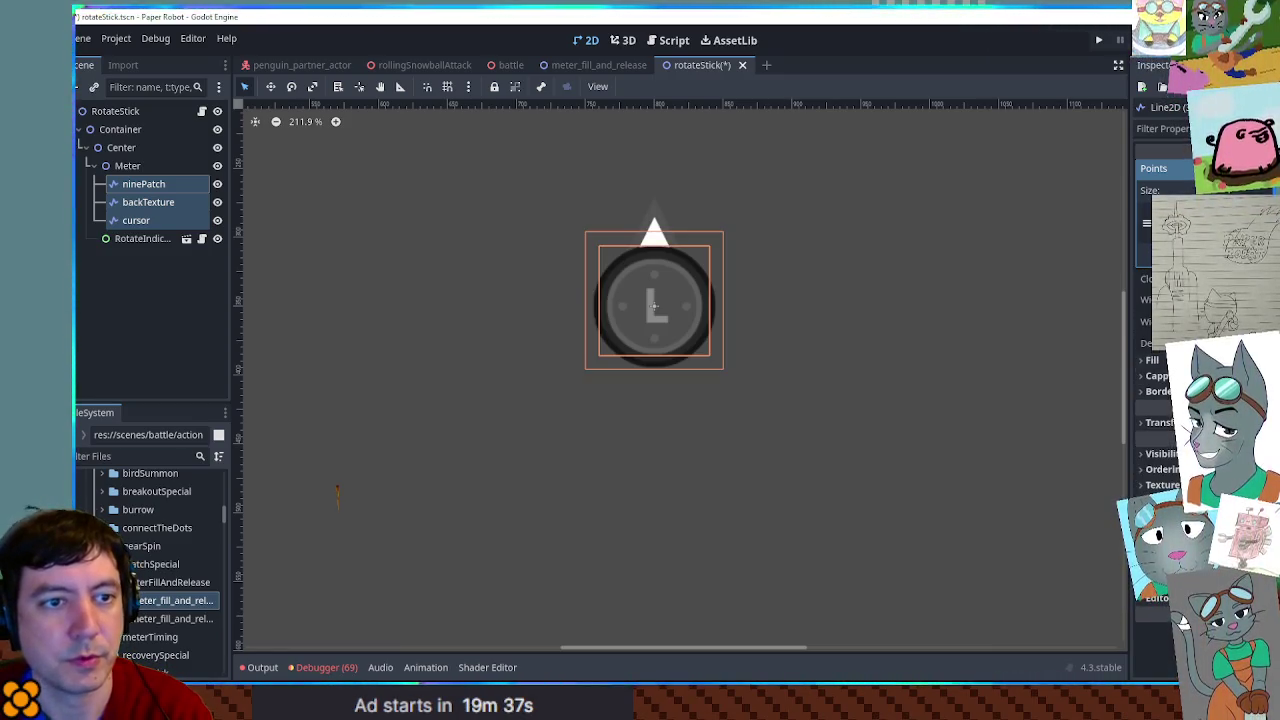
pyautogui.click(141, 186)
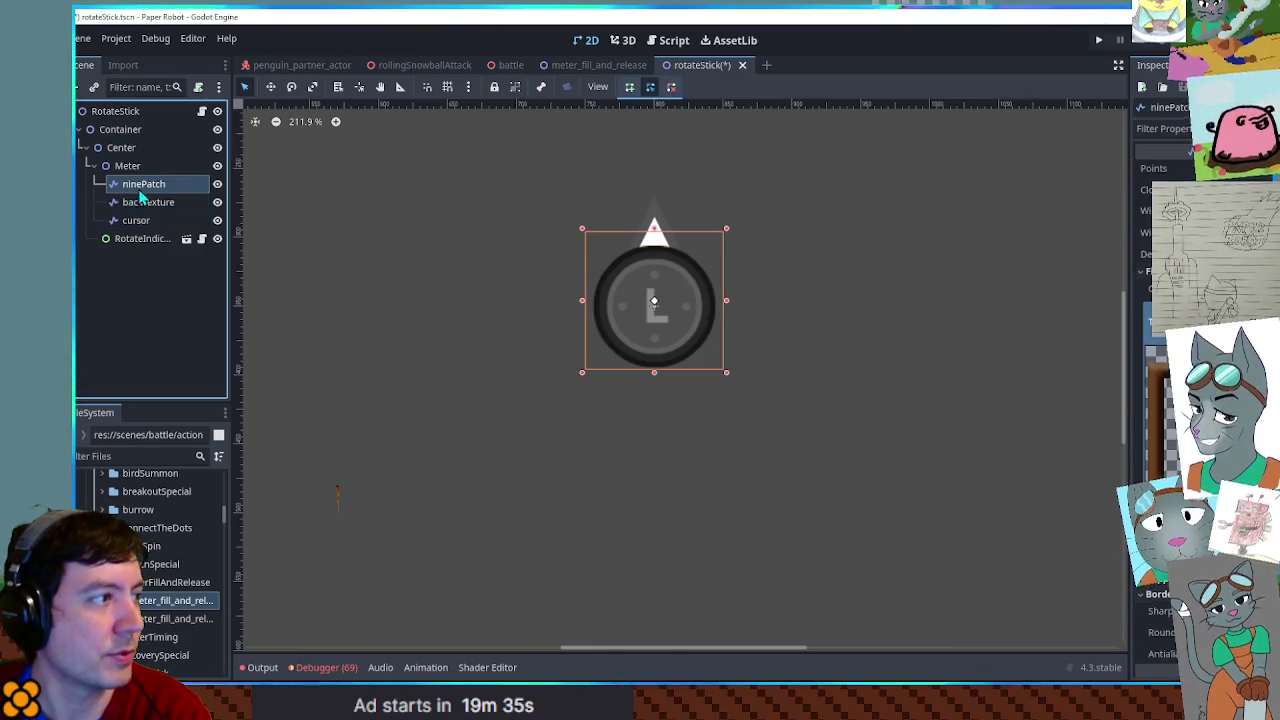
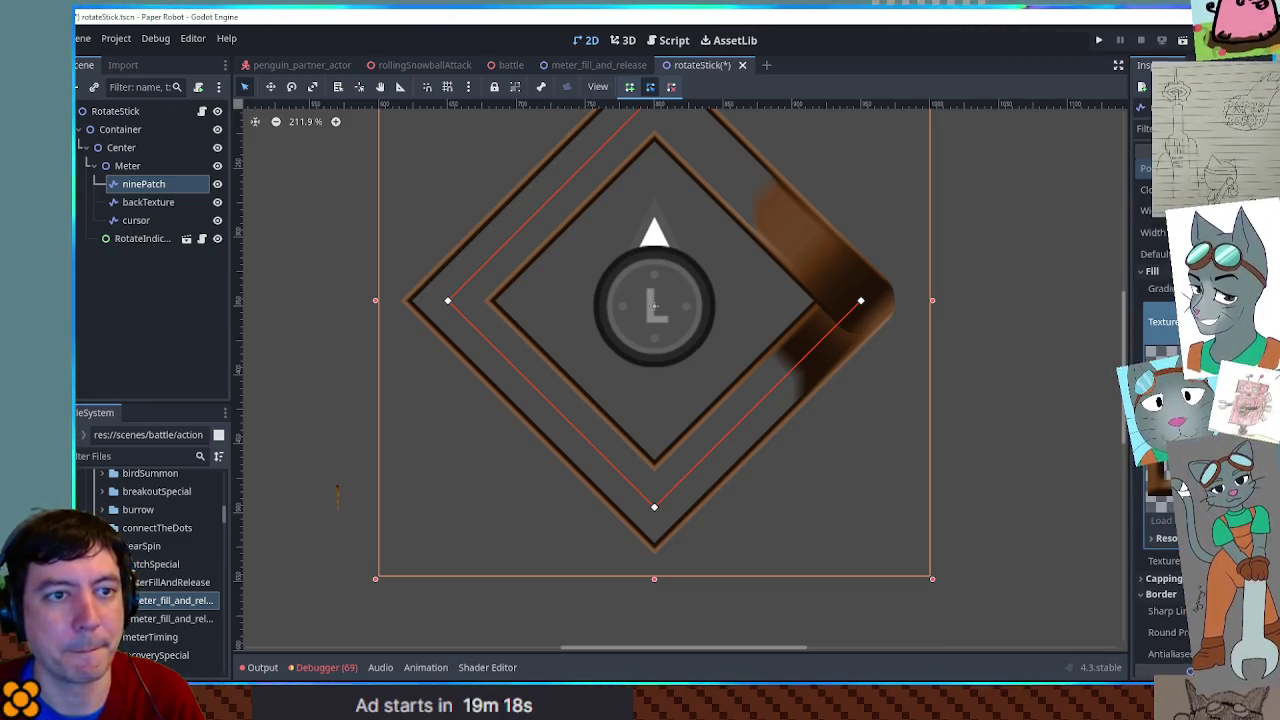
# - Inspect the backTexture and cursor nodes, then centre the meter in the 2D view
pyautogui.rightClick(1141, 170)
pyautogui.click(140, 203)
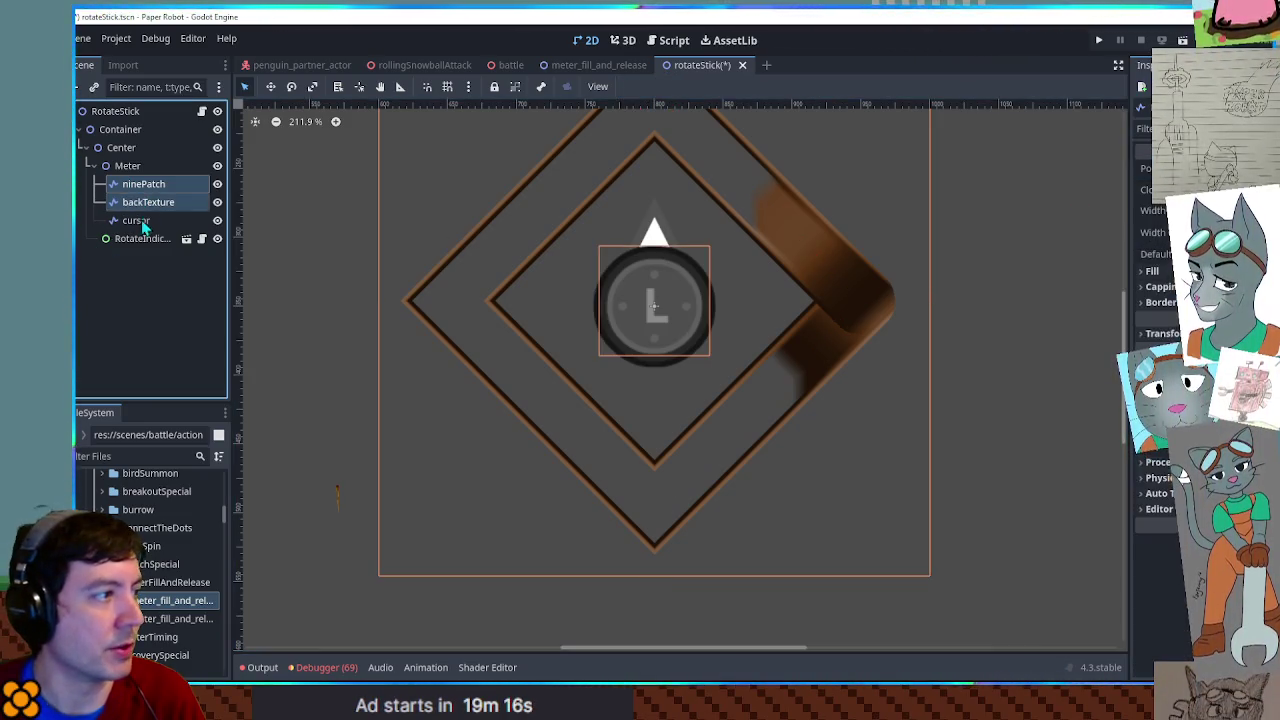
pyautogui.keyDown('shift'); pyautogui.click(140, 222); pyautogui.keyUp('shift')
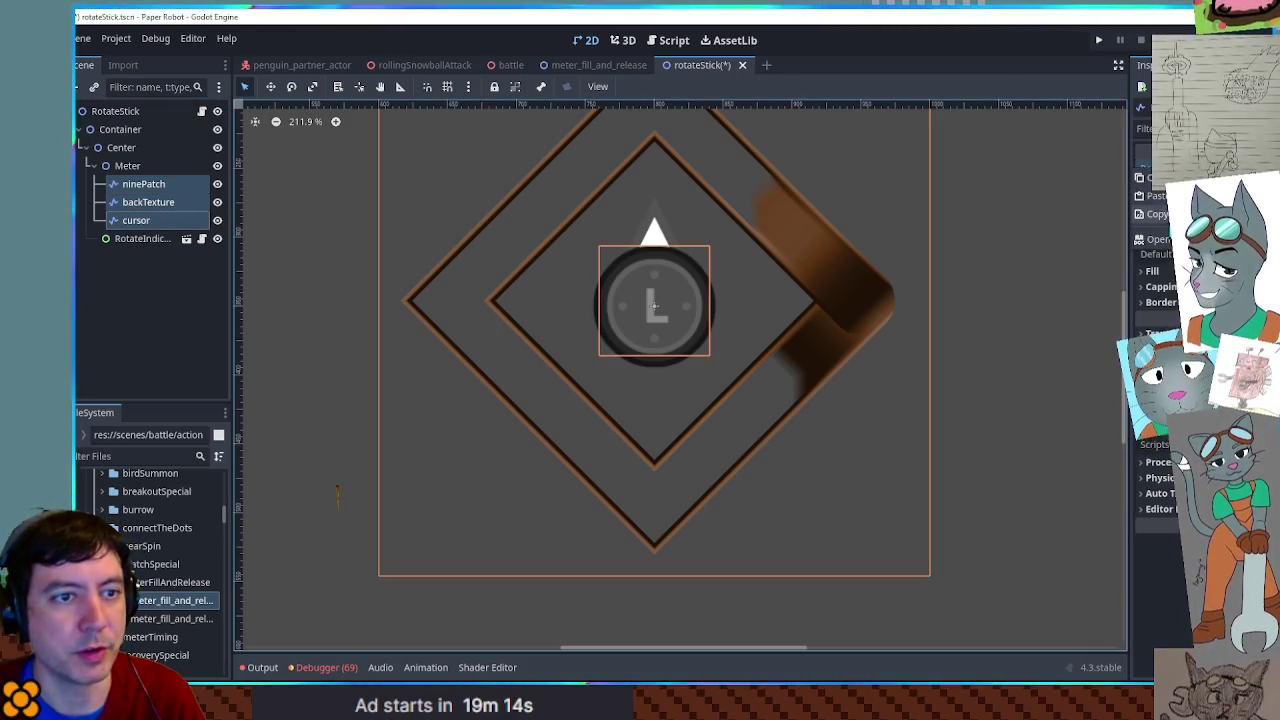
pyautogui.click(1011, 270)
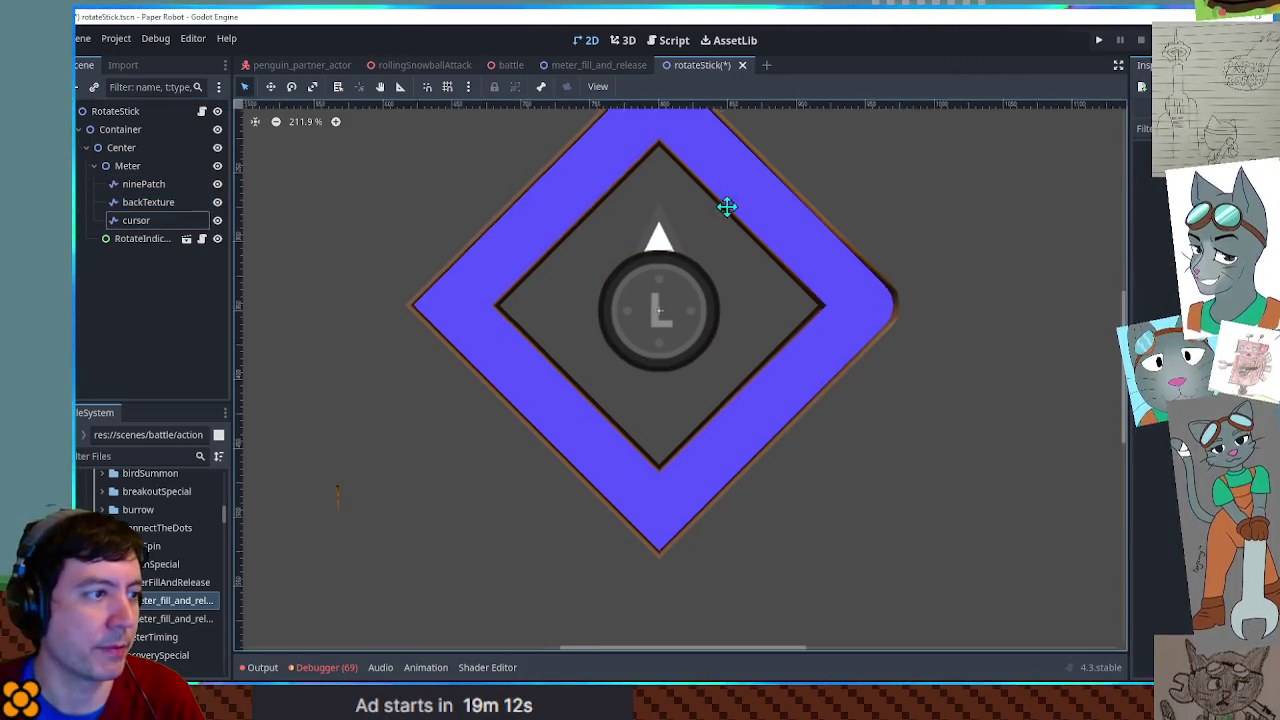
pyautogui.moveTo(717, 200); pyautogui.dragTo(759, 295)
pyautogui.scroll(3, 759, 295)
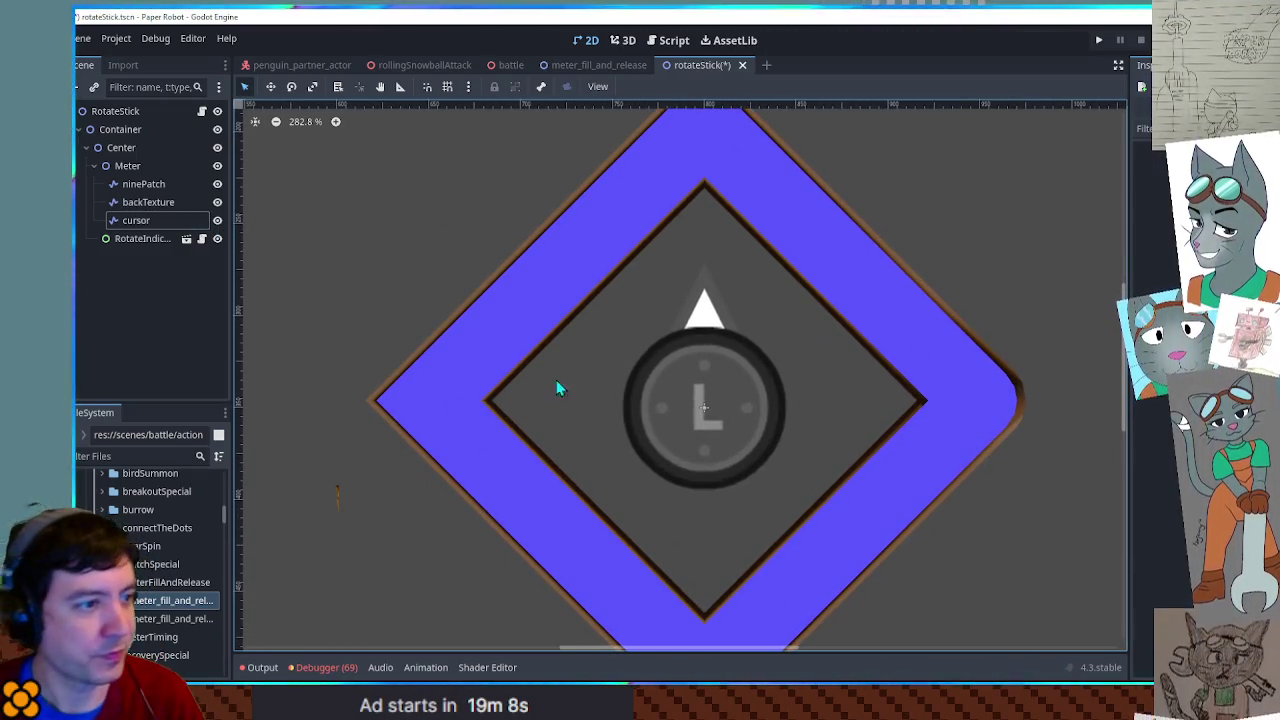
# - Duplicate the RotateIndicator node with Ctrl+D and rename the copy KBIndicator
pyautogui.click(145, 240)
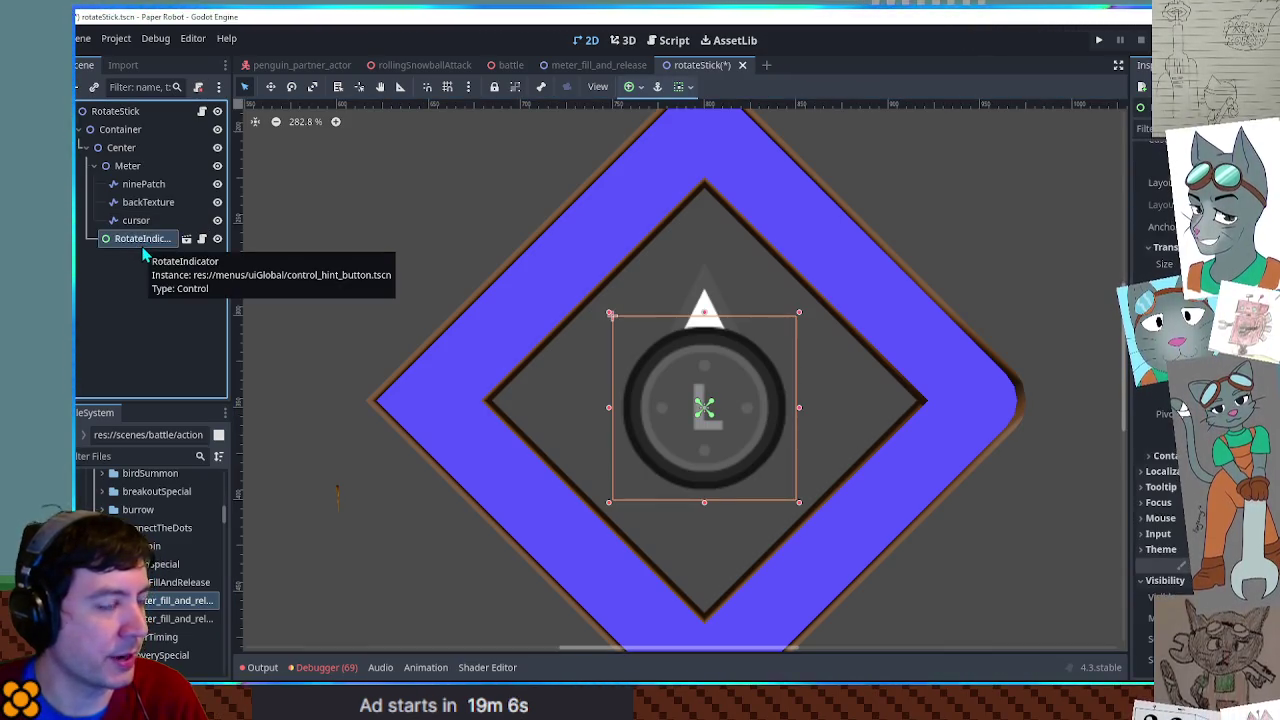
pyautogui.hotkey('ctrl', 'd')
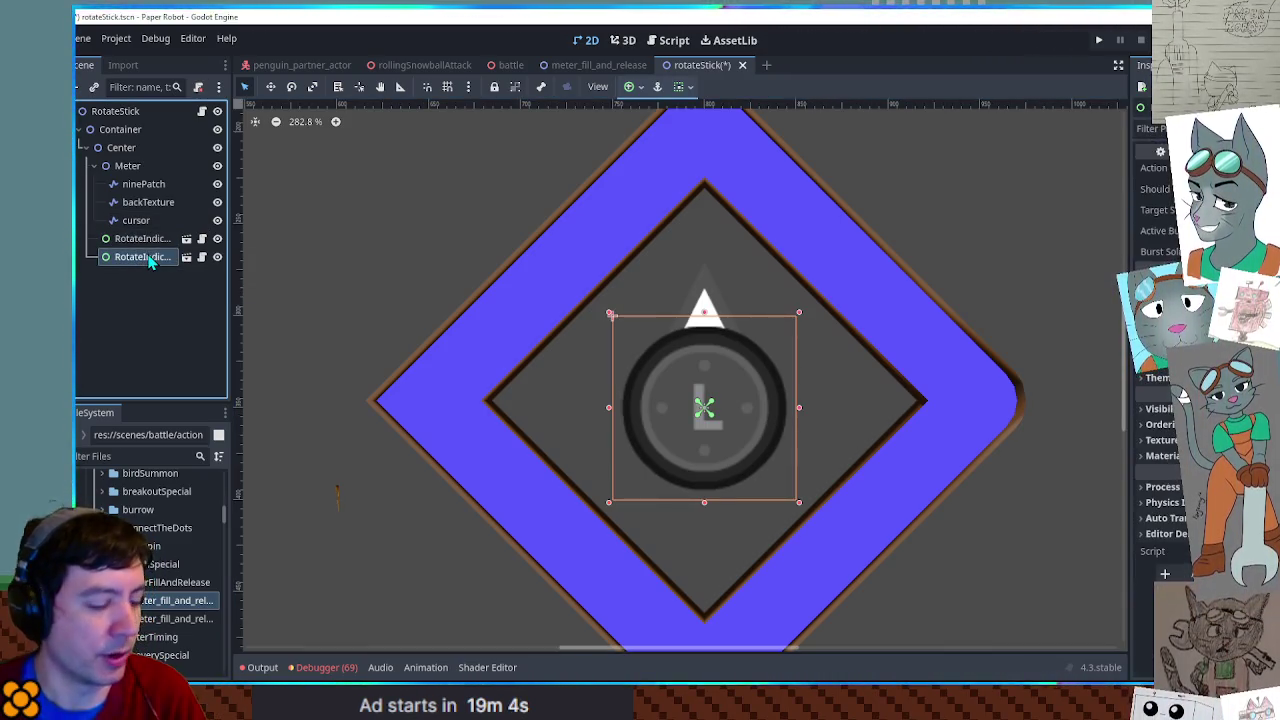
pyautogui.doubleClick(148, 257)
pyautogui.write('KBIndicator')
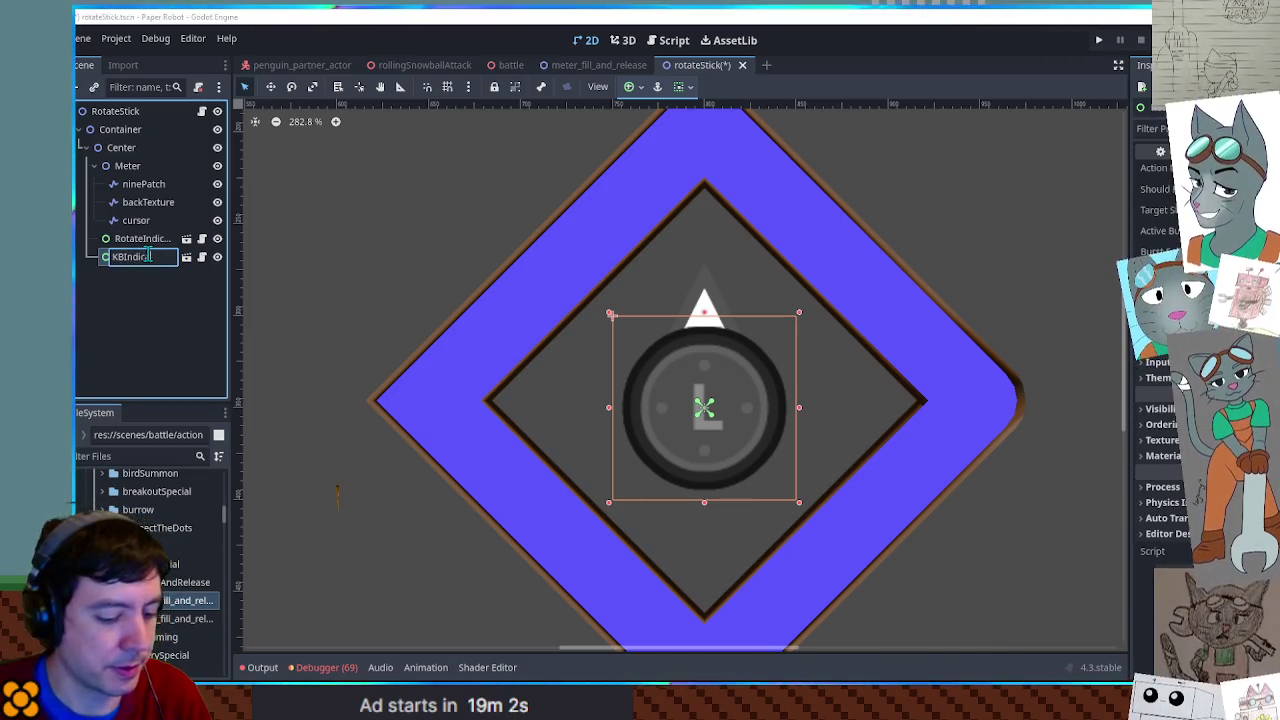
pyautogui.press('Return')
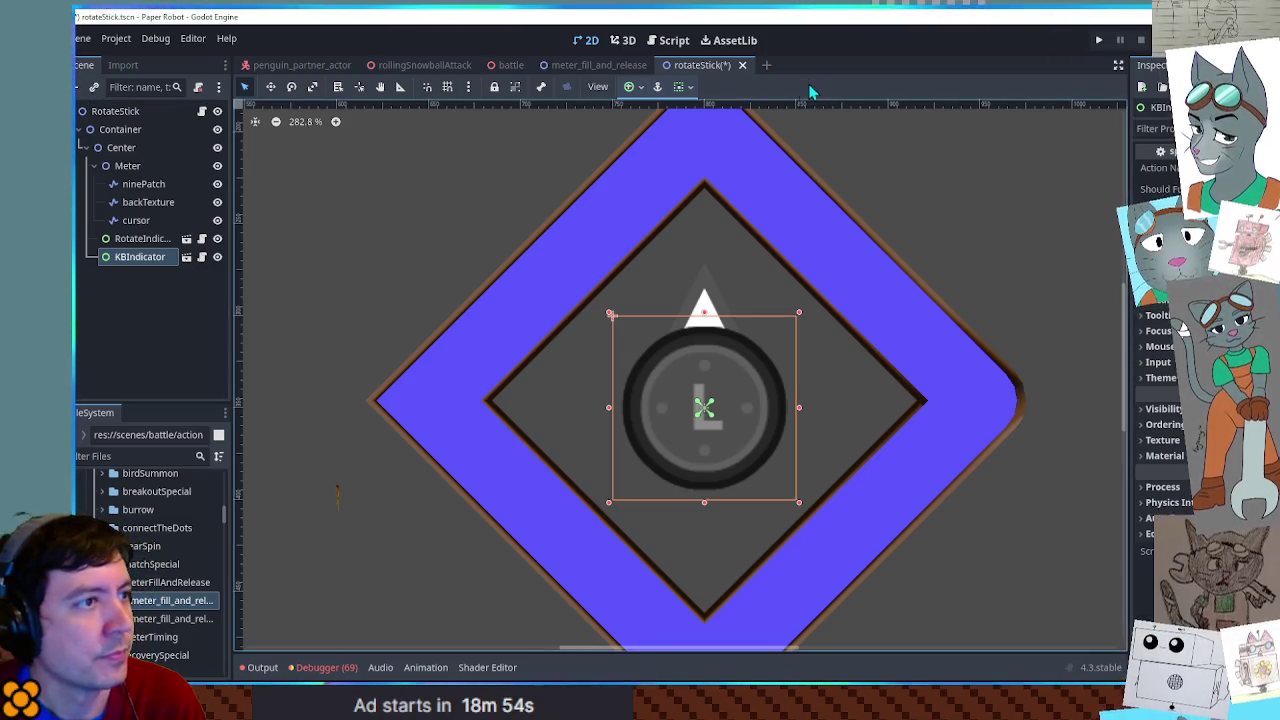
# - Check KBIndicator's source control hint scene, then close it and return to the 2D view
pyautogui.click(655, 42)
pyautogui.scroll(-3, 790, 265)
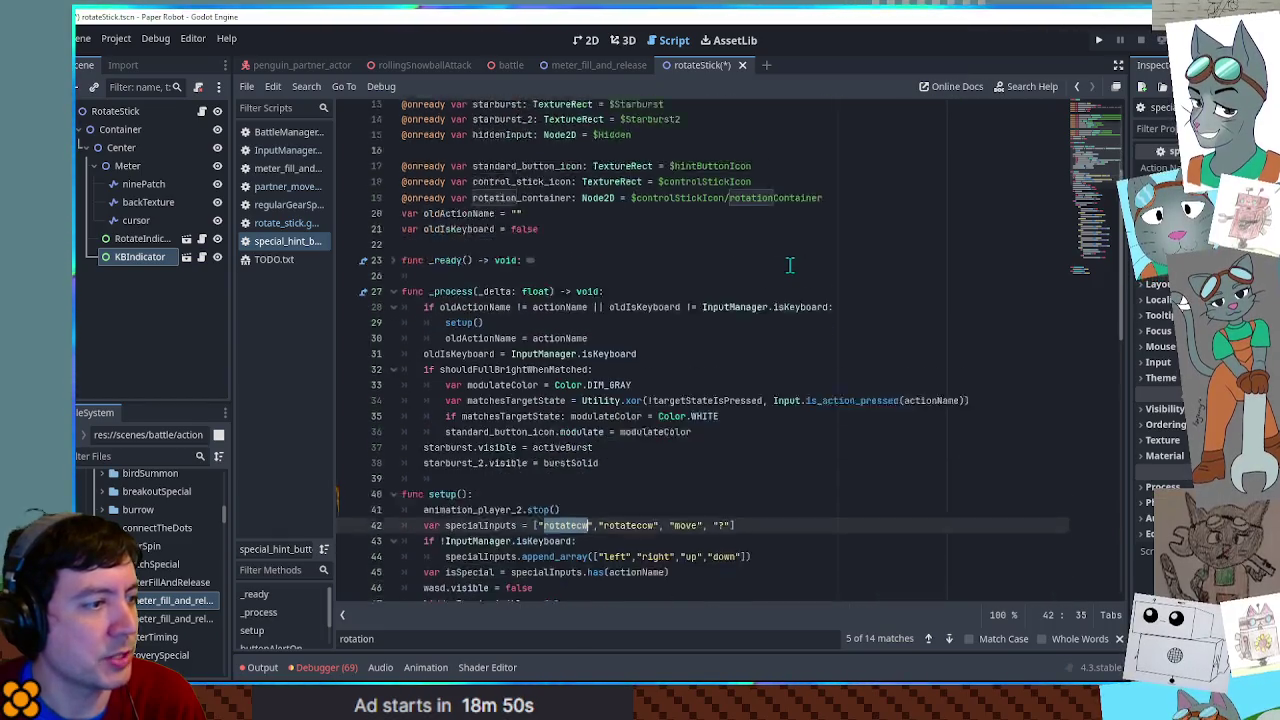
pyautogui.click(186, 257)
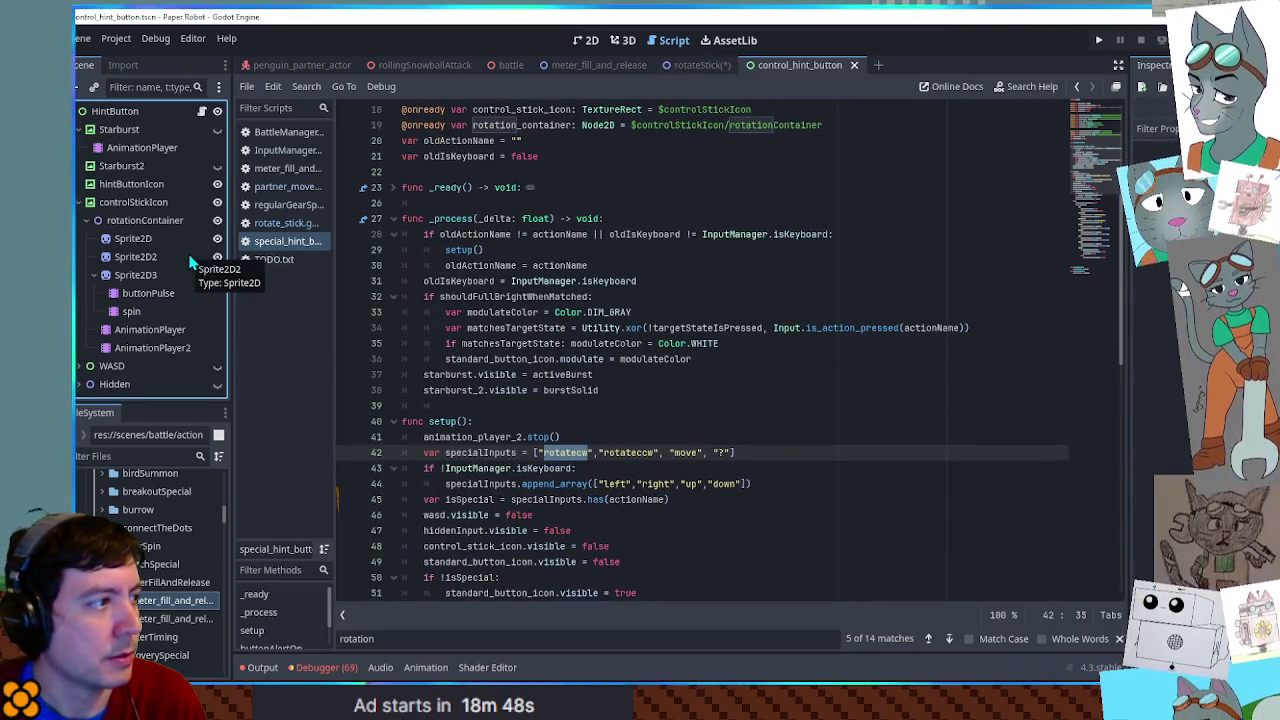
pyautogui.click(586, 41)
pyautogui.hotkey('ctrl', 'shift', 'w')
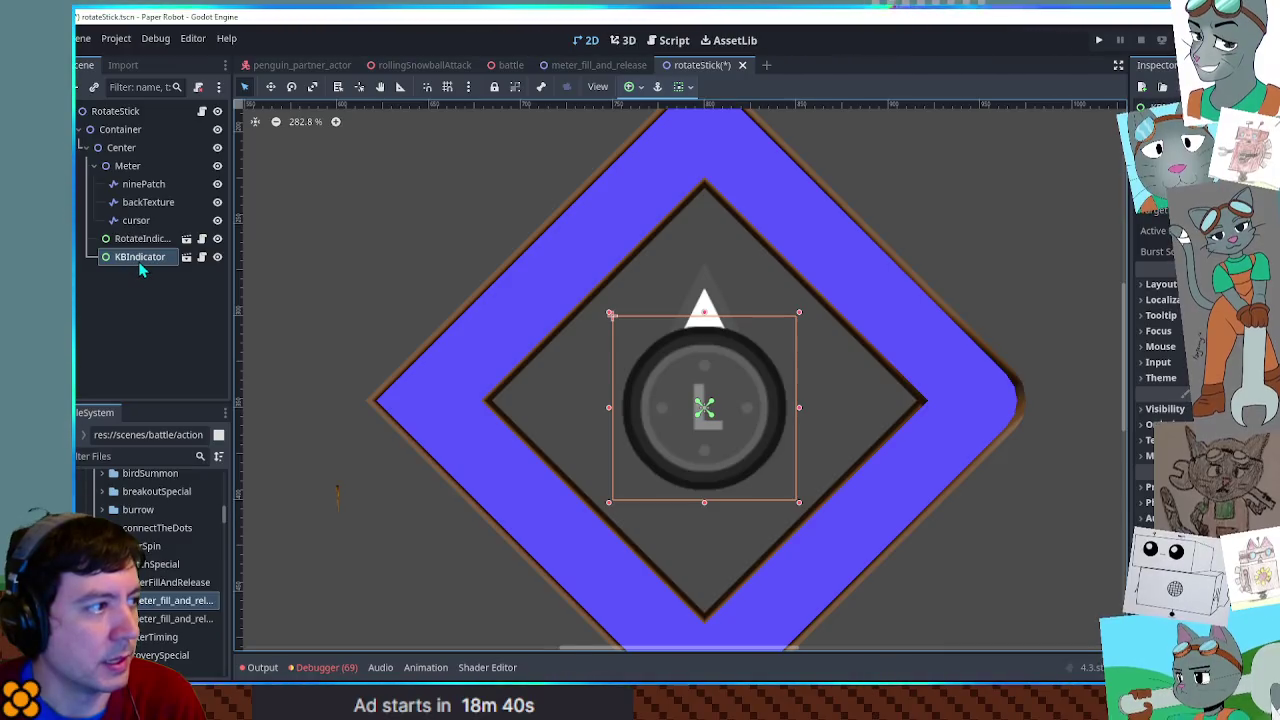
# - Rename KBIndicator to KBIndicator1 and duplicate it as KBIndicator2
pyautogui.doubleClick(150, 257)
pyautogui.write('1')
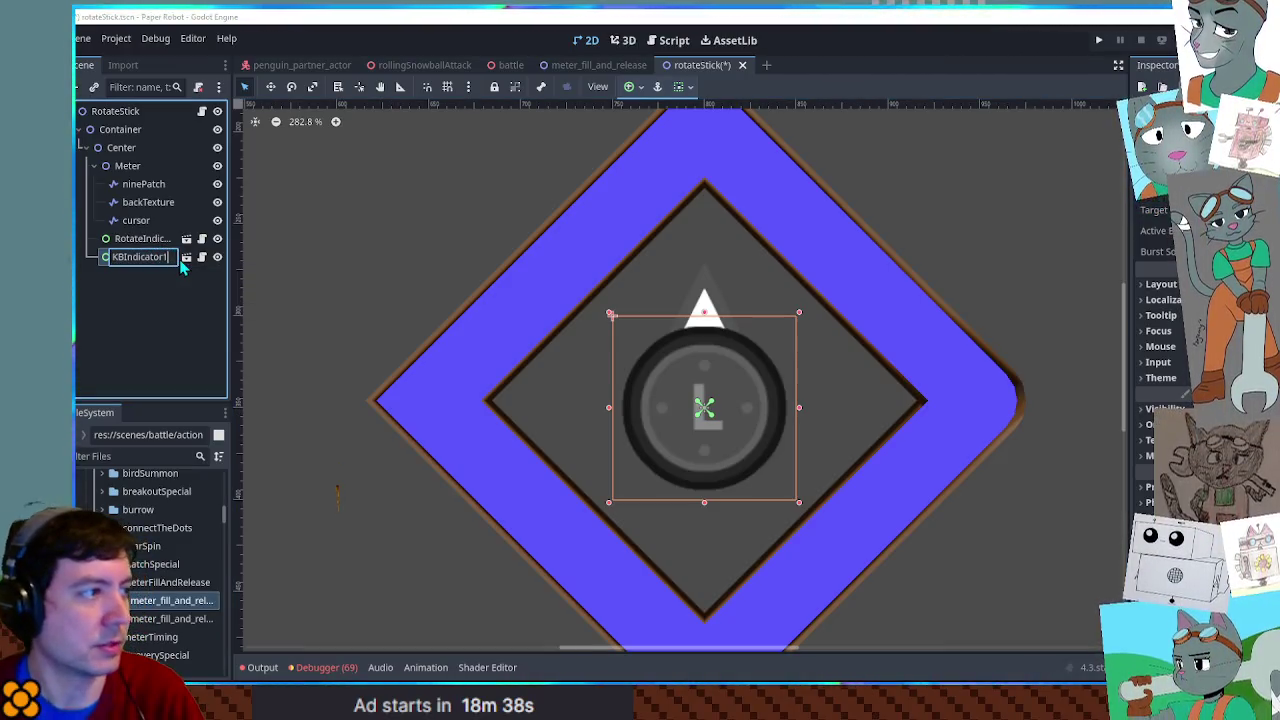
pyautogui.press('Return')
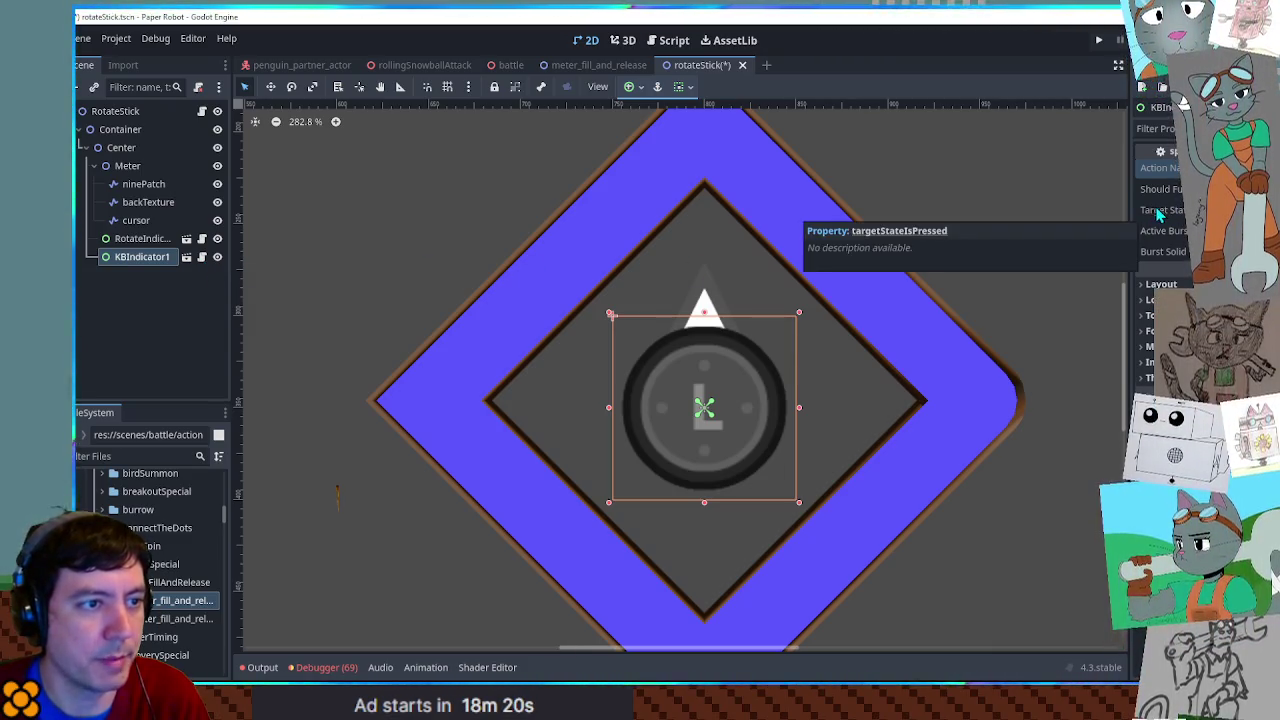
pyautogui.click(143, 257)
pyautogui.hotkey('ctrl', 'd')
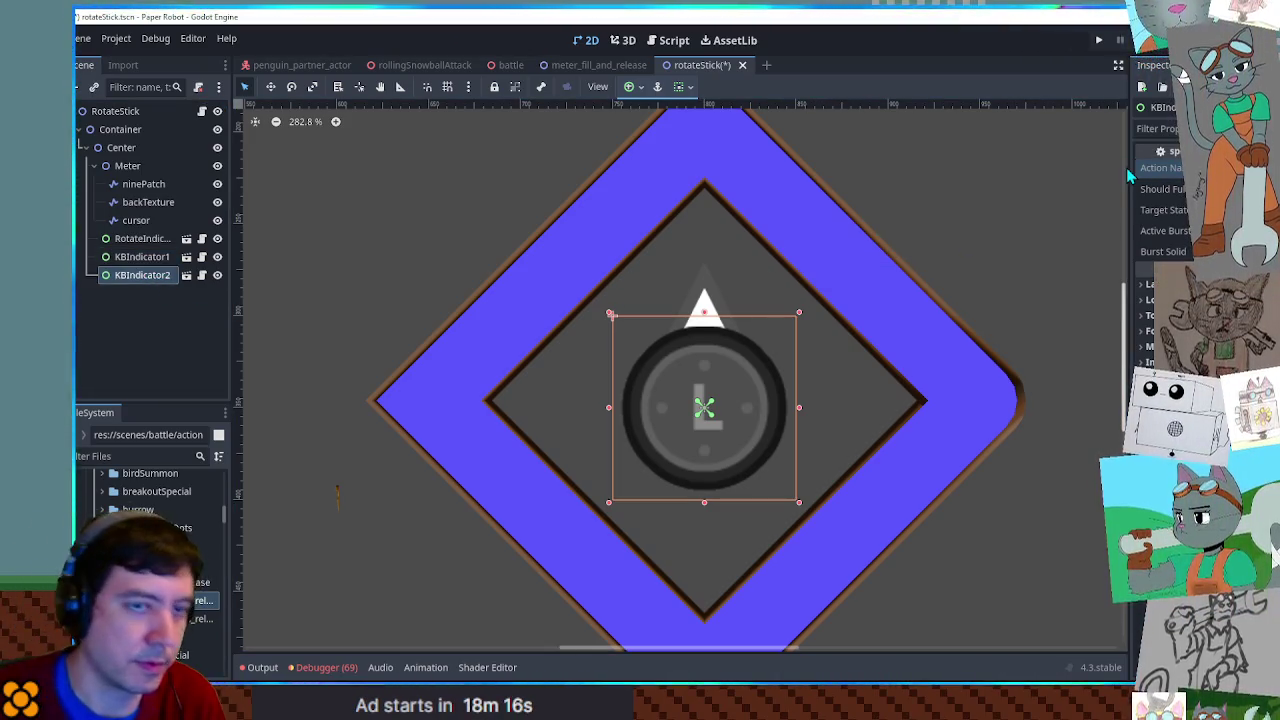
# - Rename the two copies KBIndicatorLeft and KBIndicatorRight
pyautogui.click(150, 258)
pyautogui.doubleClick(153, 260)
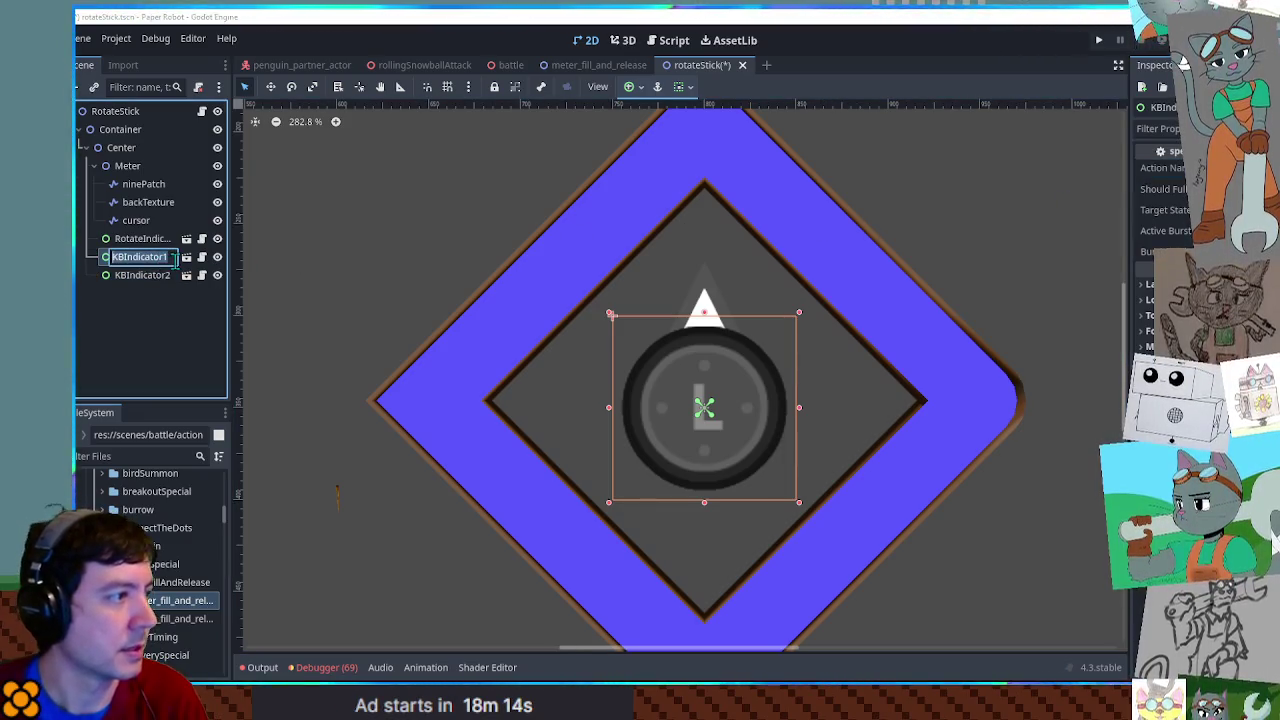
pyautogui.press('Right')
pyautogui.press('BackSpace')
pyautogui.write('Left')
pyautogui.press('Return')
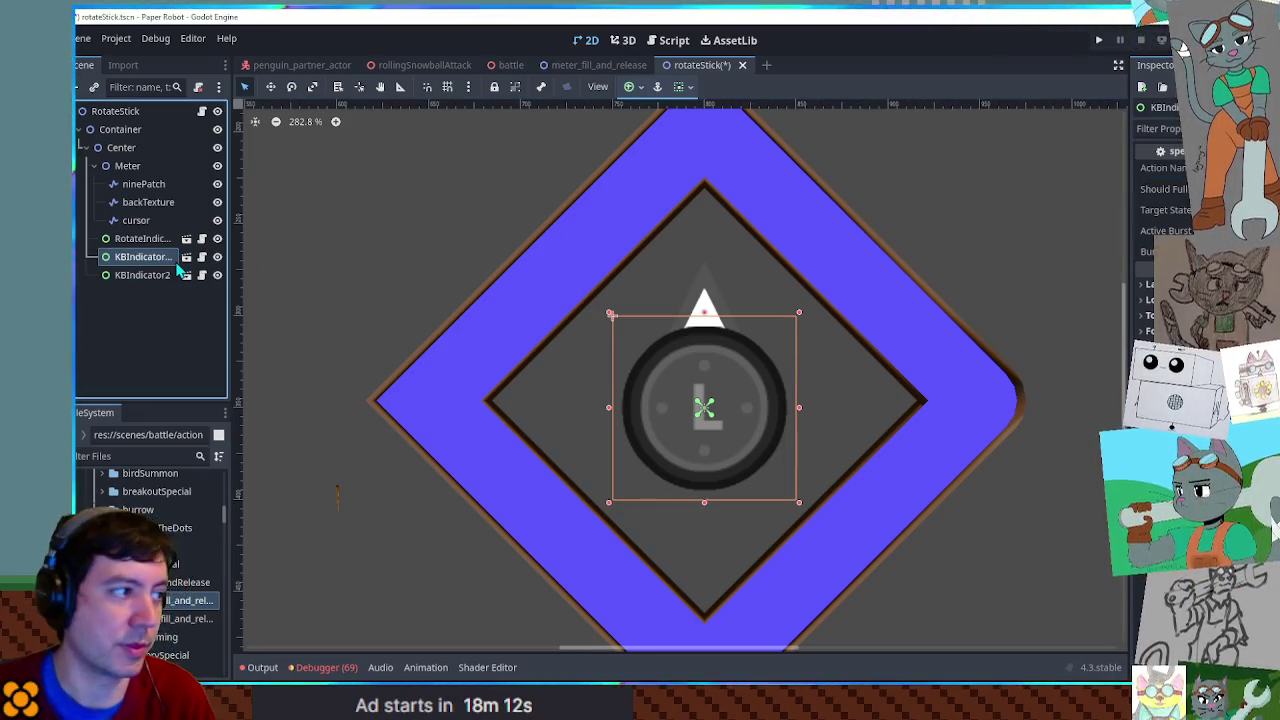
pyautogui.doubleClick(176, 270)
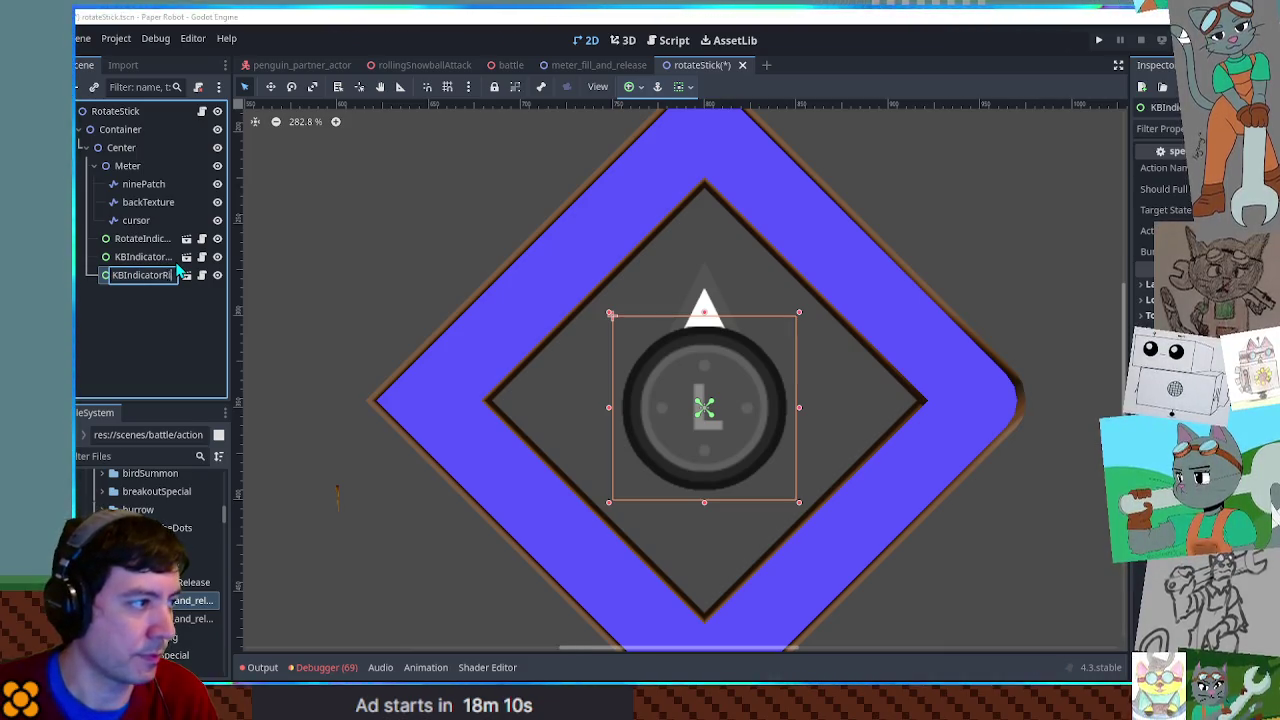
pyautogui.write('ight')
pyautogui.press('Return')
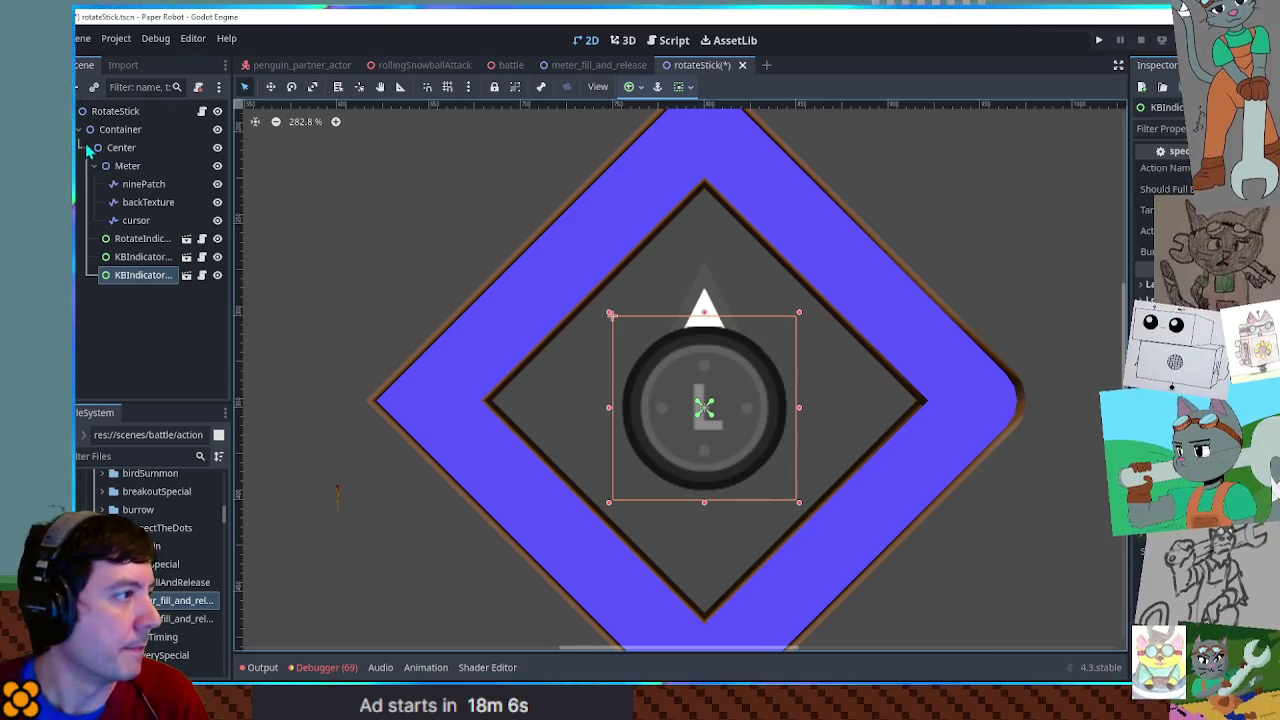
# - Add a Node2D named IndicatorController under Center and move RotateIndicator into it
pyautogui.click(119, 149)
pyautogui.hotkey('ctrl', 'a')
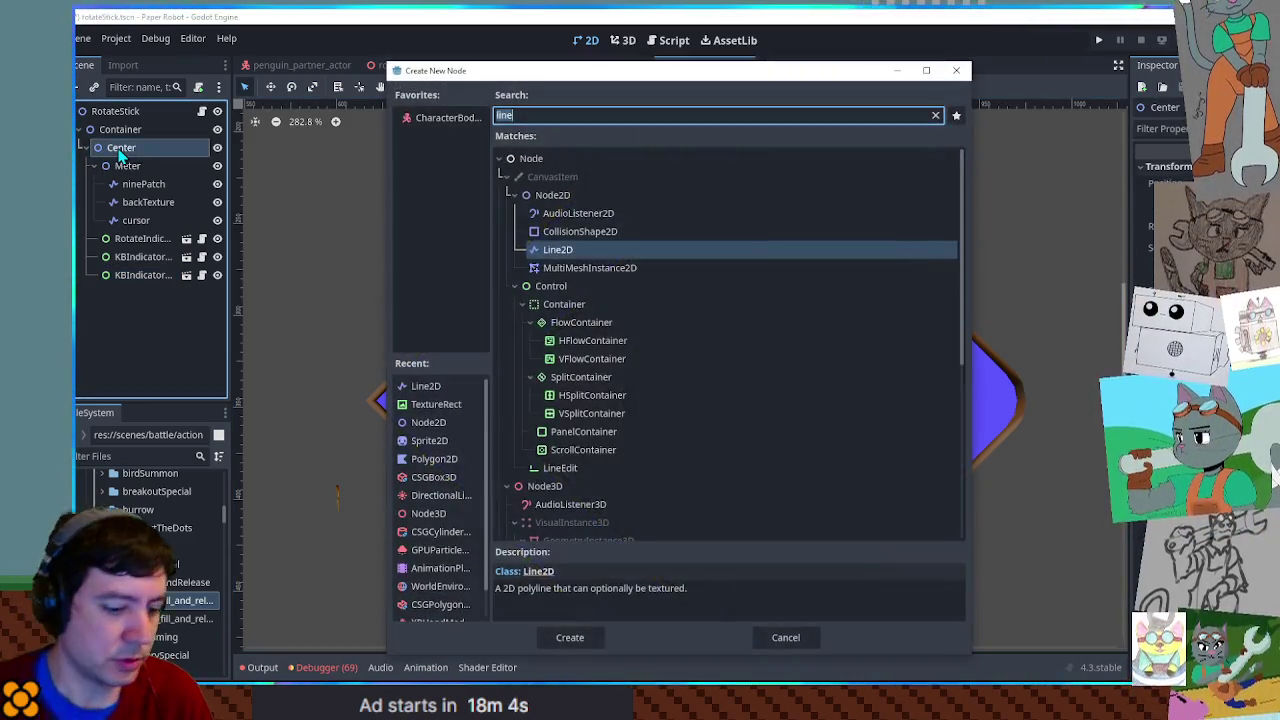
pyautogui.write('node2d')
pyautogui.press('Return')
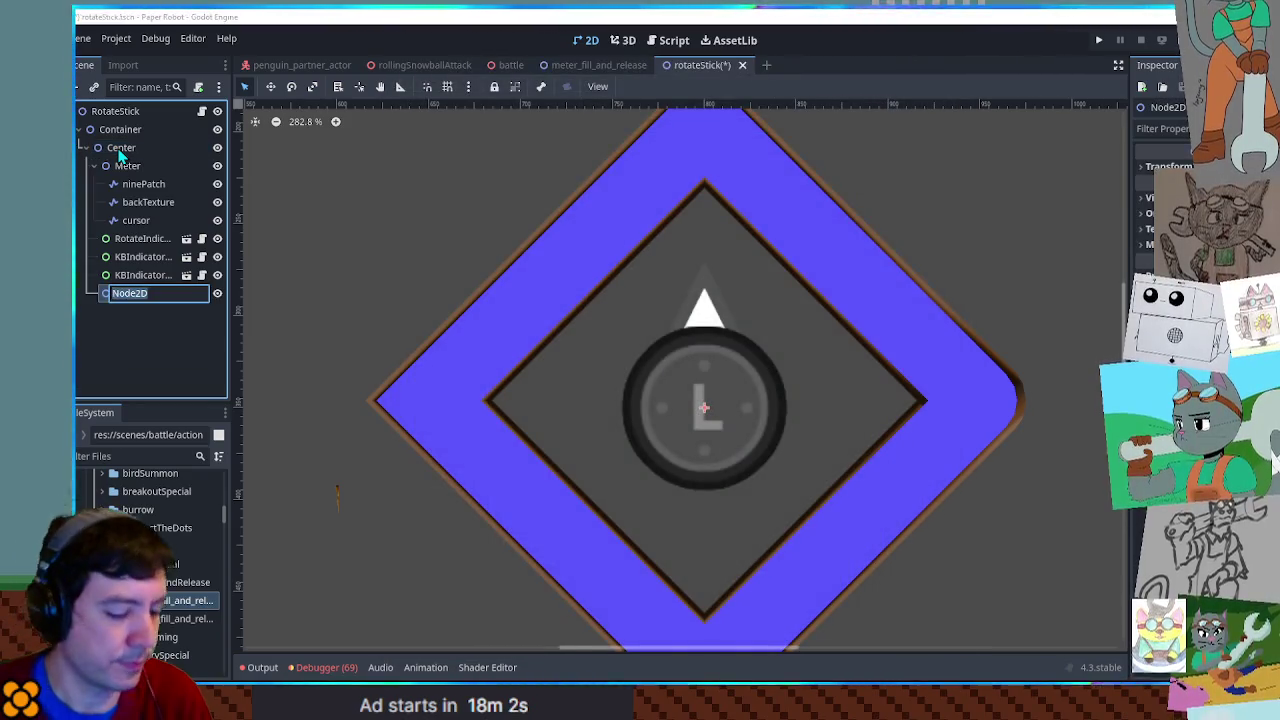
pyautogui.write('Indicator')
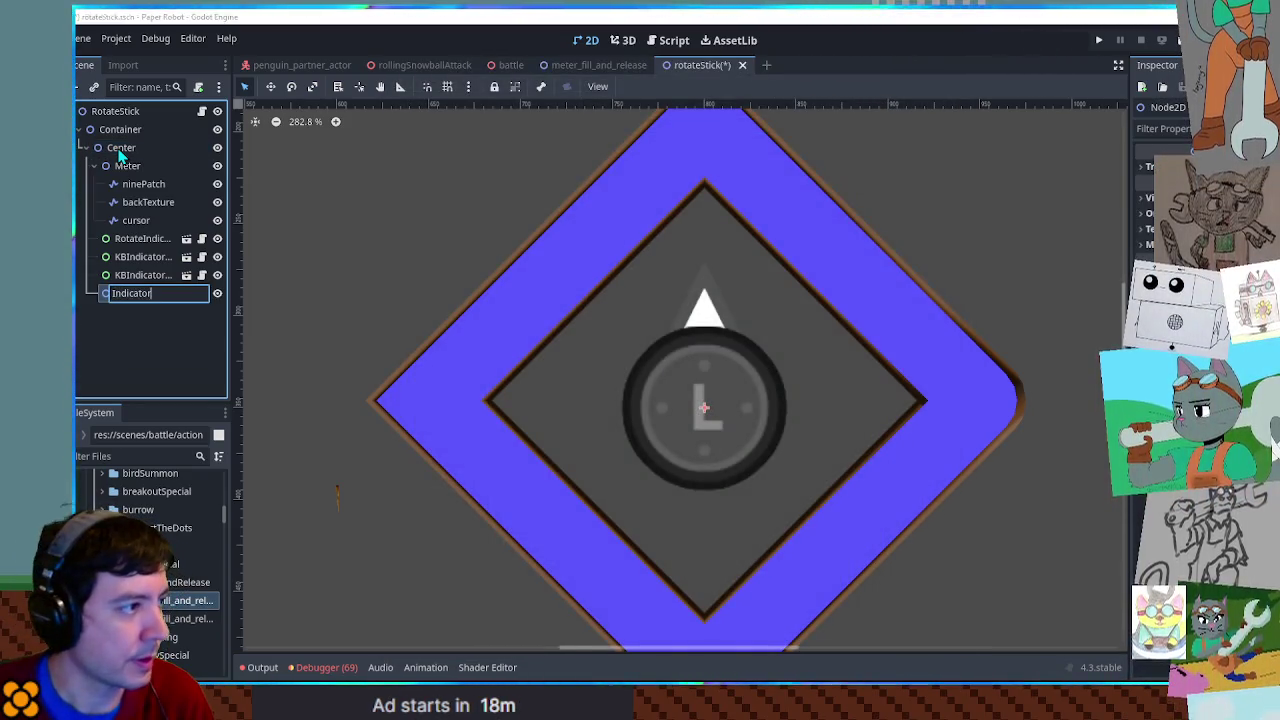
pyautogui.write('Mouse')
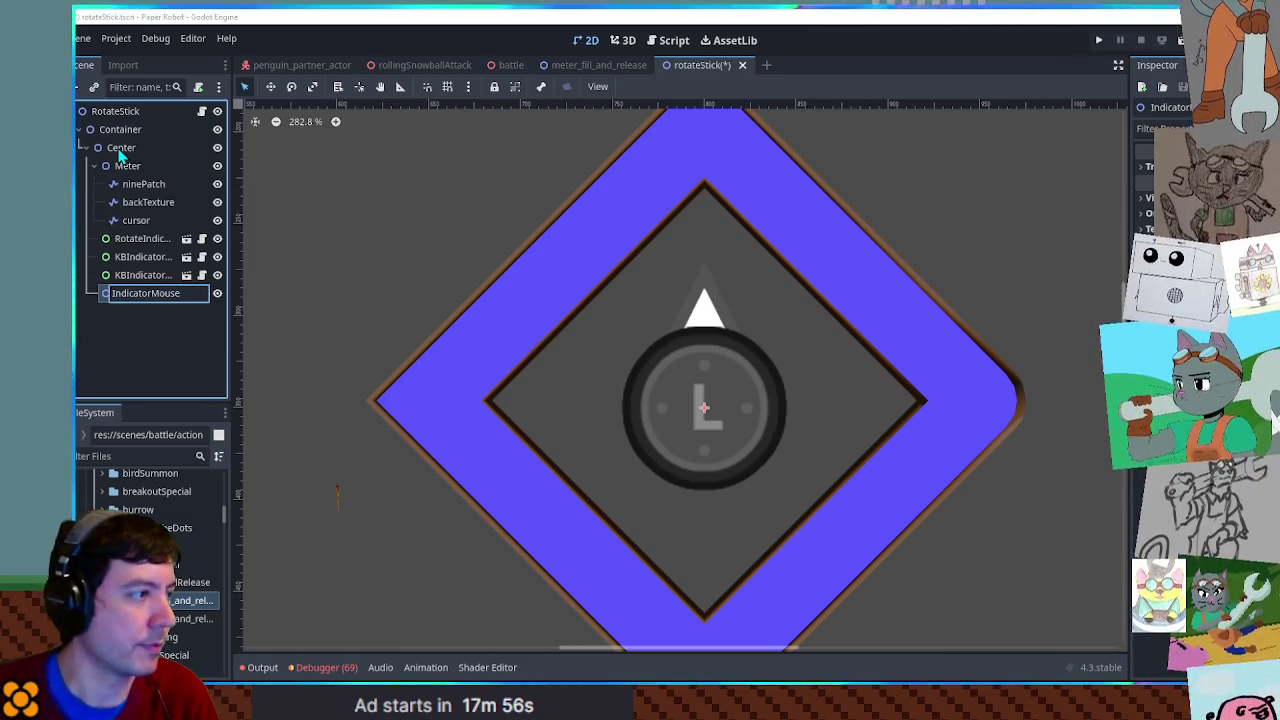
pyautogui.press('BackSpace')
pyautogui.press('BackSpace')
pyautogui.press('BackSpace')
pyautogui.press('BackSpace')
pyautogui.press('BackSpace')
pyautogui.write('Controller')
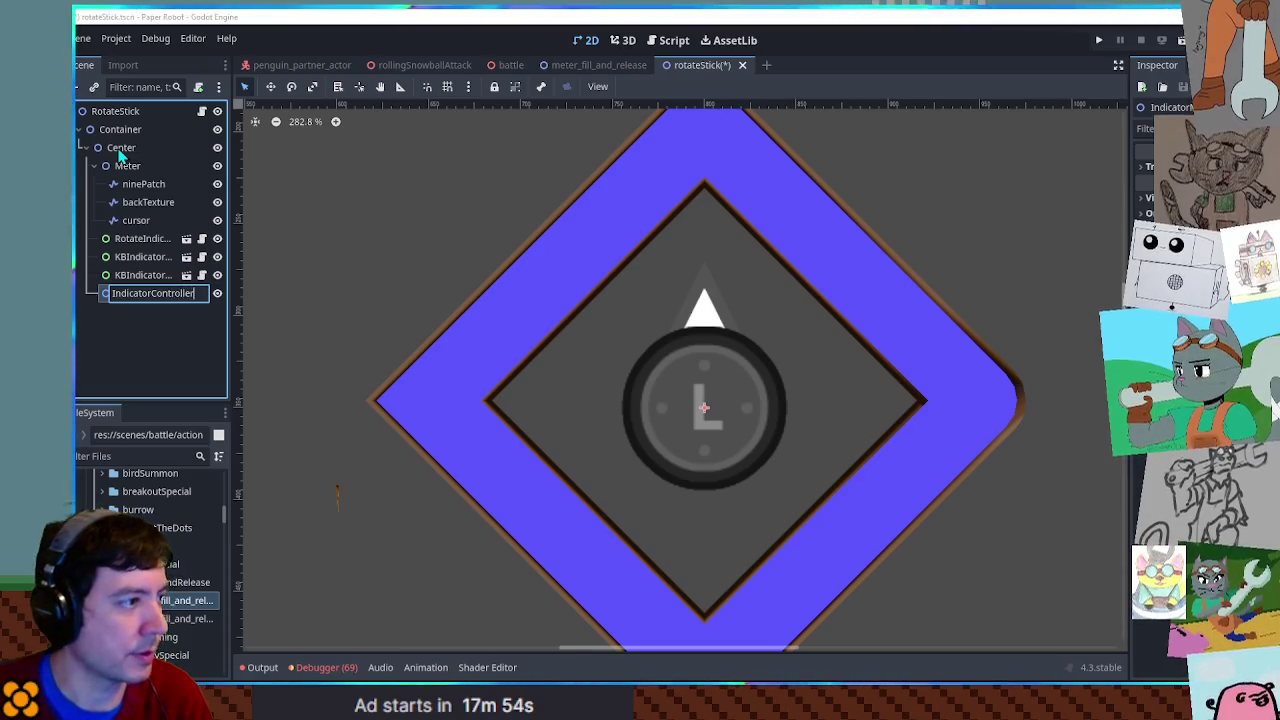
pyautogui.press('Return')
pyautogui.moveTo(126, 240); pyautogui.dragTo(138, 300)
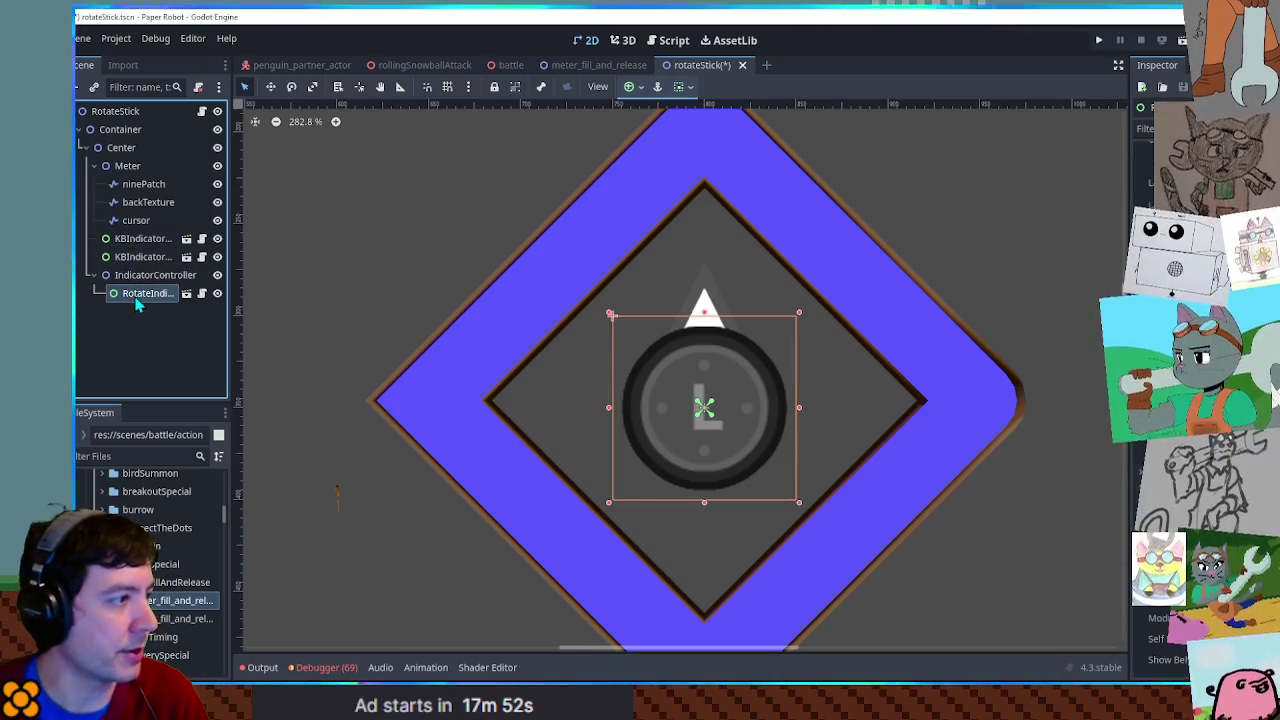
# - Add another Node2D child under Center named IndicatorKB
pyautogui.click(128, 155)
pyautogui.hotkey('ctrl', 'a')
pyautogui.press('Escape')
pyautogui.hotkey('ctrl', 'a')
pyautogui.write('node2d')
pyautogui.press('Return')
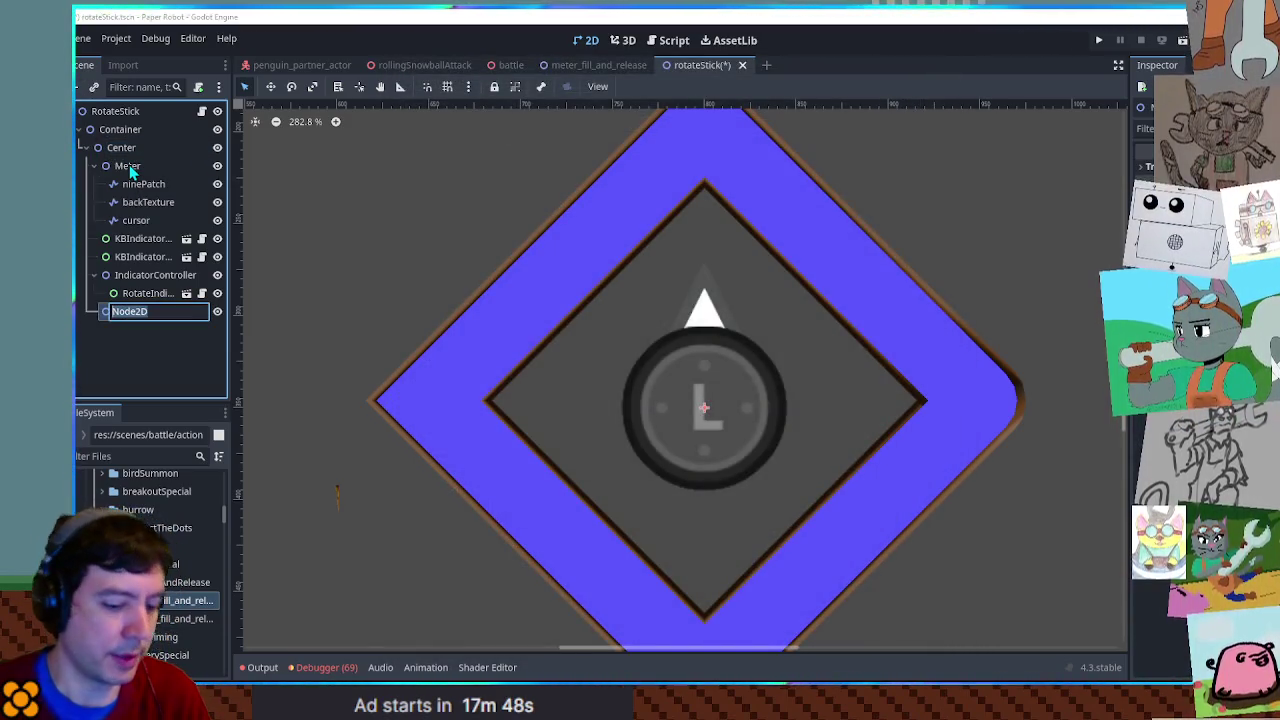
pyautogui.write('KB')
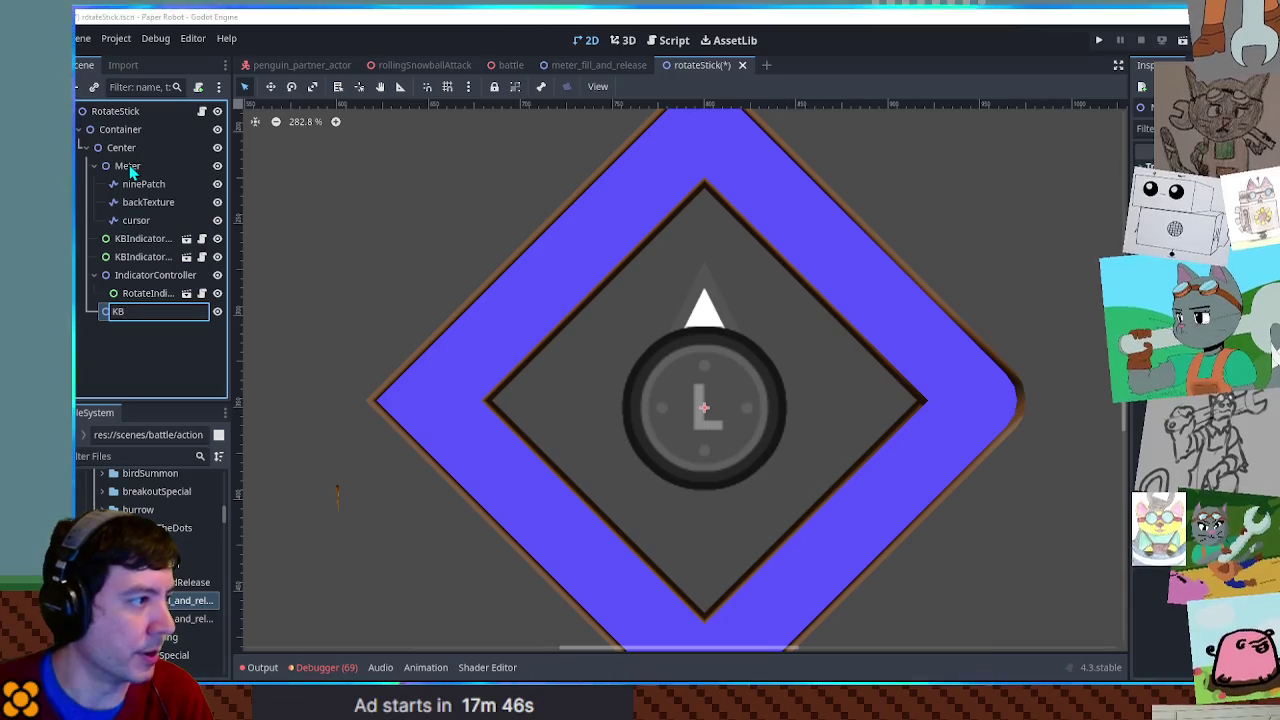
pyautogui.press('BackSpace')
pyautogui.press('BackSpace')
pyautogui.write('IndicatorKB')
pyautogui.press('Return')
# - Move both KBIndicator nodes under IndicatorKB and select the second one
pyautogui.click(145, 239)
pyautogui.keyDown('shift'); pyautogui.click(145, 258); pyautogui.keyUp('shift')
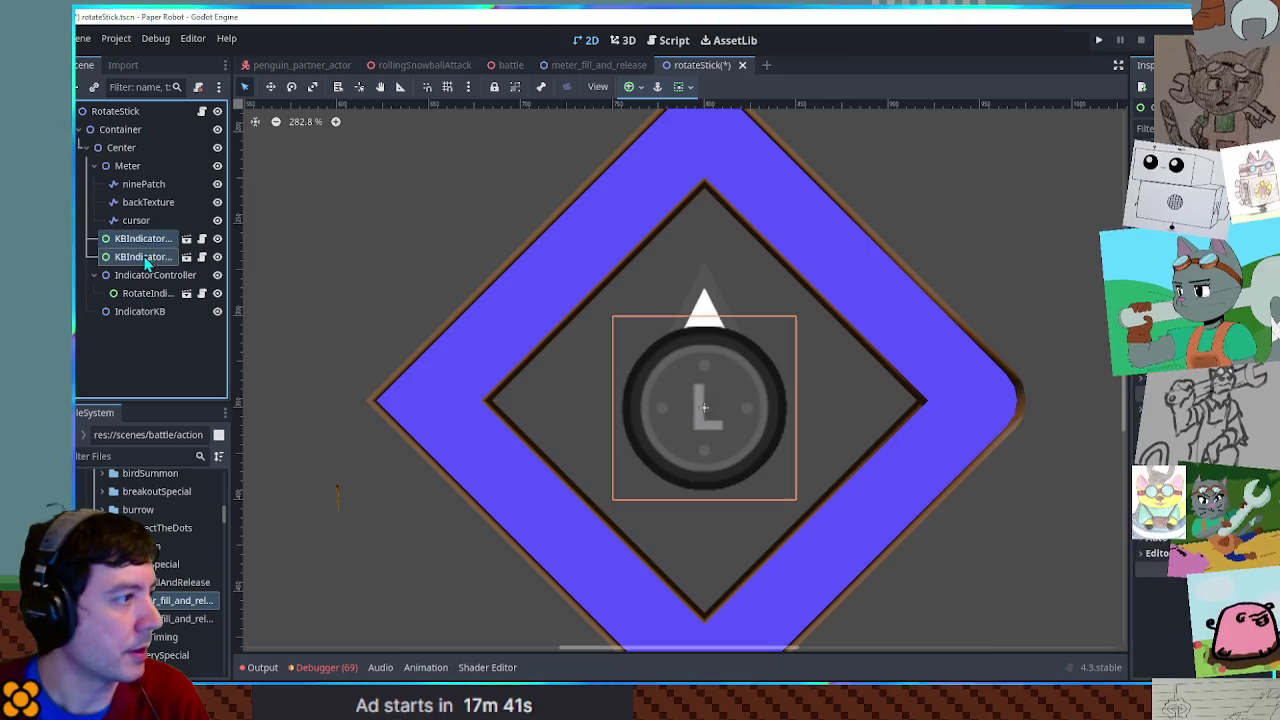
pyautogui.moveTo(145, 258); pyautogui.dragTo(141, 311)
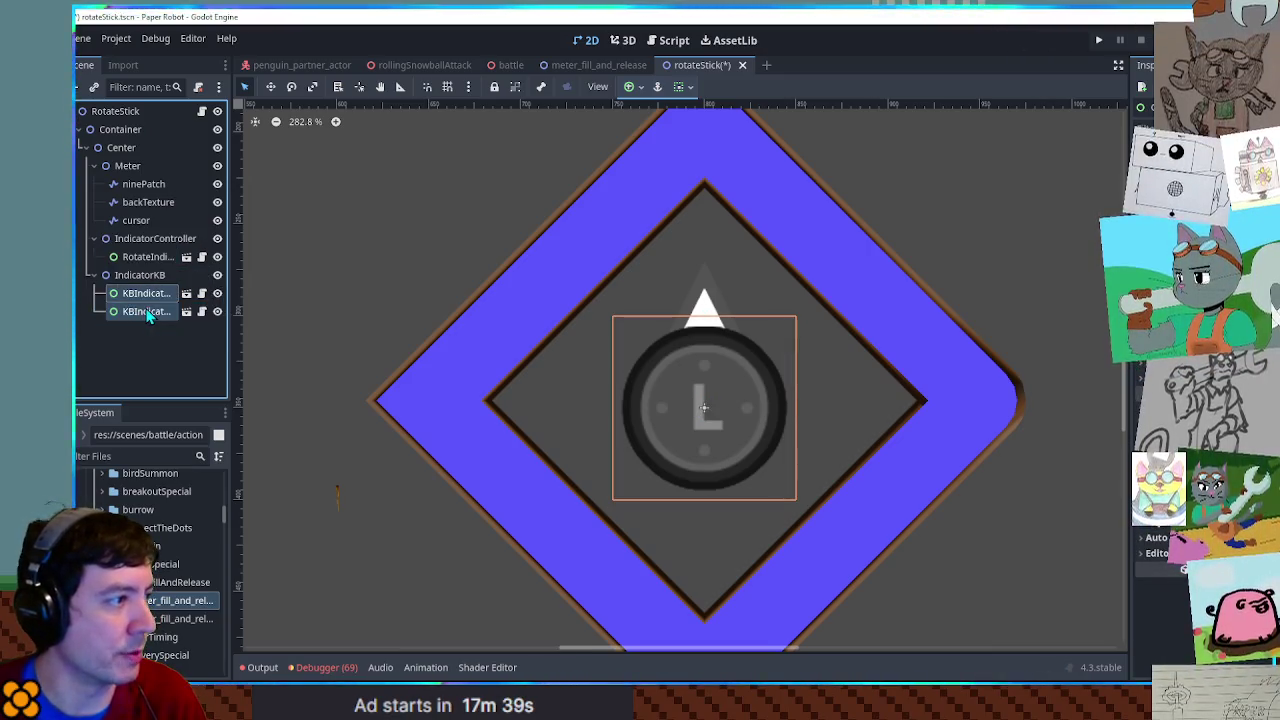
pyautogui.click(160, 293)
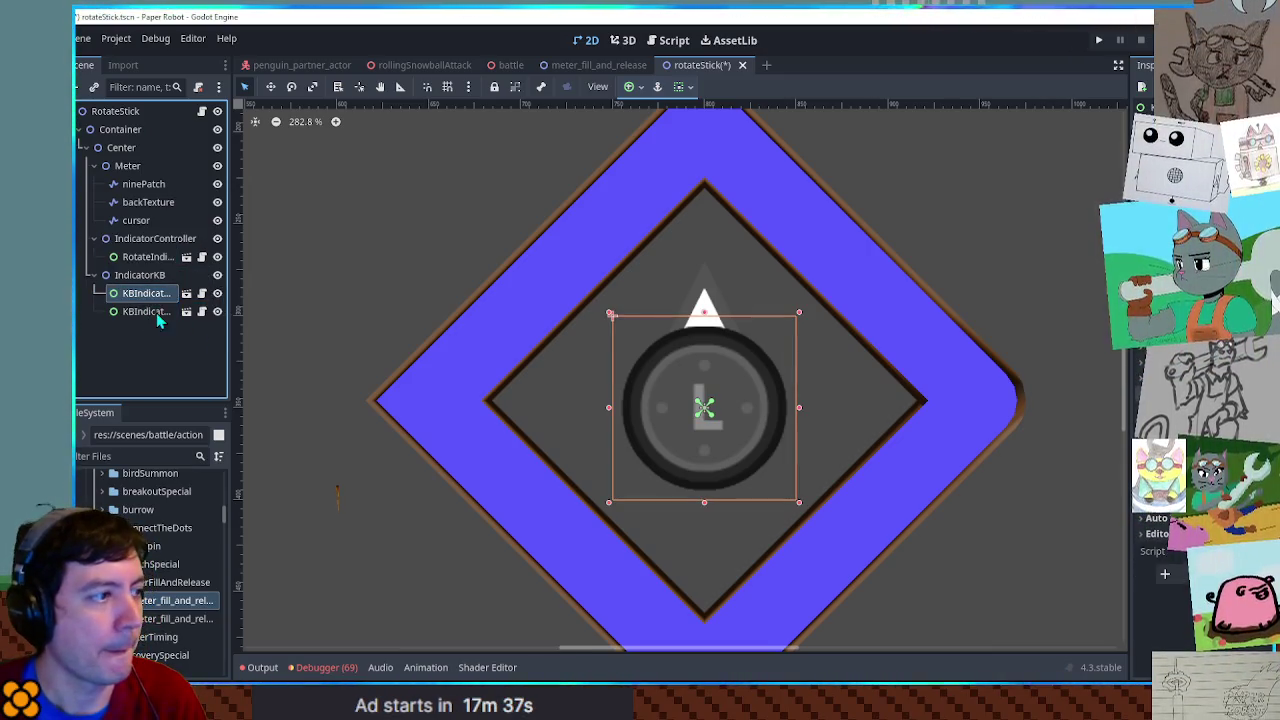
pyautogui.keyDown('shift'); pyautogui.click(159, 313); pyautogui.keyUp('shift')
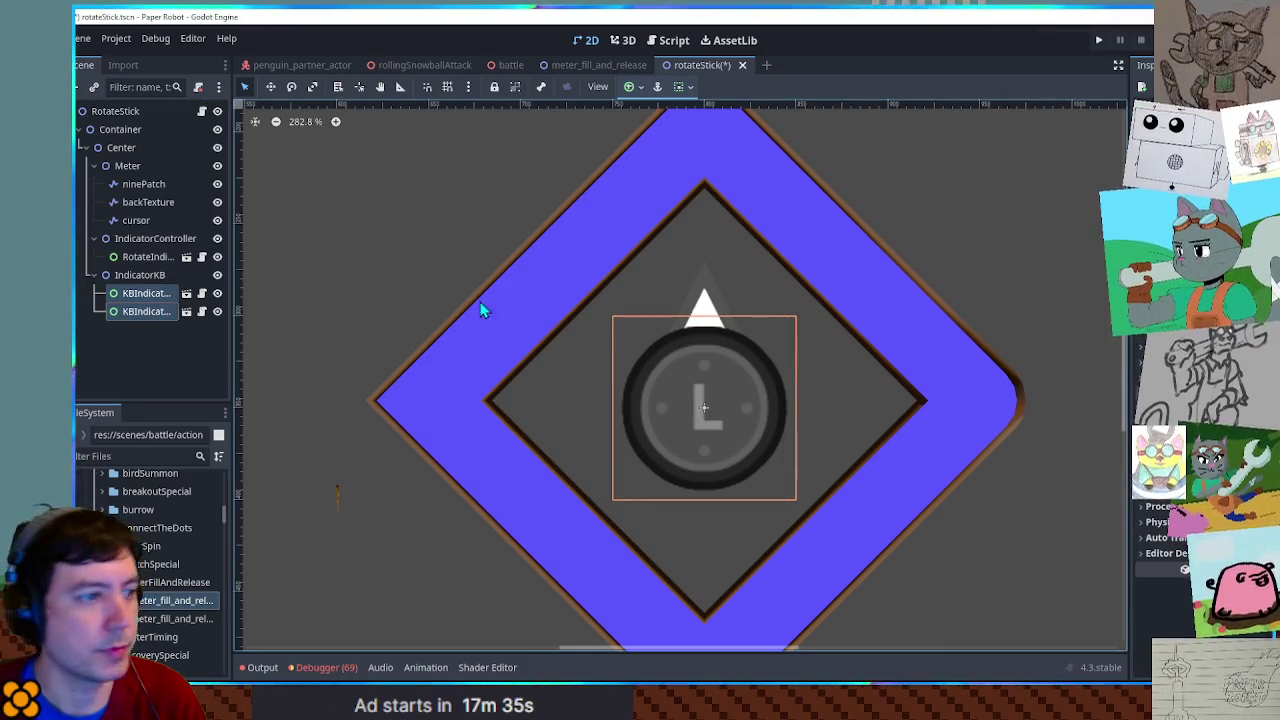
pyautogui.click(150, 311)
# - Place the two KB indicators side by side, one left and one right of centre
pyautogui.moveTo(787, 401)
pyautogui.mouseDown()
pyautogui.moveTo(846, 391)
pyautogui.moveTo(727, 392)
pyautogui.moveTo(705, 406)
pyautogui.mouseUp()
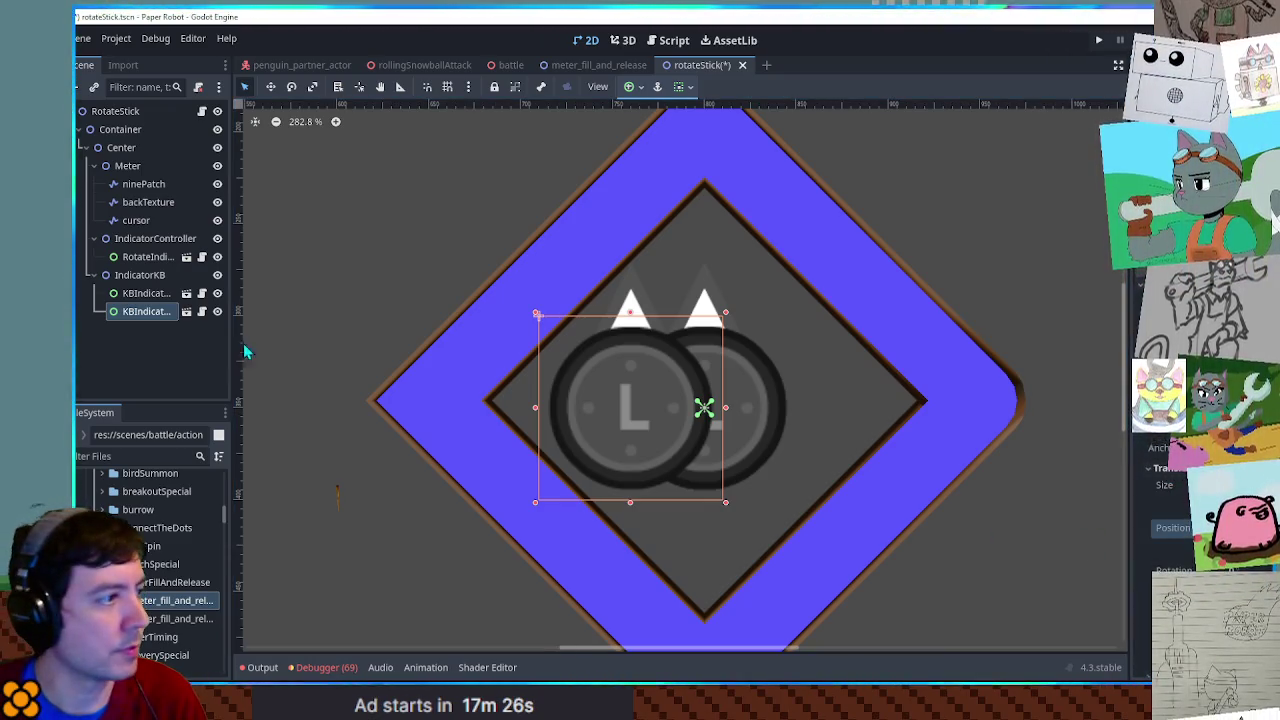
pyautogui.click(145, 293)
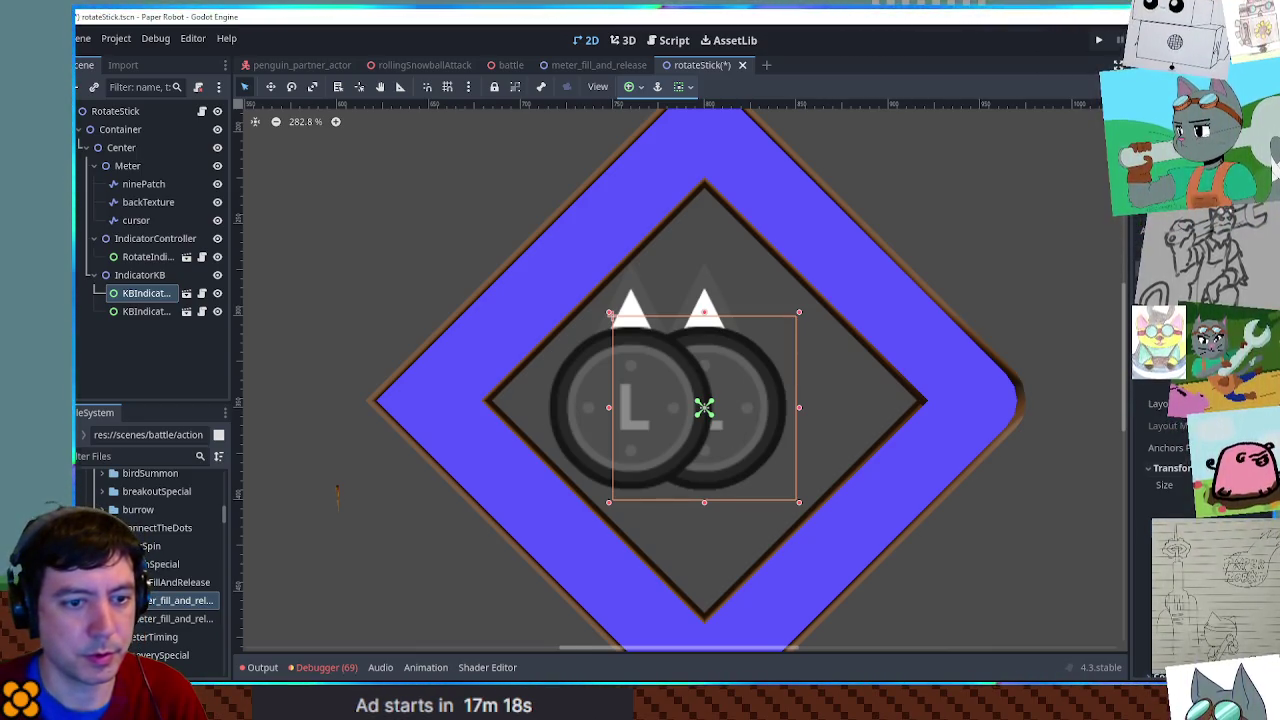
pyautogui.press('Return')
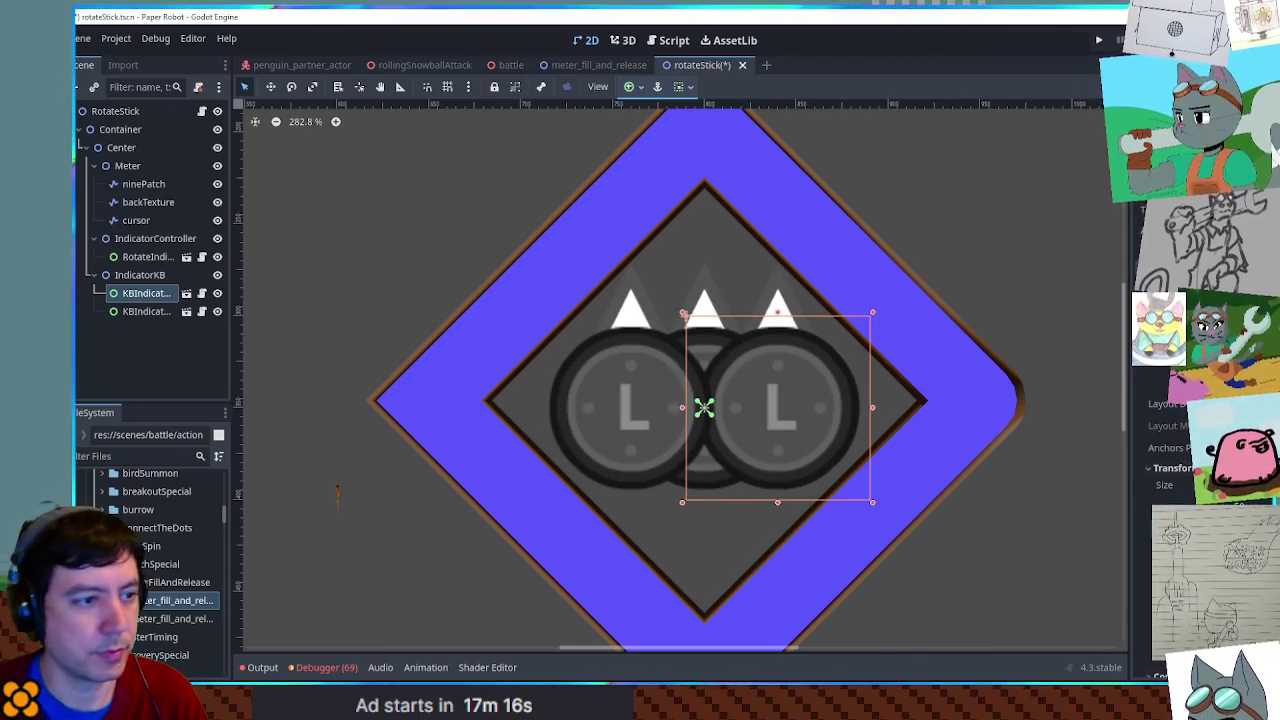
# - Save the rotateStick scene, go to its script, and close the special_hint script
pyautogui.hotkey('ctrl', 's')
pyautogui.click(674, 40)
pyautogui.scroll(5, 766, 225)
pyautogui.middleClick(280, 241)
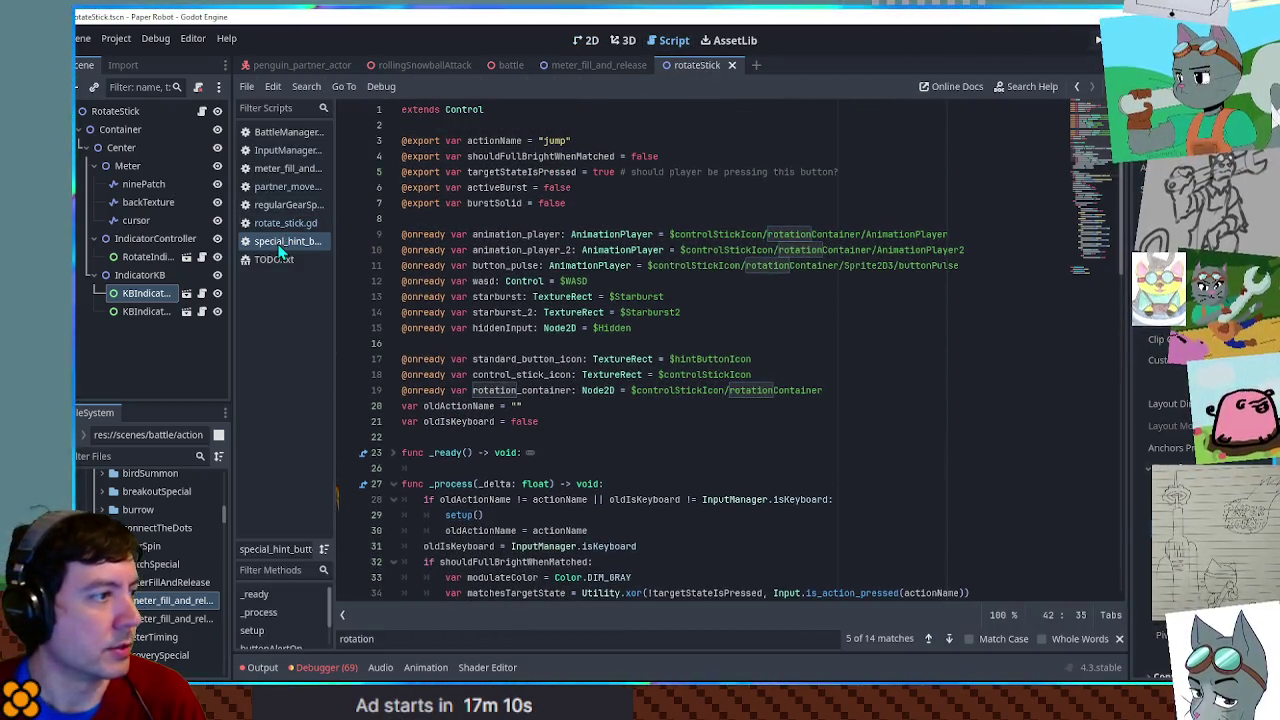
# - Open the rotate_stick.gd script from the script list
pyautogui.click(281, 170)
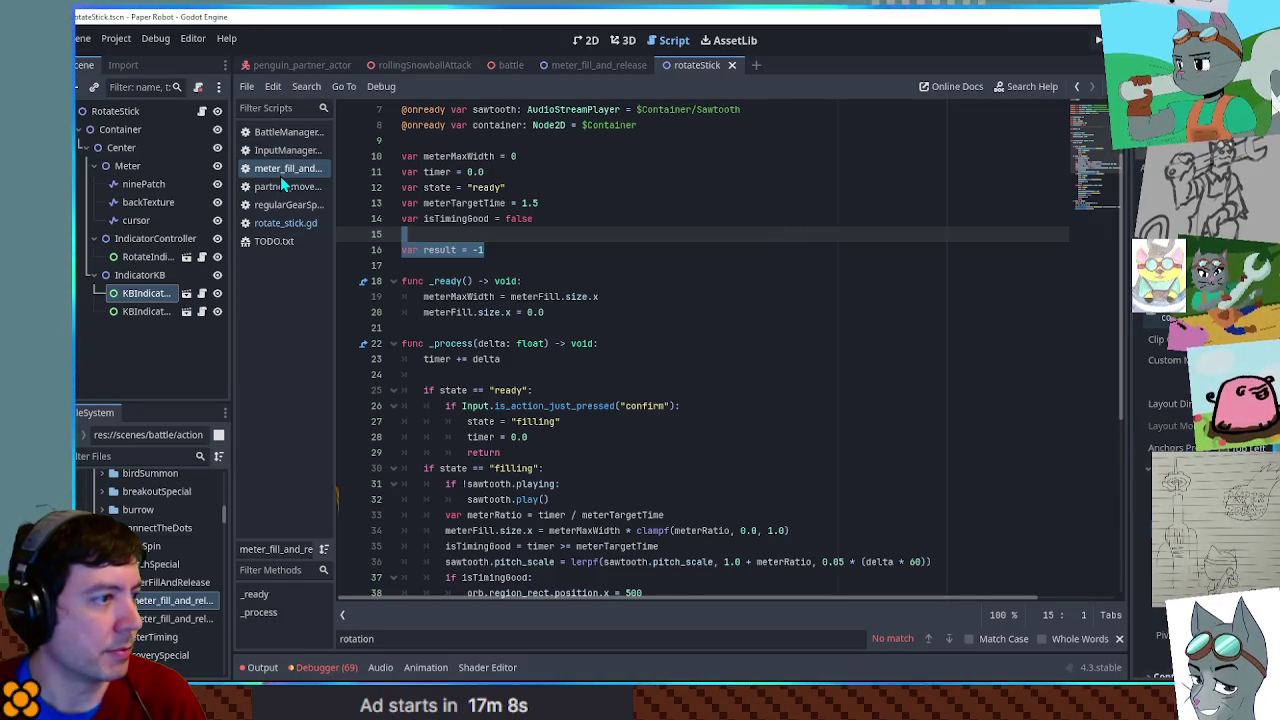
pyautogui.click(288, 190)
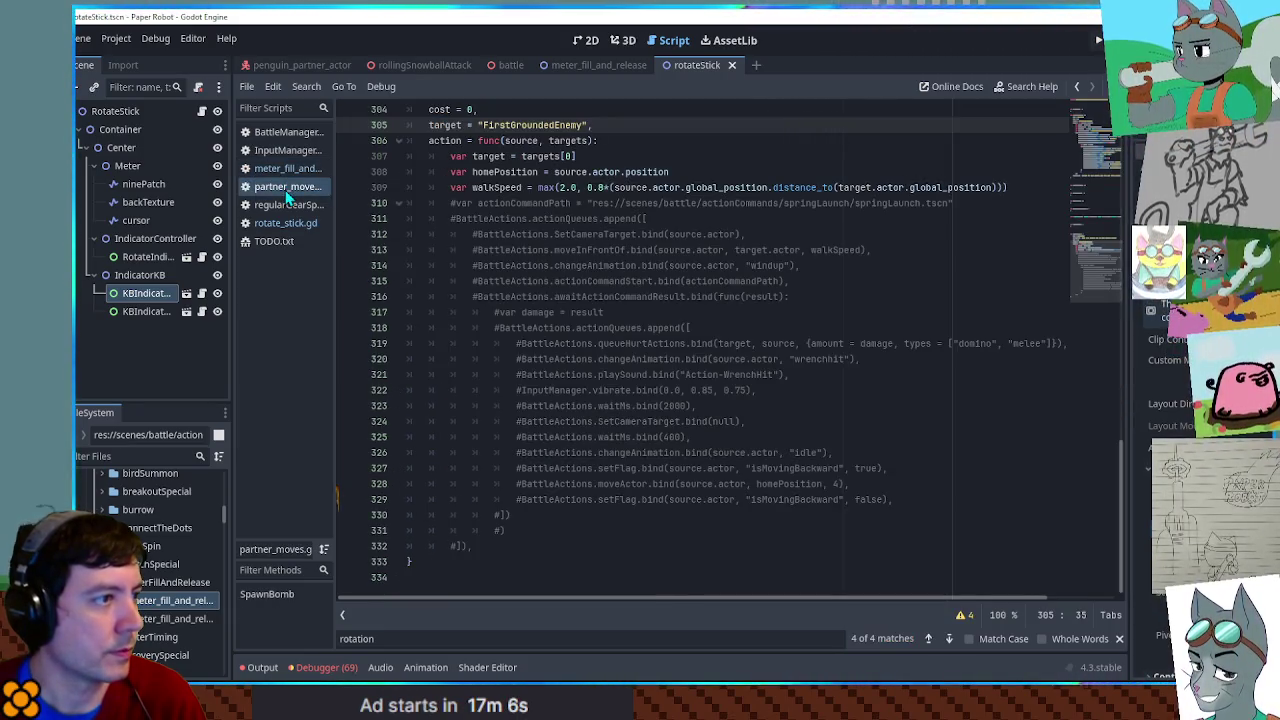
pyautogui.click(285, 223)
pyautogui.scroll(1, 979, 256)
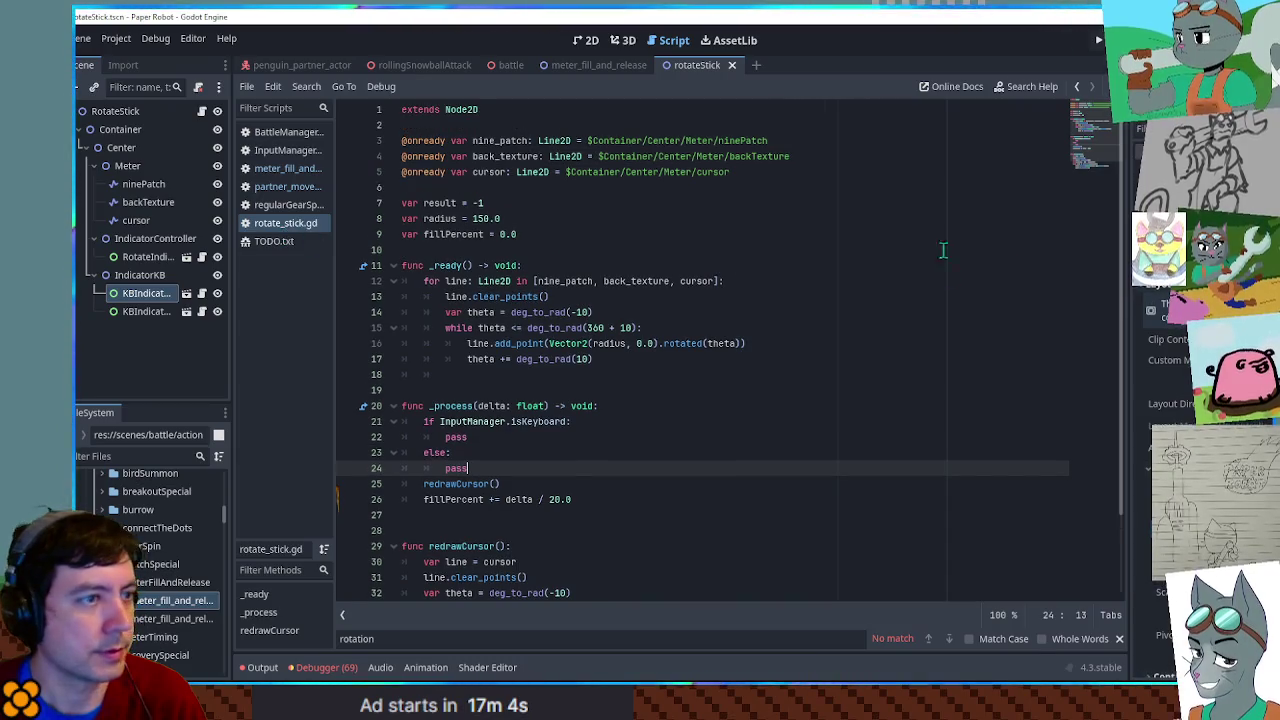
pyautogui.click(844, 178)
pyautogui.press('Return')
pyautogui.press('Return')
pyautogui.press('Return')
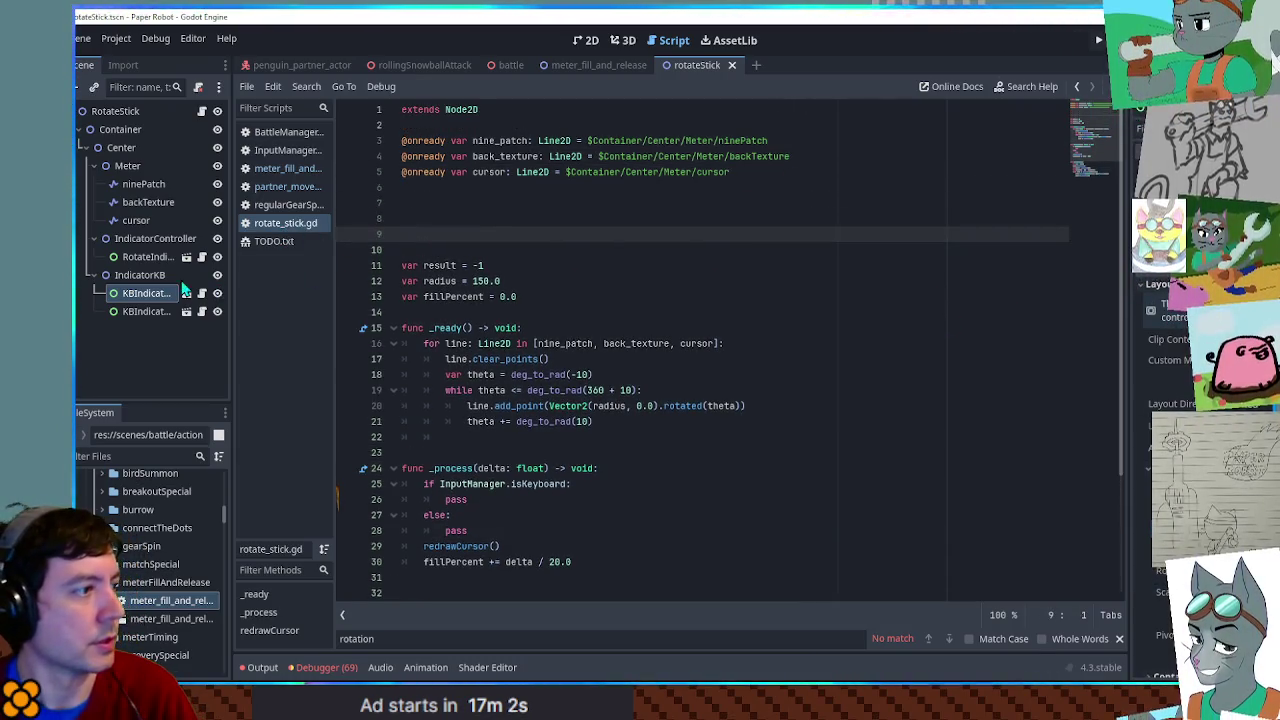
pyautogui.click(146, 258)
pyautogui.click(145, 311)
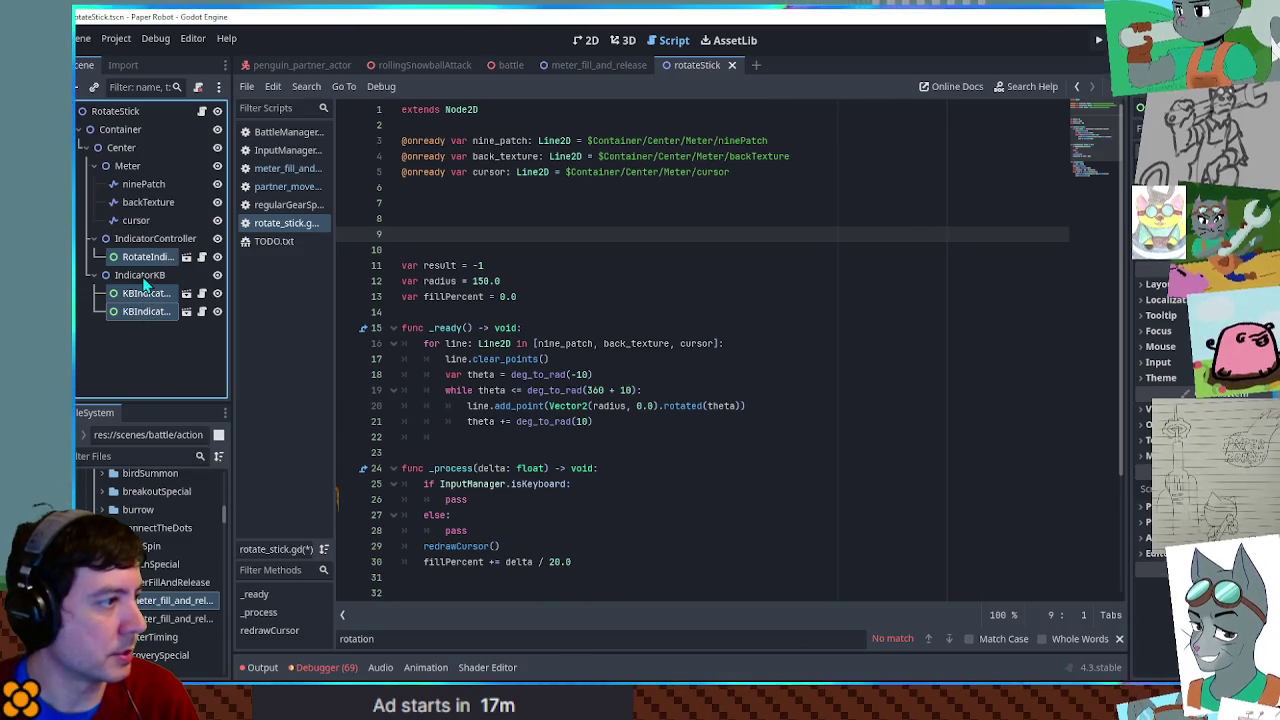
pyautogui.click(140, 275)
pyautogui.click(155, 239)
pyautogui.moveTo(155, 245); pyautogui.dragTo(420, 218)
# - Begin a new function with 'func update:' below _process
pyautogui.scroll(-3, 522, 260)
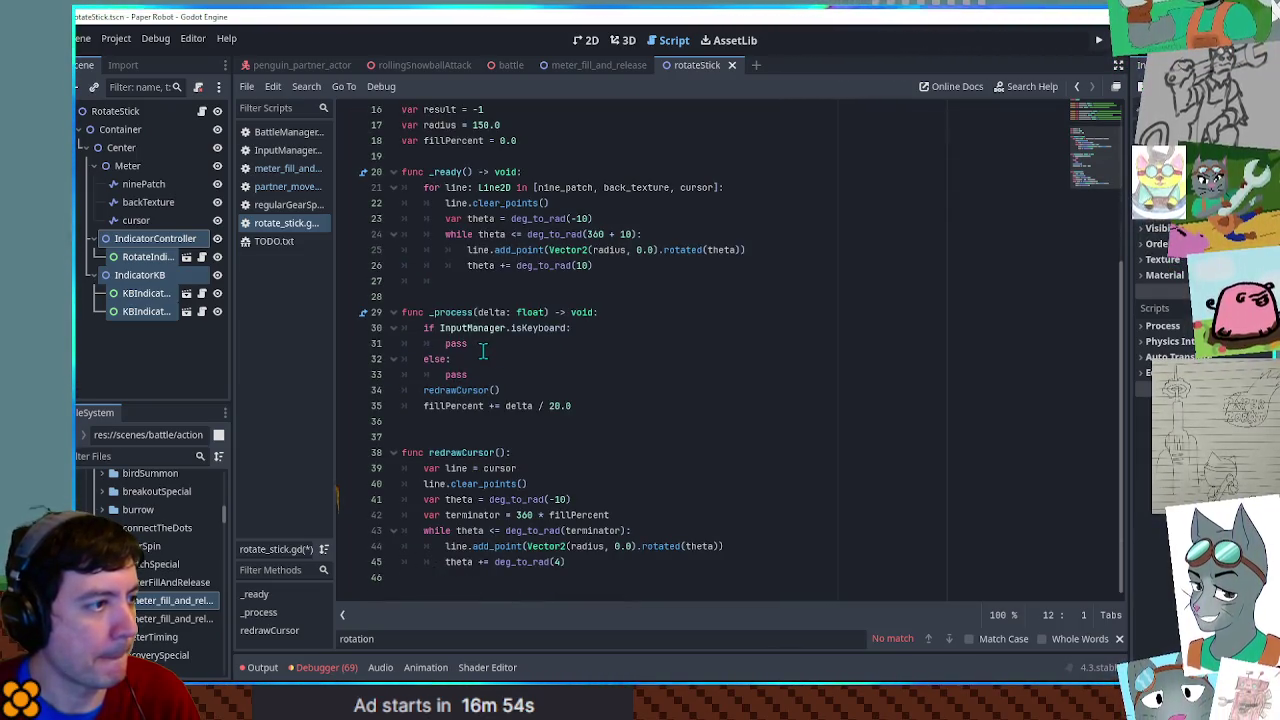
pyautogui.scroll(2, 482, 351)
pyautogui.click(536, 235)
pyautogui.scroll(-2, 520, 428)
pyautogui.click(487, 421)
pyautogui.press('Return')
pyautogui.press('Return')
pyautogui.write('func ')
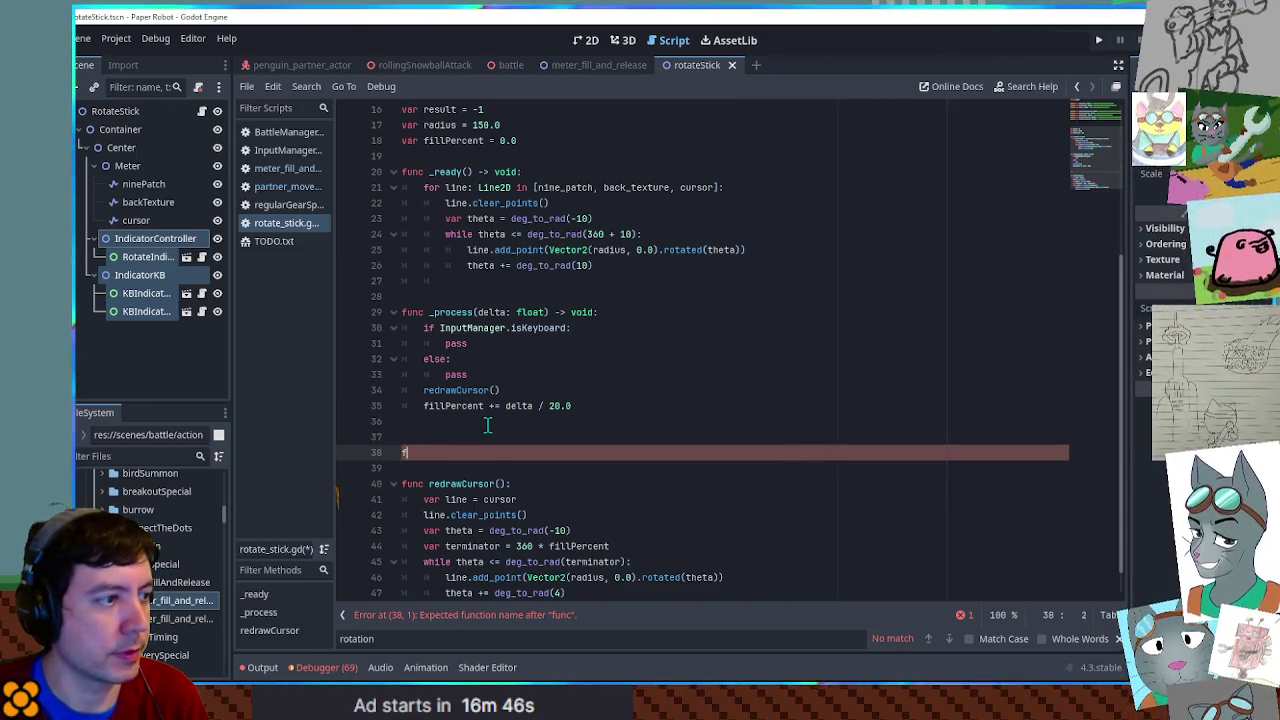
pyautogui.write('updateInputRenderi')
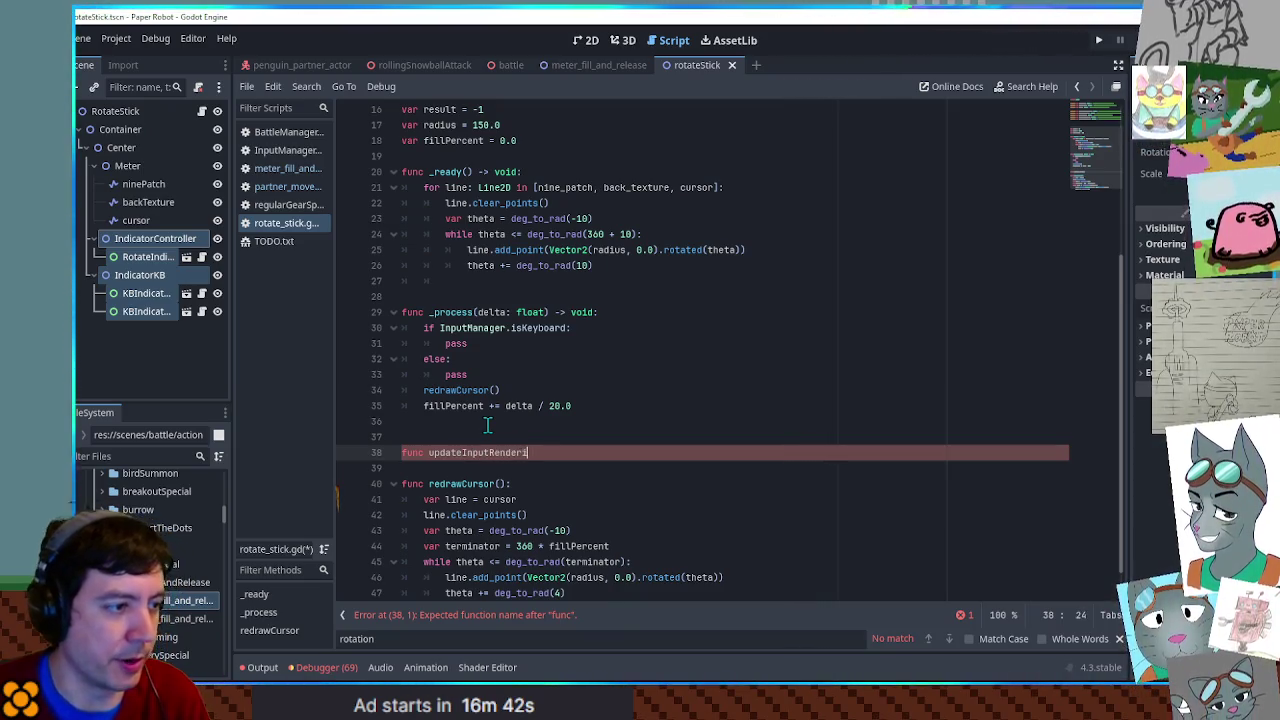
pyautogui.write(':')
# - Copy the InputManager.isKeyboard check into updateInputRendering and call updateInputRendering from _process
pyautogui.press('Return')
pyautogui.moveTo(571, 375); pyautogui.dragTo(655, 318)
pyautogui.hotkey('ctrl', 'c')
pyautogui.click(575, 452)
pyautogui.hotkey('ctrl', 'v')
pyautogui.moveTo(429, 452); pyautogui.dragTo(552, 452)
pyautogui.hotkey('ctrl', 'c')
pyautogui.click(625, 314)
pyautogui.press('Return')
pyautogui.hotkey('ctrl', 'v')
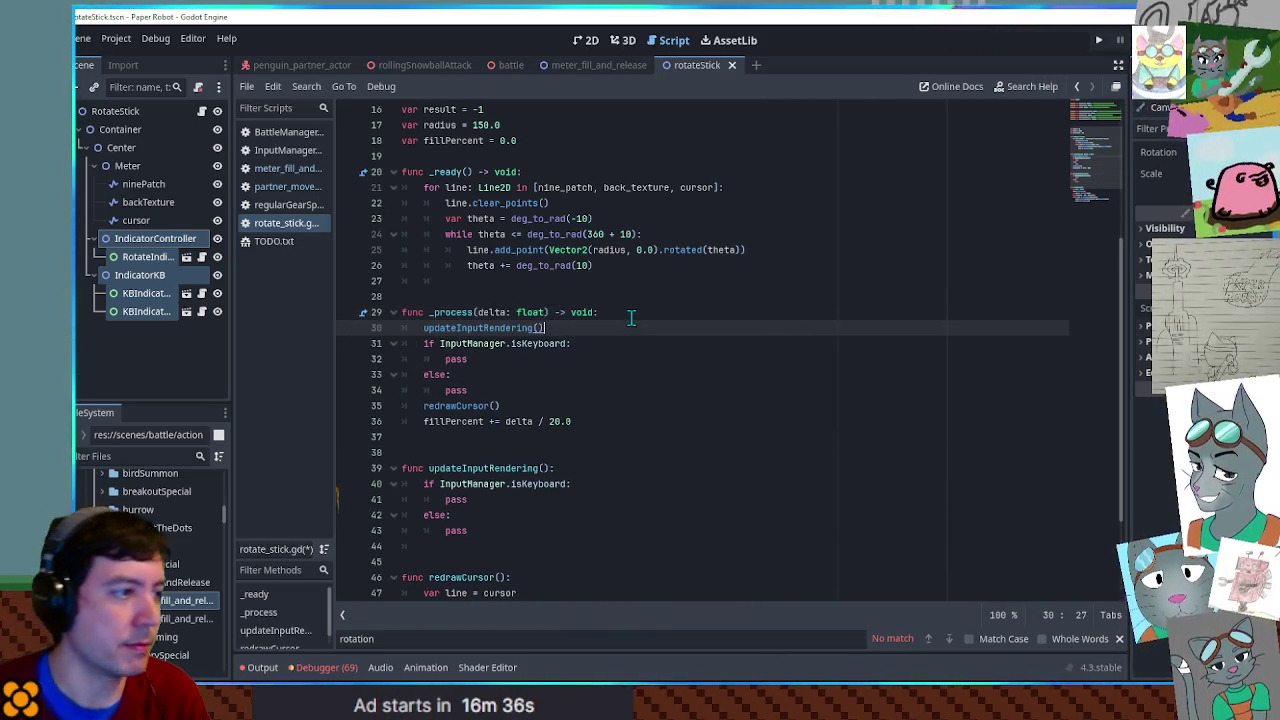
# - Make the keyboard branch set indicator_kb.visible = true
pyautogui.click(459, 485)
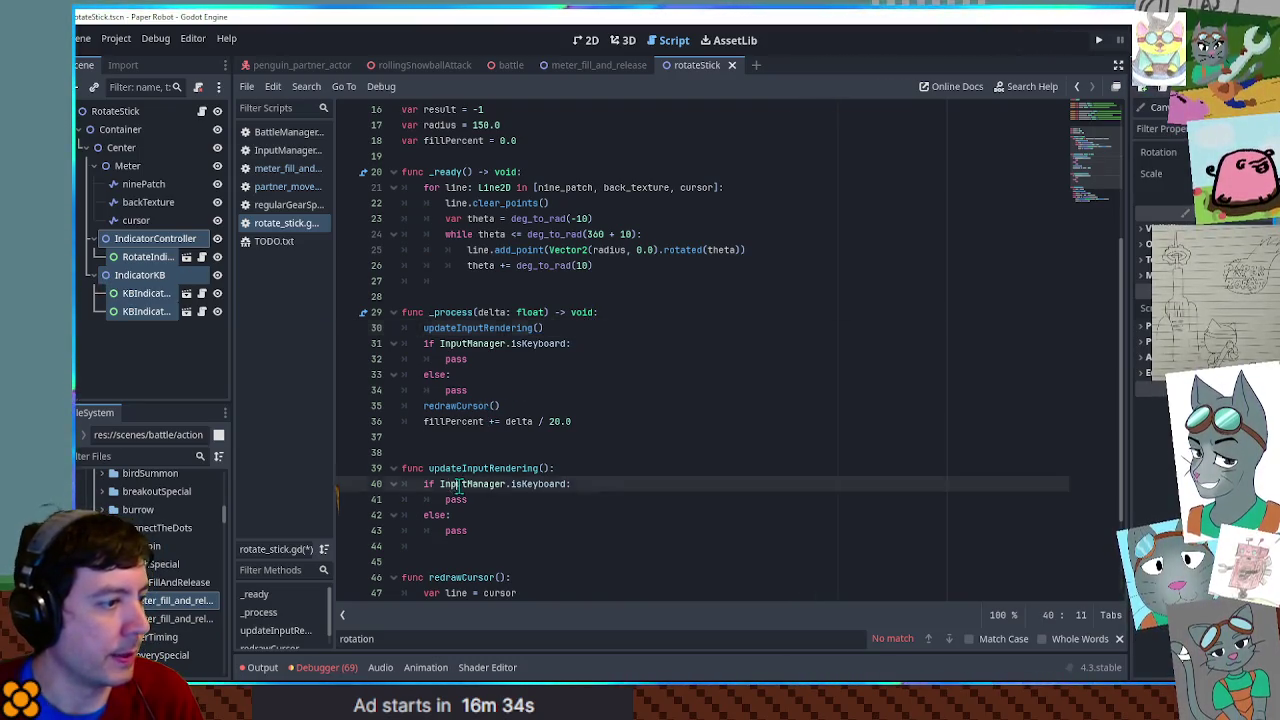
pyautogui.doubleClick(529, 485)
pyautogui.click(145, 277)
pyautogui.scroll(3, 535, 278)
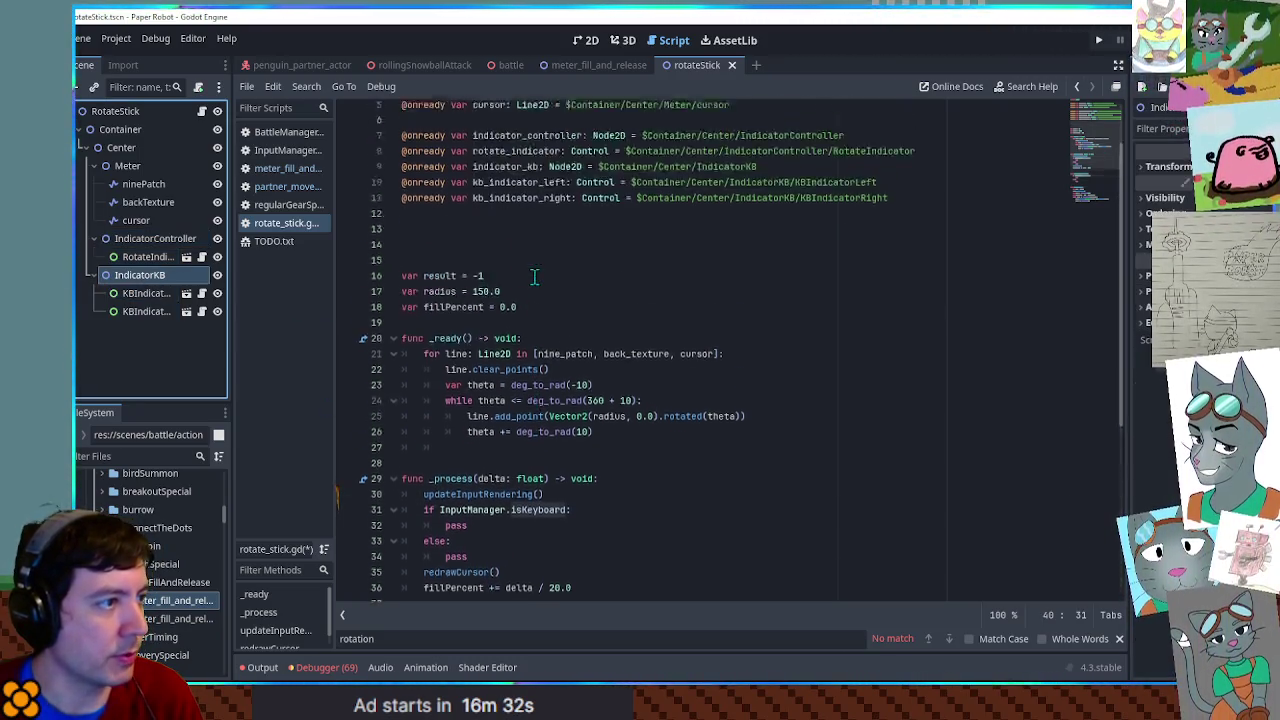
pyautogui.scroll(2, 535, 277)
pyautogui.doubleClick(505, 230)
pyautogui.scroll(-7, 480, 300)
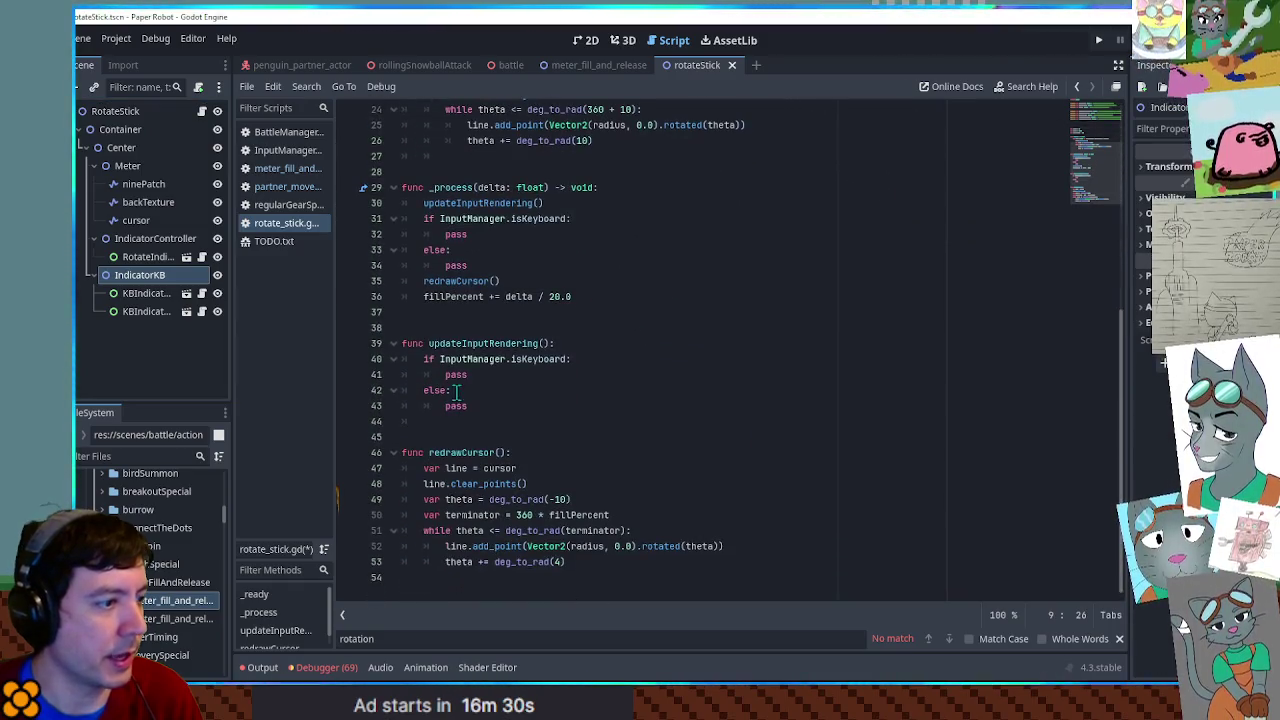
pyautogui.doubleClick(457, 375)
pyautogui.hotkey('ctrl', 'v')
pyautogui.write('.visible = true')
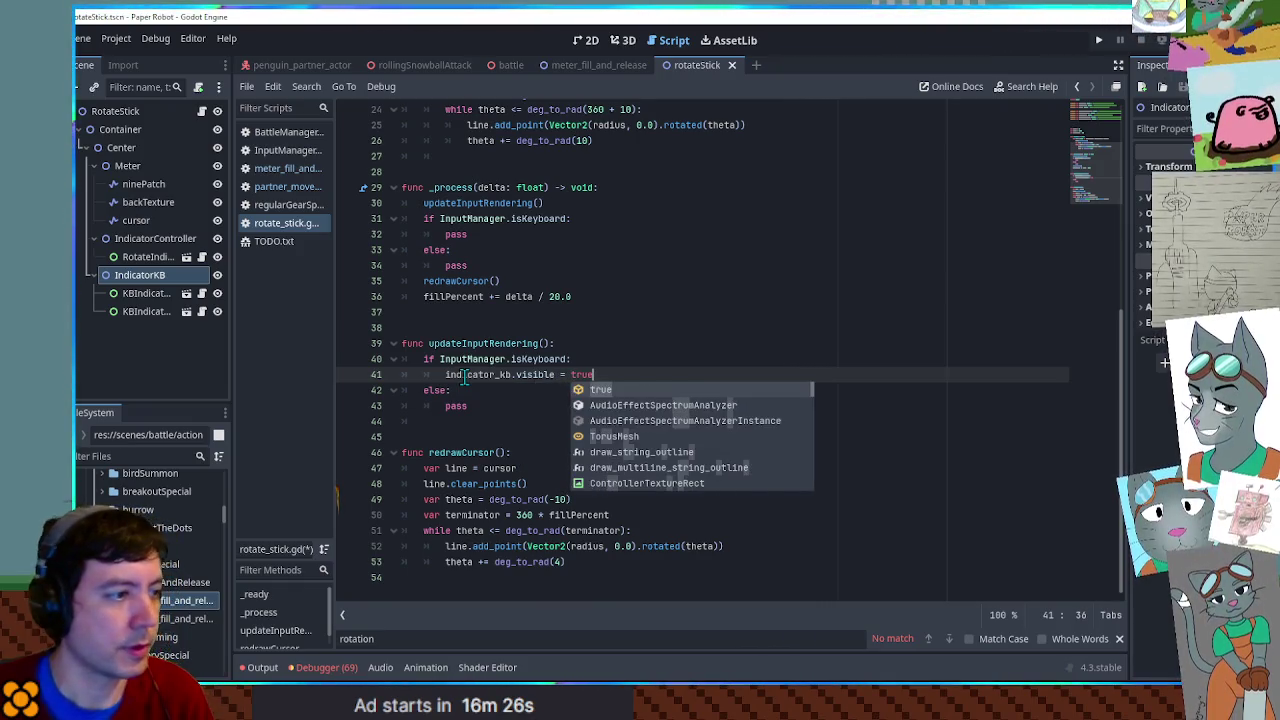
# - Add indicator_controller.visible = false to the keyboard branch
pyautogui.hotkey('ctrl', 'shift', 'd')
pyautogui.scroll(6, 505, 240)
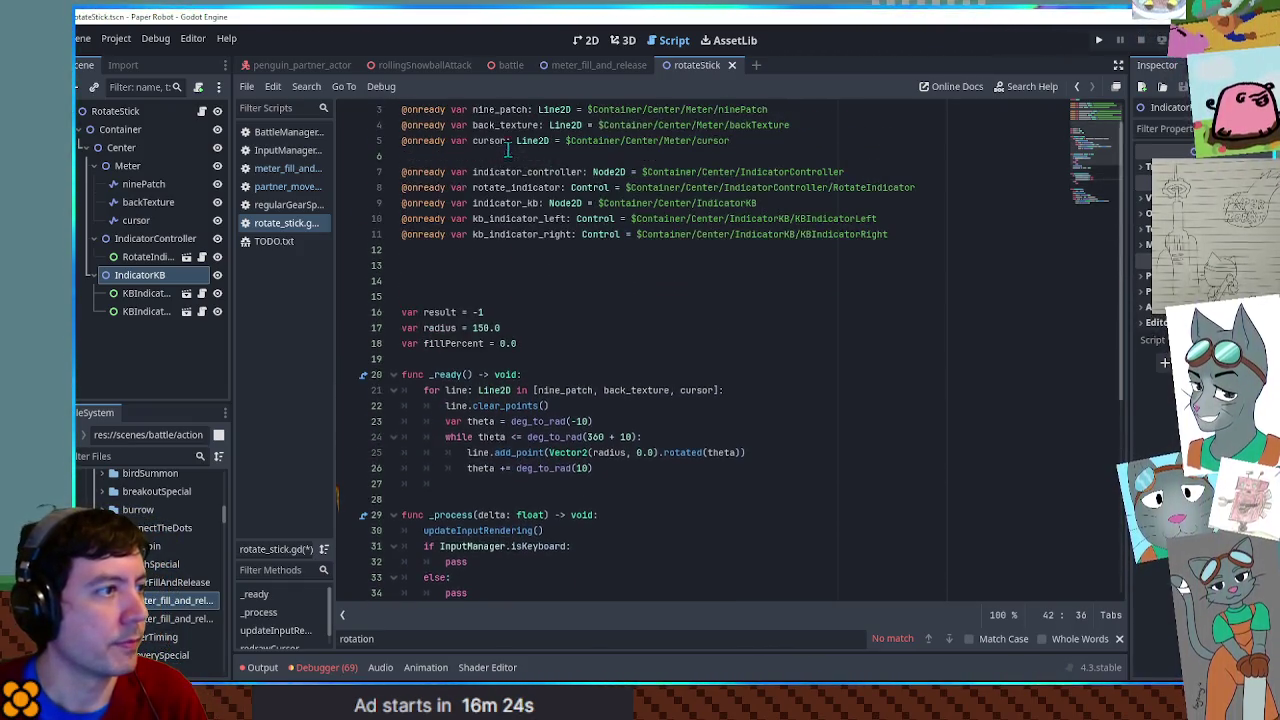
pyautogui.doubleClick(520, 160)
pyautogui.scroll(-7, 500, 300)
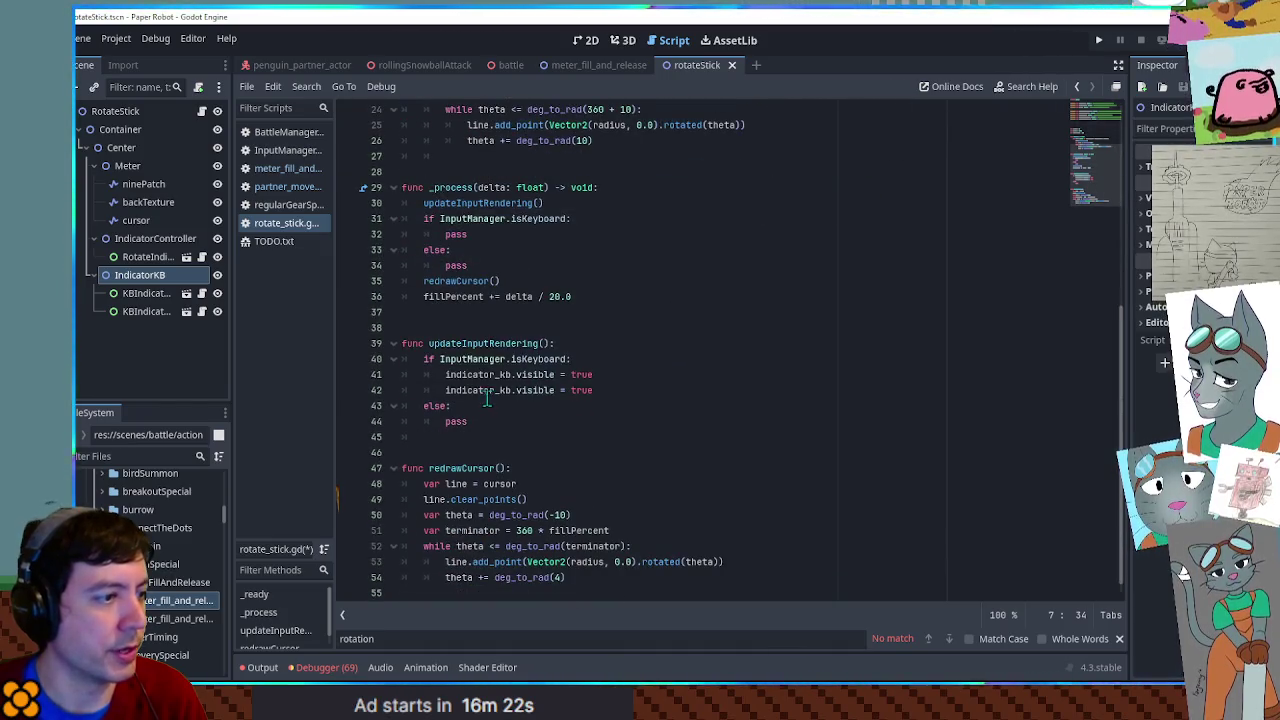
pyautogui.doubleClick(486, 390)
pyautogui.hotkey('ctrl', 'v')
pyautogui.doubleClick(630, 390)
pyautogui.write('false')
pyautogui.click(470, 420)
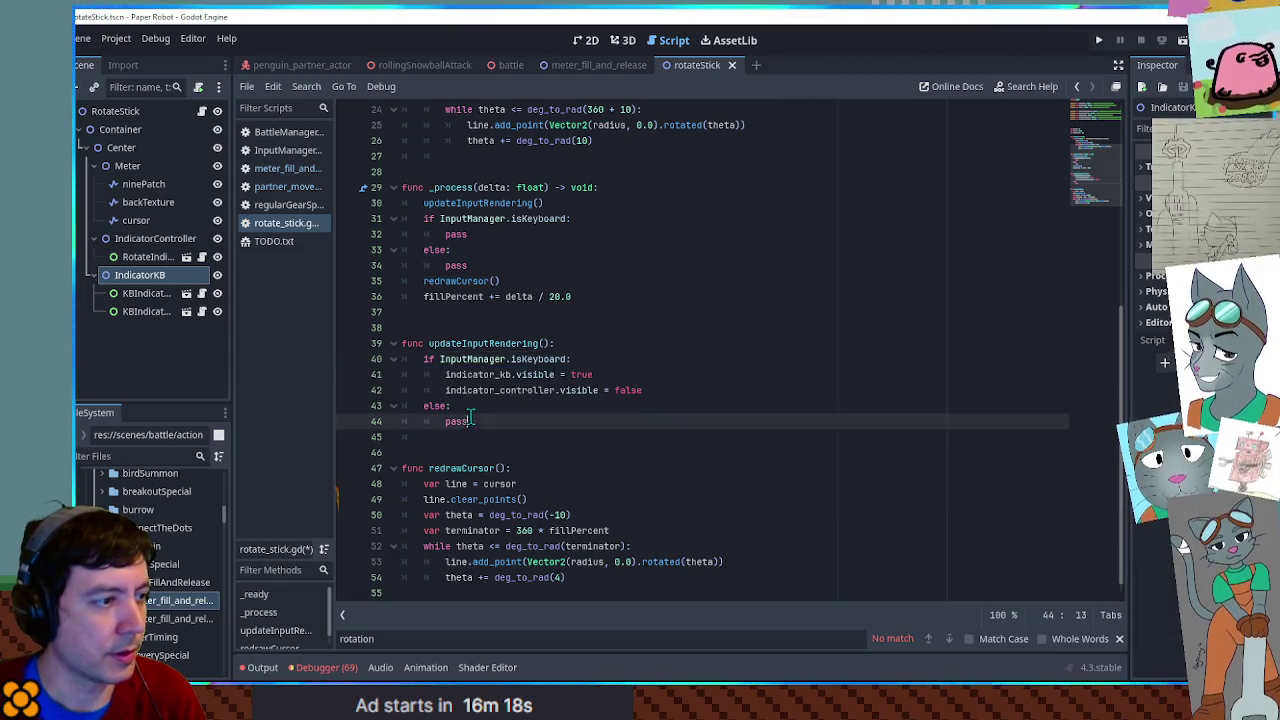
# - In the else branch hide indicator_kb, show indicator_controller, then save
pyautogui.doubleClick(458, 421)
pyautogui.hotkey('ctrl', 'v')
pyautogui.doubleClick(582, 421)
pyautogui.write('false')
pyautogui.doubleClick(582, 374)
pyautogui.hotkey('ctrl', 'c')
pyautogui.doubleClick(626, 437)
pyautogui.hotkey('ctrl', 'v')
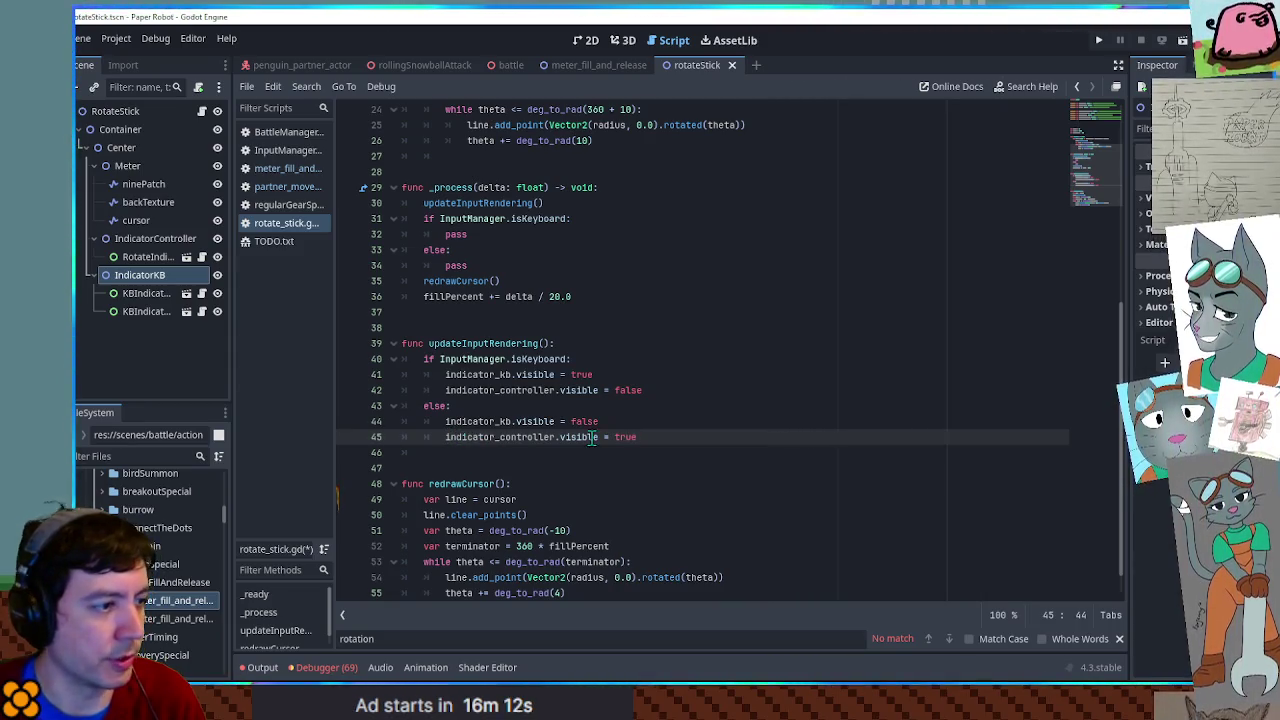
pyautogui.click(657, 357)
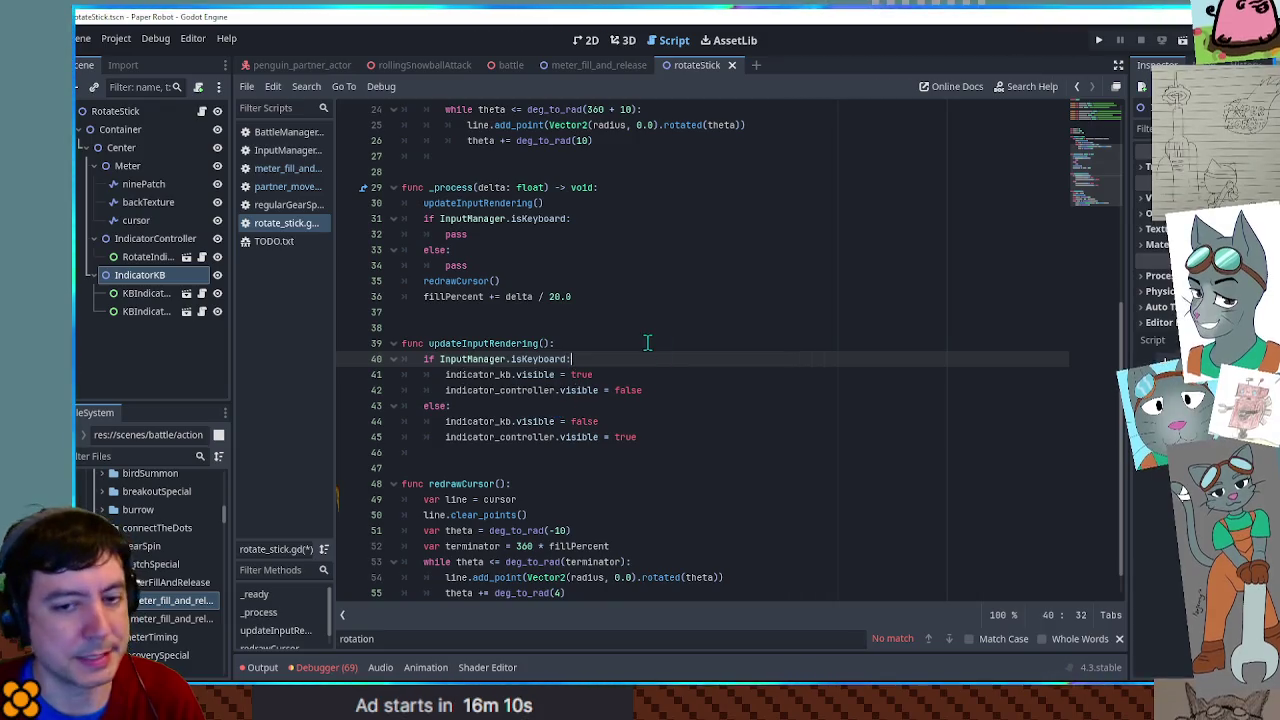
pyautogui.click(646, 343)
pyautogui.hotkey('ctrl', 's')
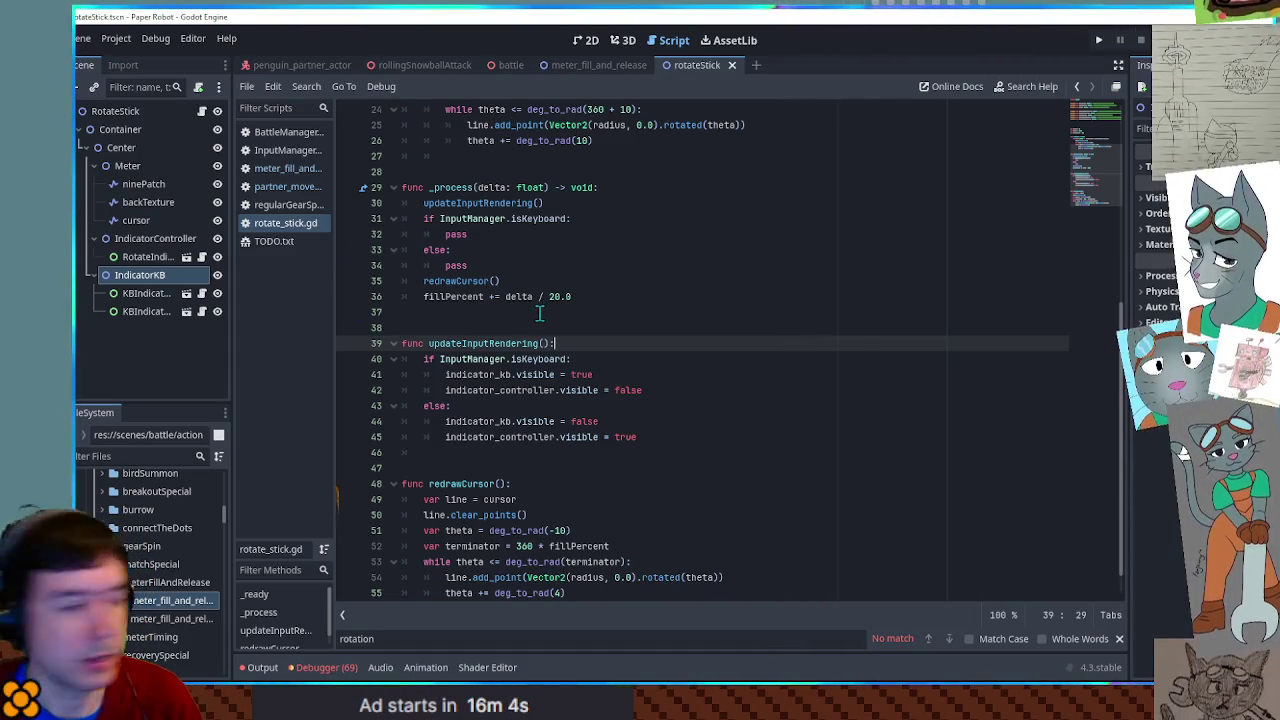
# - Review _process and select the InputManager.isKeyboard check on line 31
pyautogui.scroll(3, 497, 299)
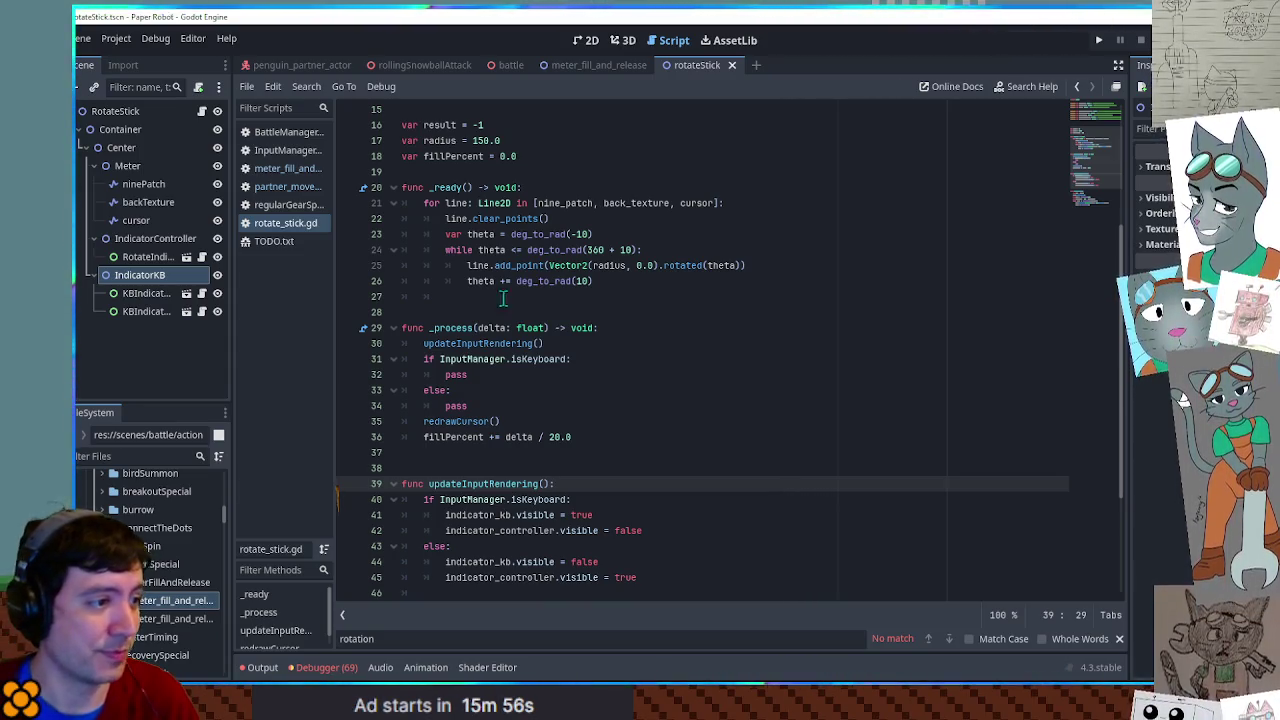
pyautogui.scroll(-1, 555, 358)
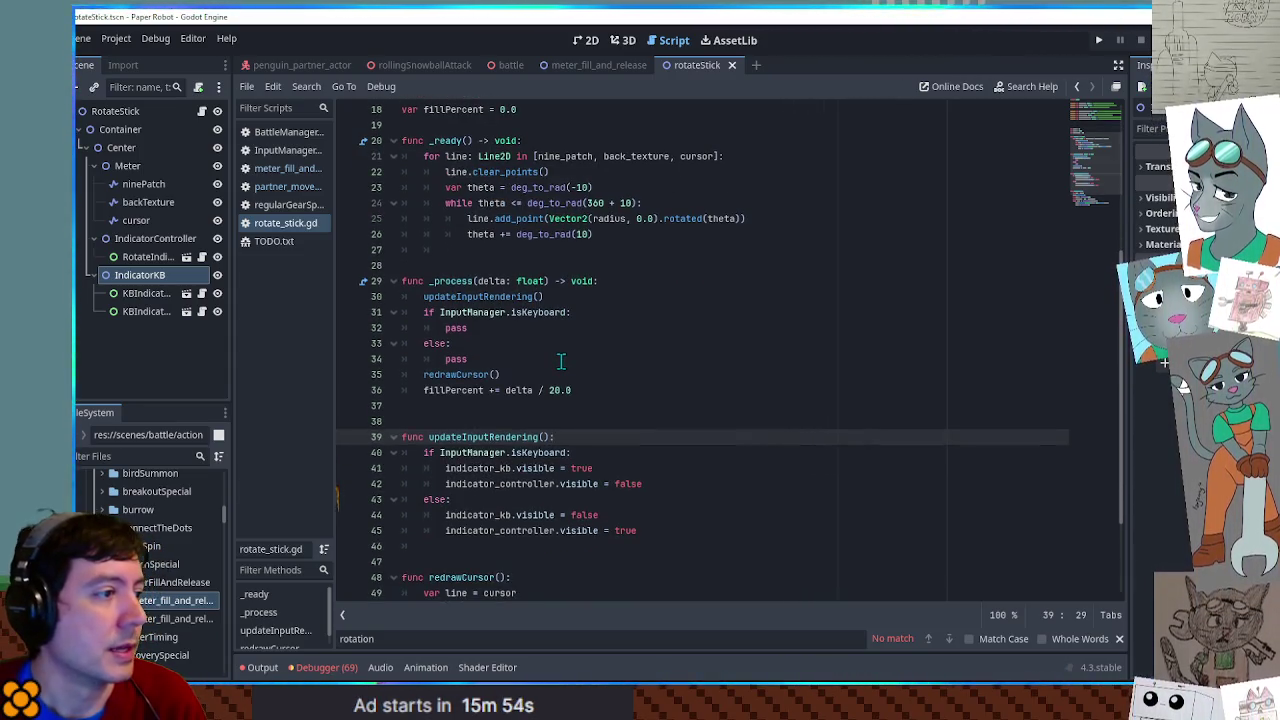
pyautogui.click(458, 328)
pyautogui.doubleClick(490, 312)
pyautogui.doubleClick(540, 312)
pyautogui.doubleClick(475, 312)
pyautogui.moveTo(475, 312); pyautogui.dragTo(541, 316)
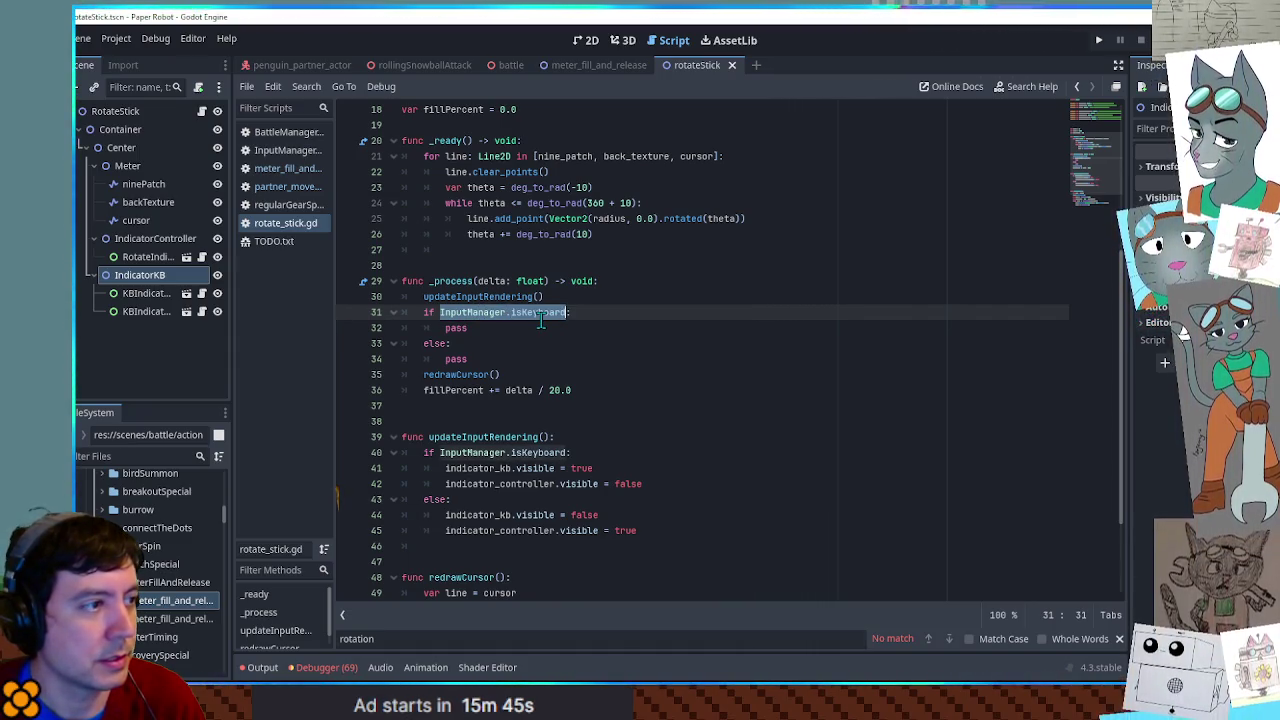
# - Enter 'waiting' on line 13, select waitingDir and pass, then switch to meter_fill_and_release
pyautogui.scroll(5, 540, 316)
pyautogui.click(475, 296)
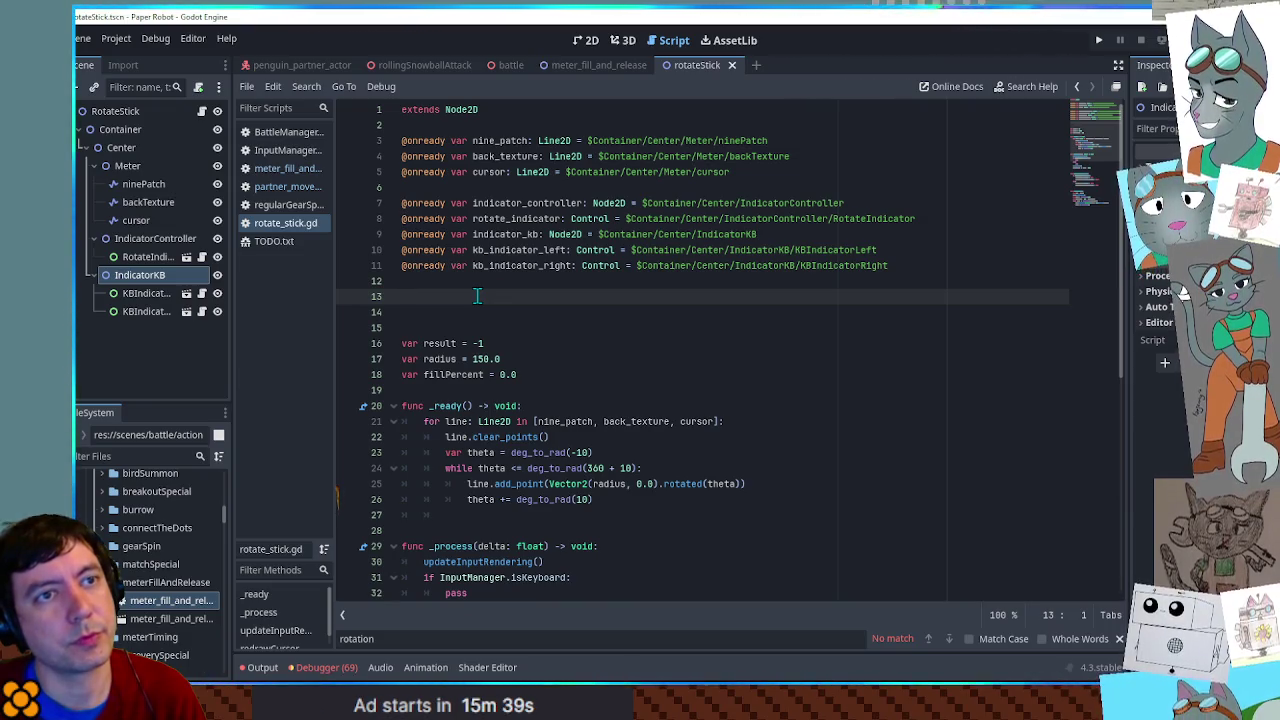
pyautogui.write('varwaitingDir = 0')
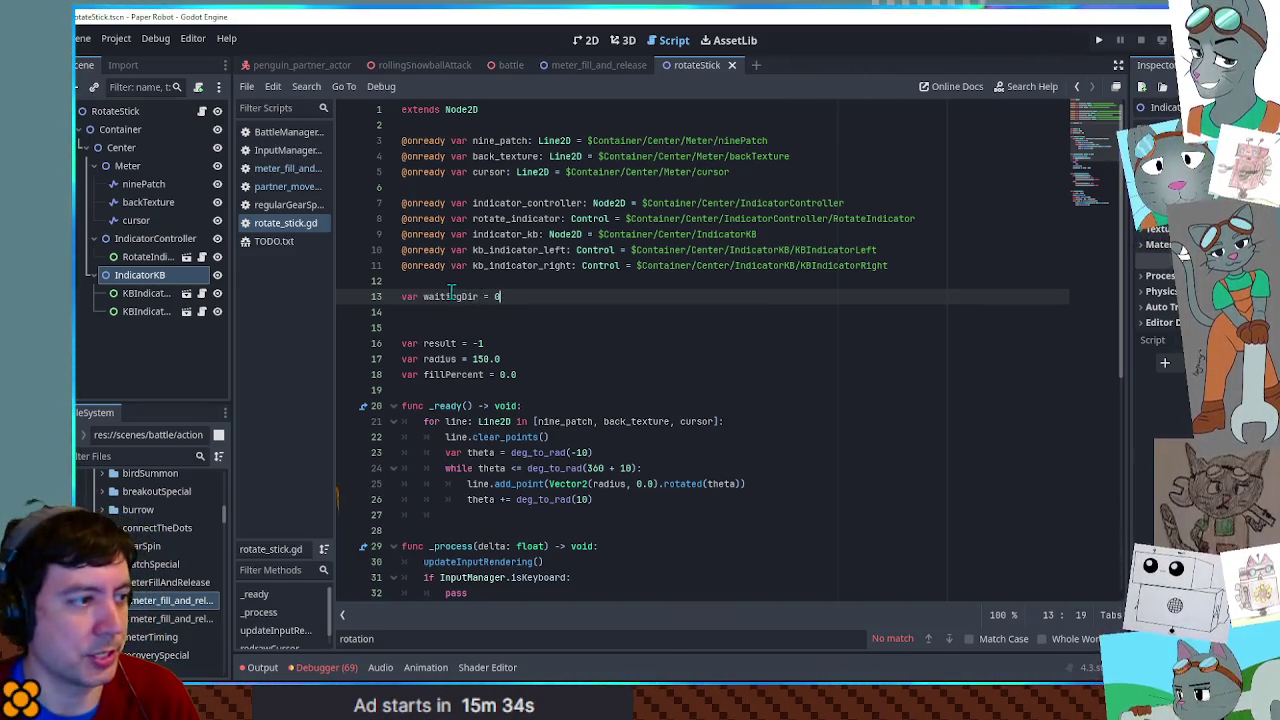
pyautogui.doubleClick(450, 294)
pyautogui.click(518, 296)
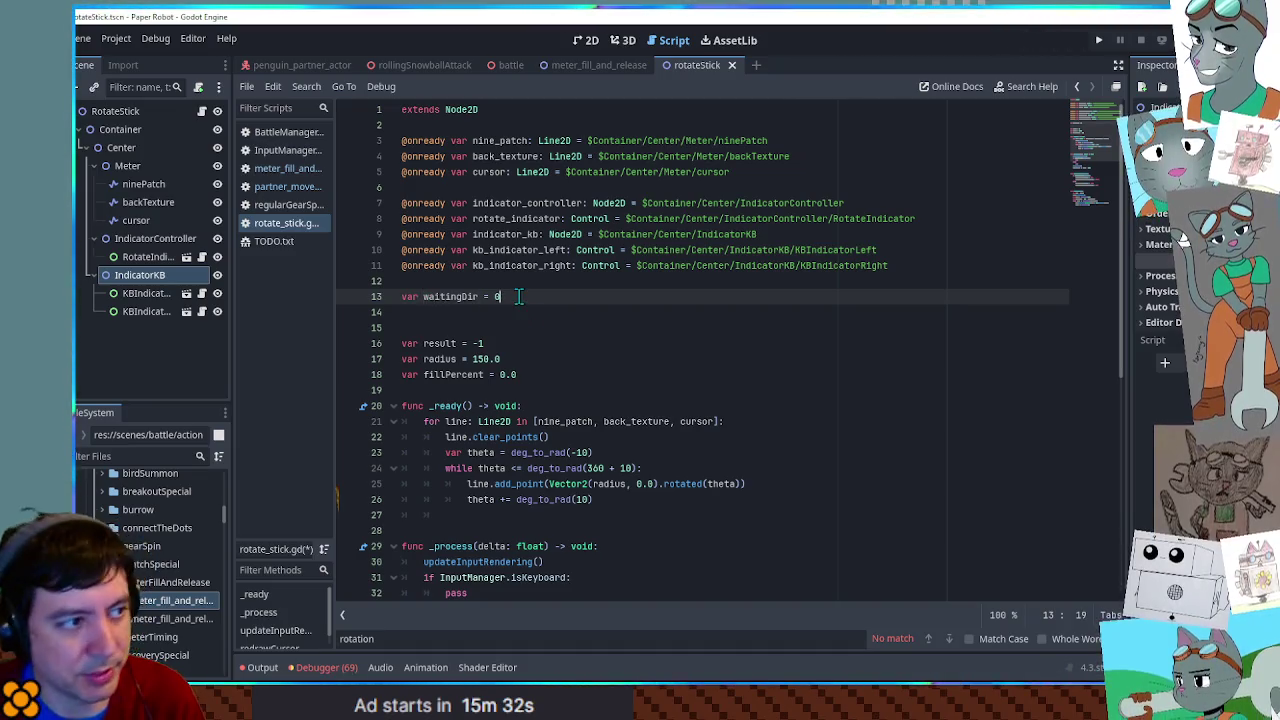
pyautogui.doubleClick(440, 296)
pyautogui.scroll(-5, 440, 296)
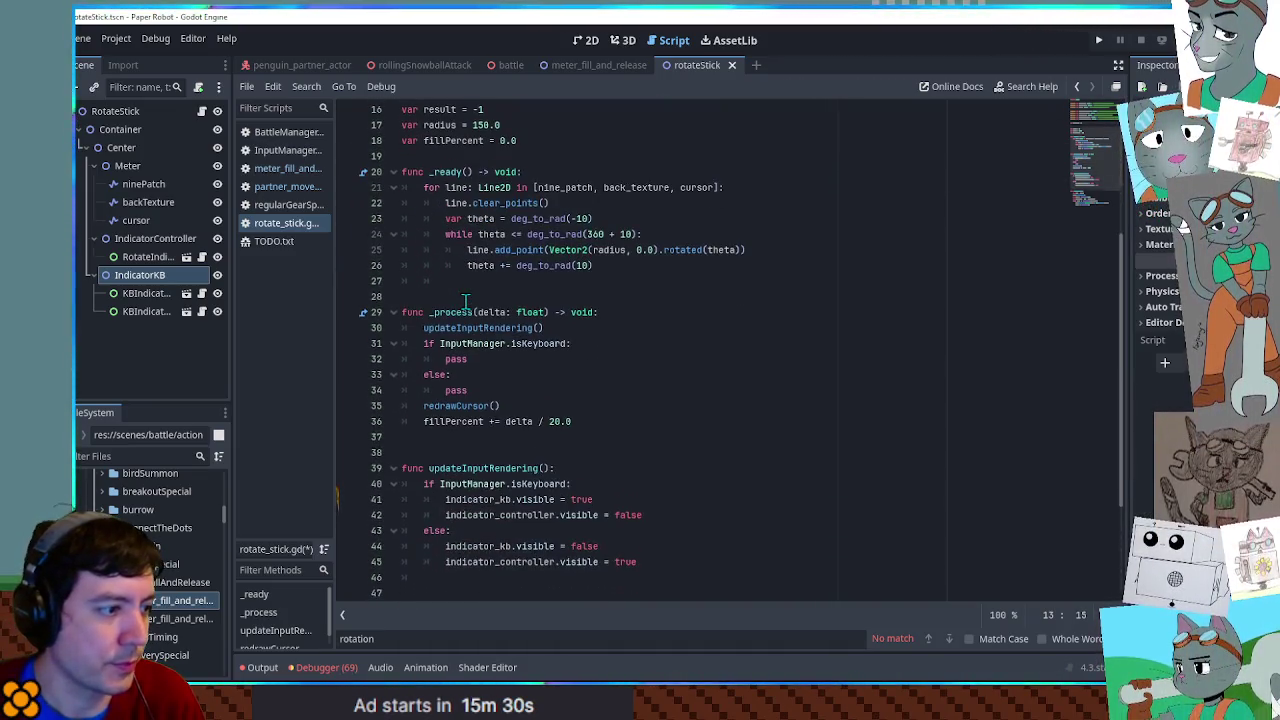
pyautogui.scroll(3, 465, 300)
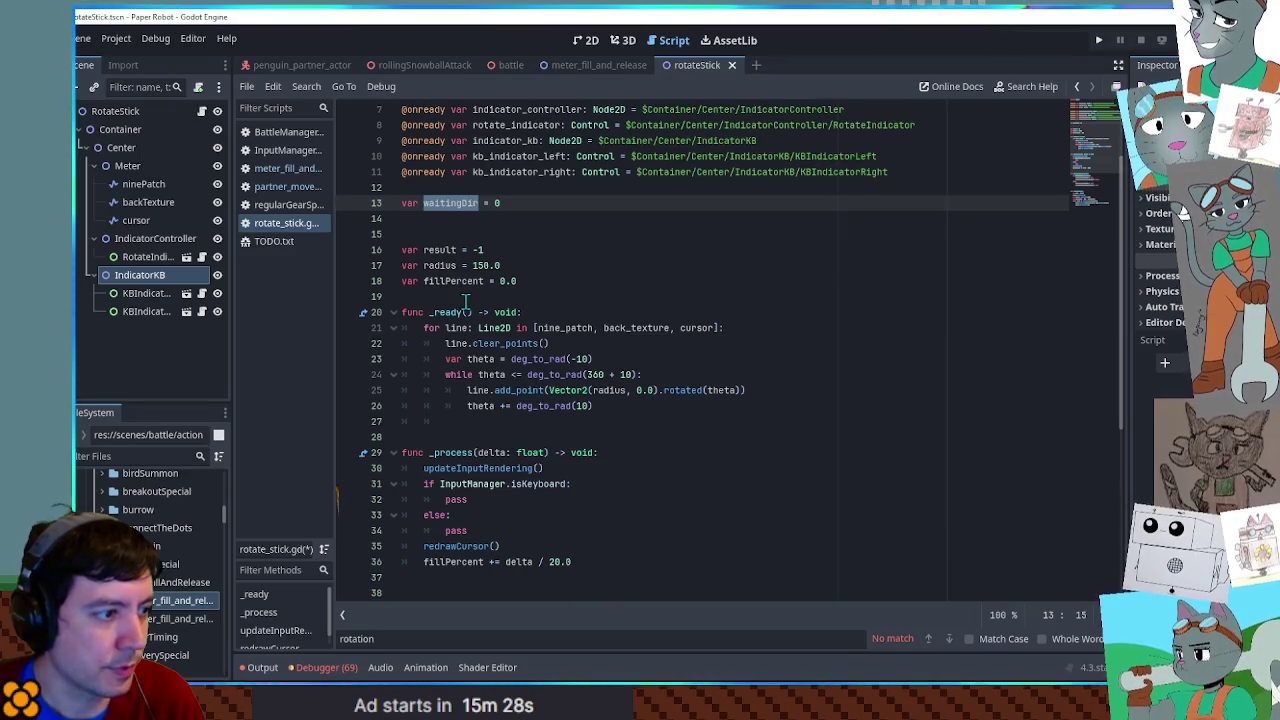
pyautogui.scroll(-4, 465, 300)
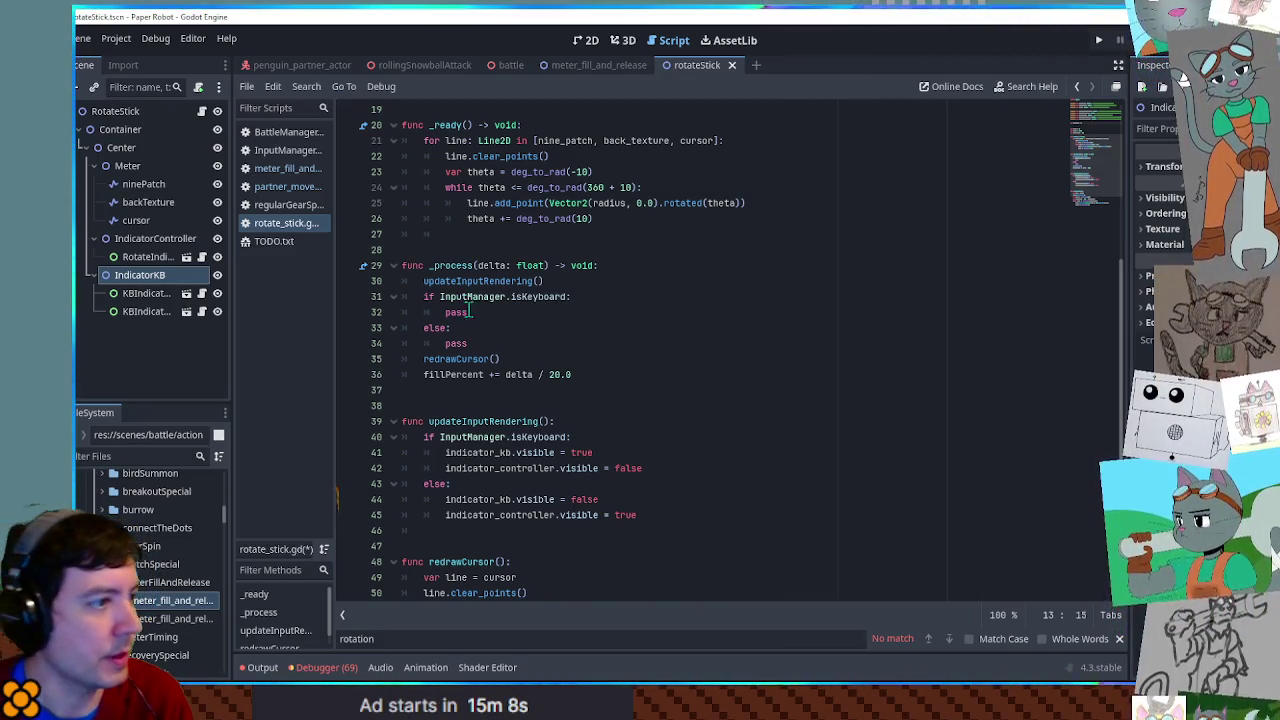
pyautogui.doubleClick(454, 313)
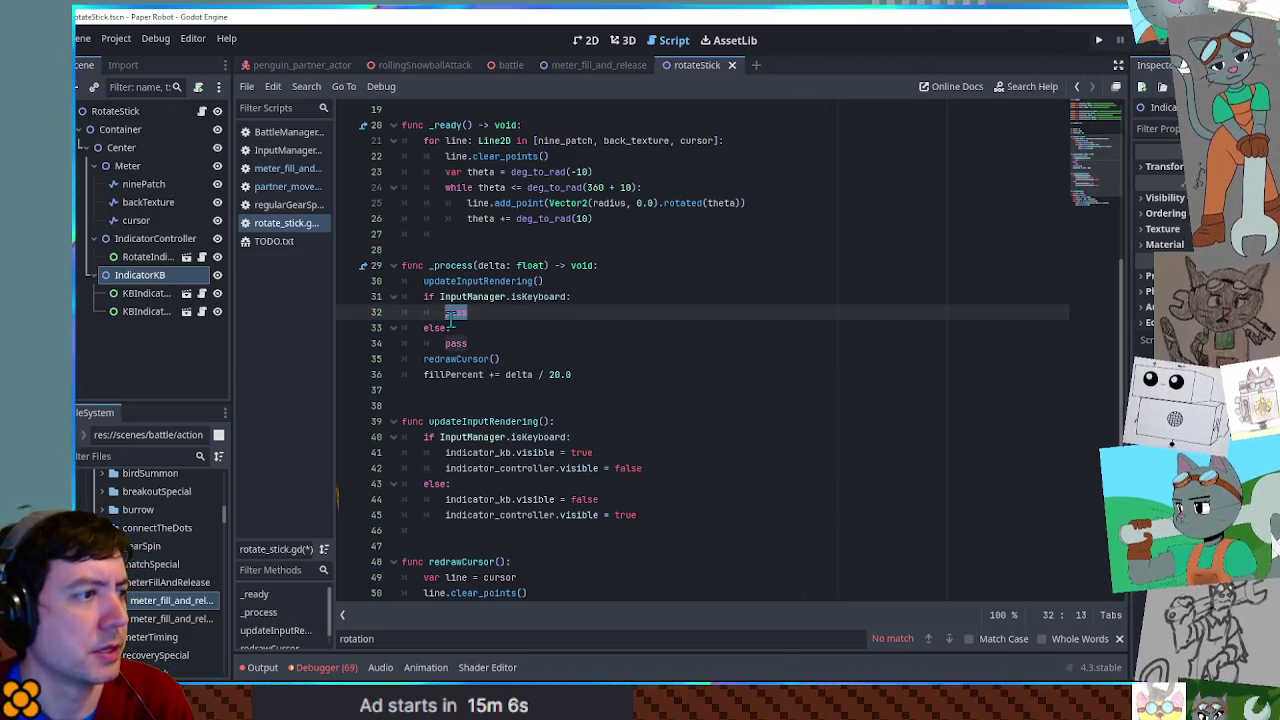
pyautogui.click(598, 63)
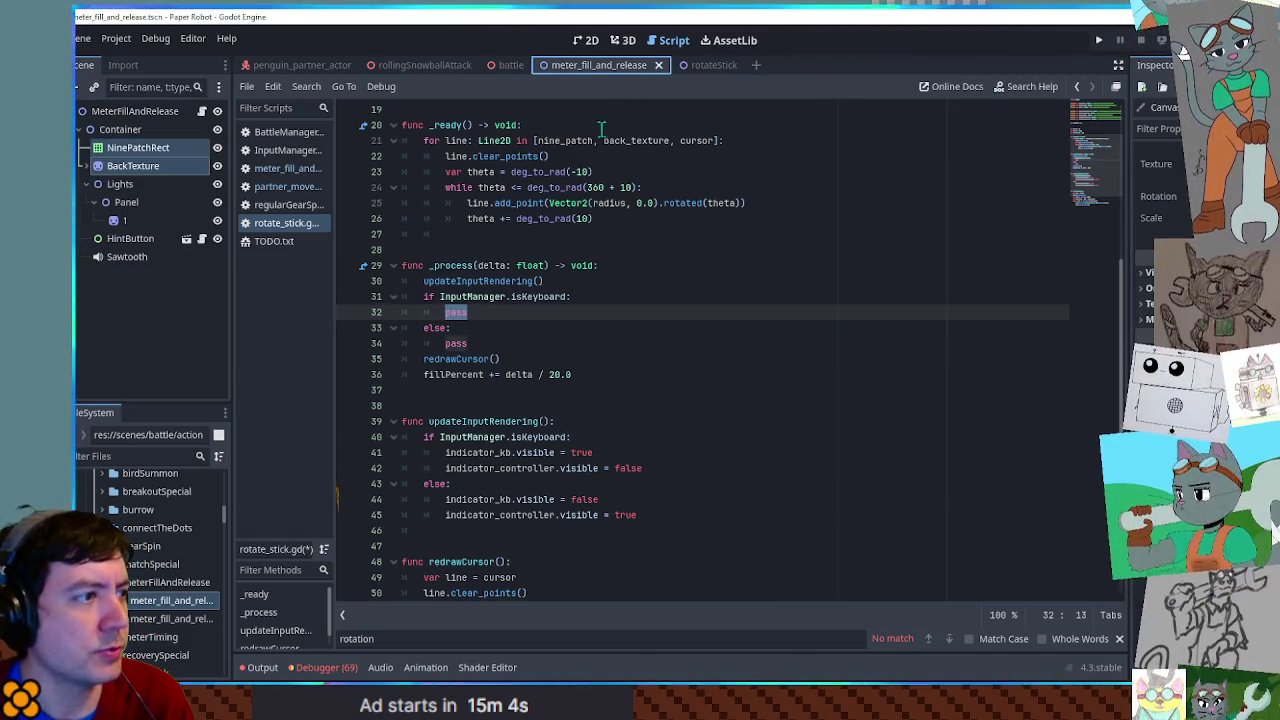
pyautogui.click(298, 170)
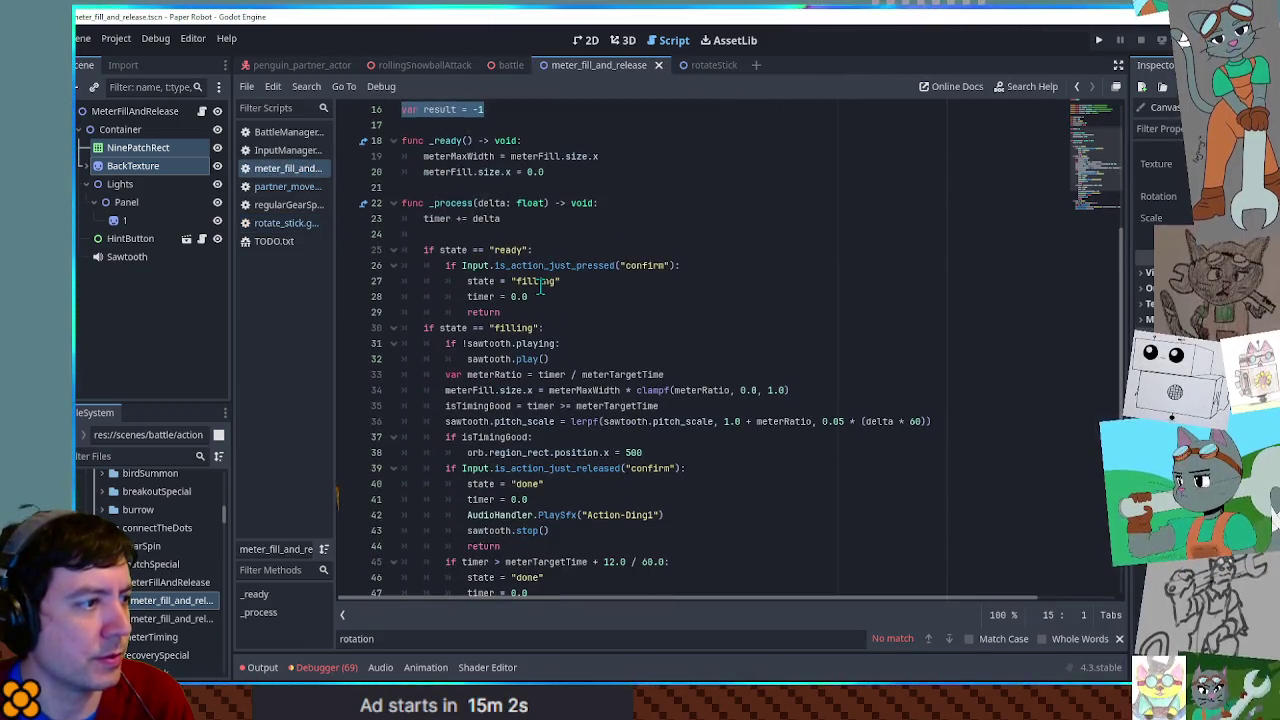
pyautogui.moveTo(440, 250); pyautogui.dragTo(531, 252)
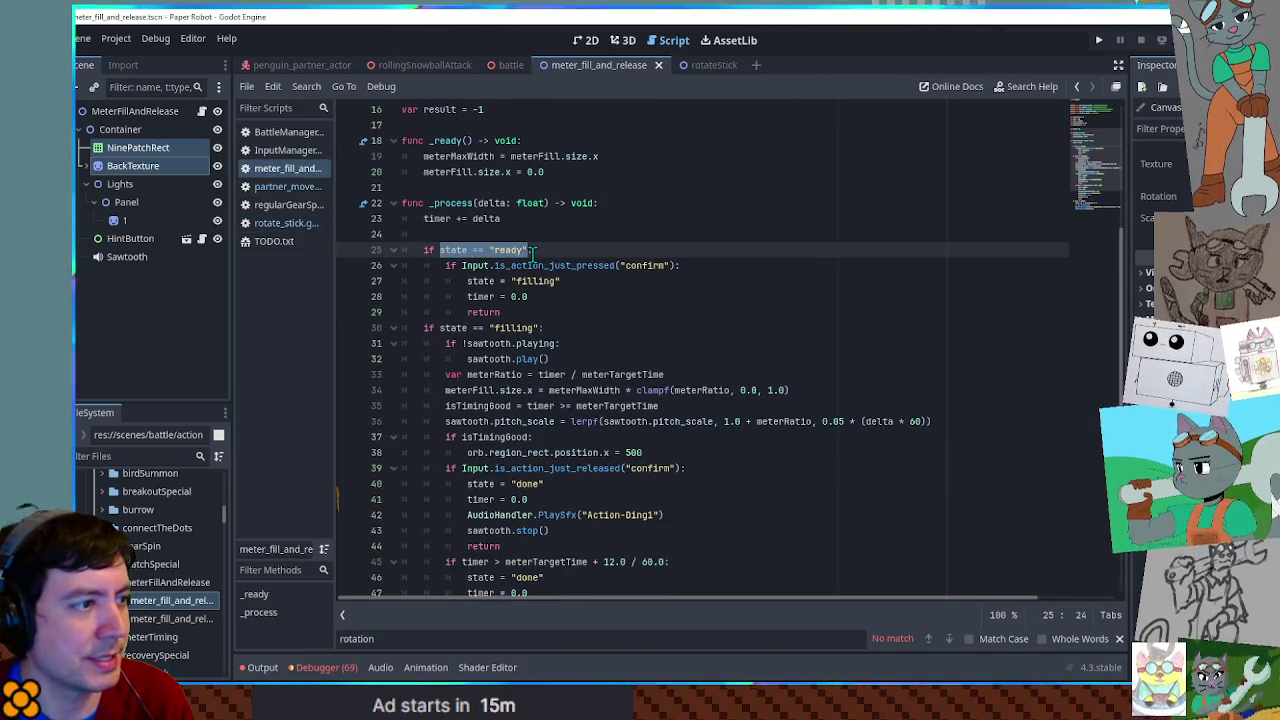
pyautogui.doubleClick(454, 251)
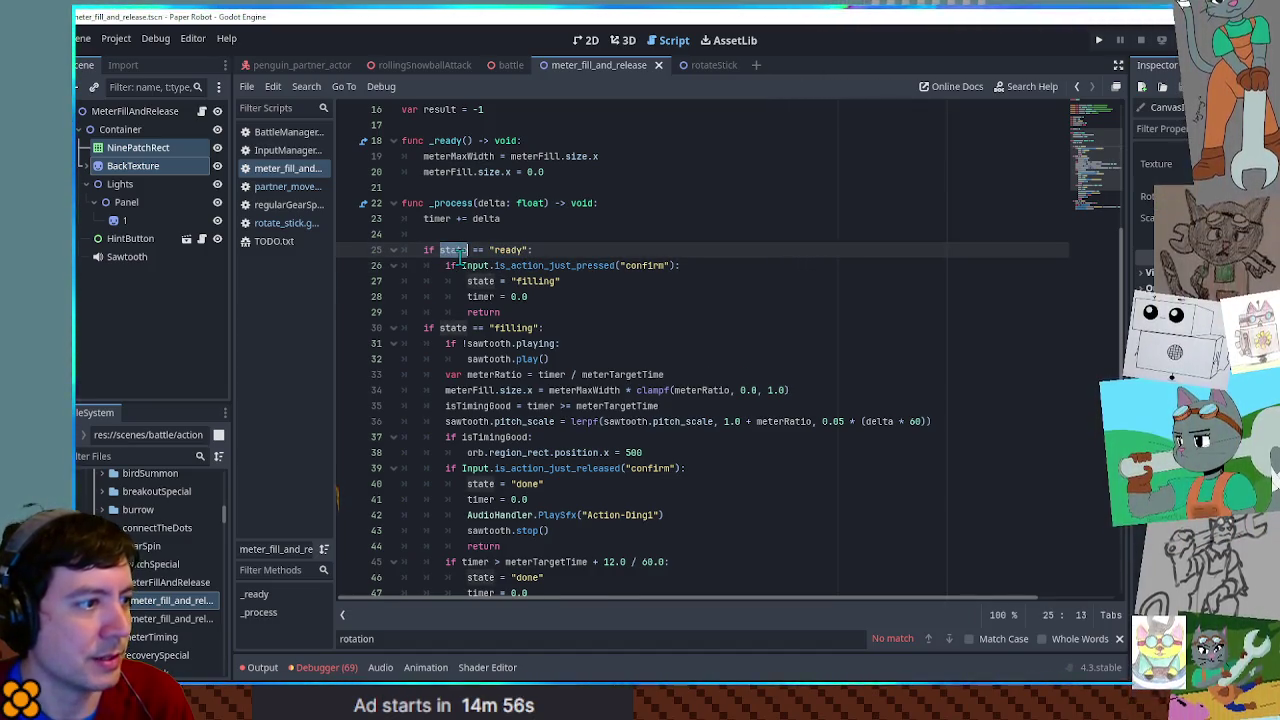
pyautogui.scroll(-1, 461, 258)
pyautogui.scroll(5, 461, 258)
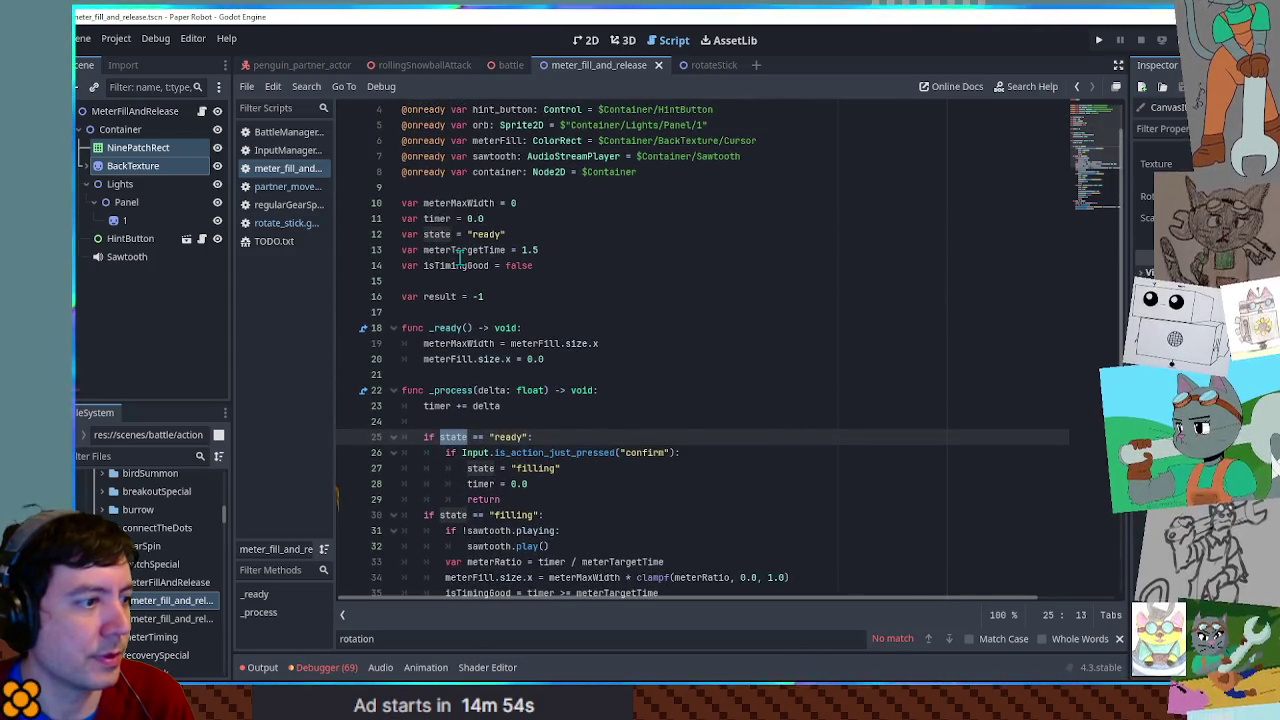
pyautogui.scroll(-5, 440, 255)
pyautogui.scroll(6, 440, 257)
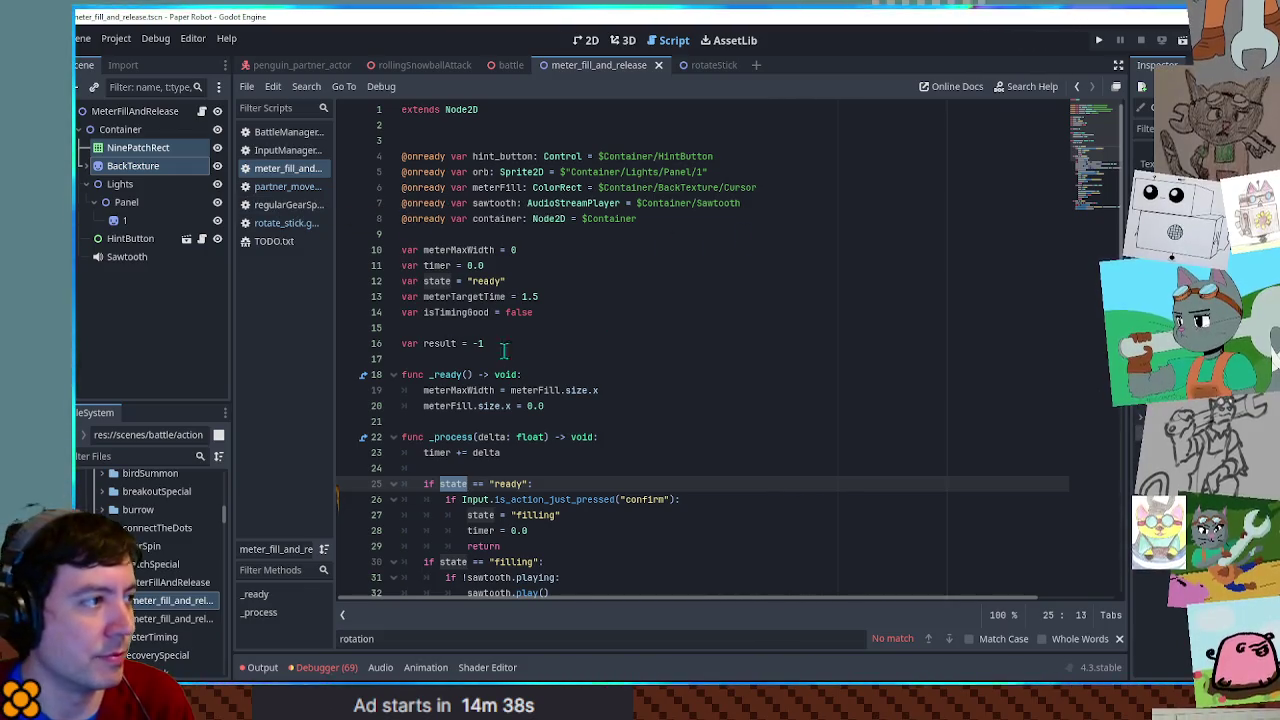
pyautogui.click(266, 228)
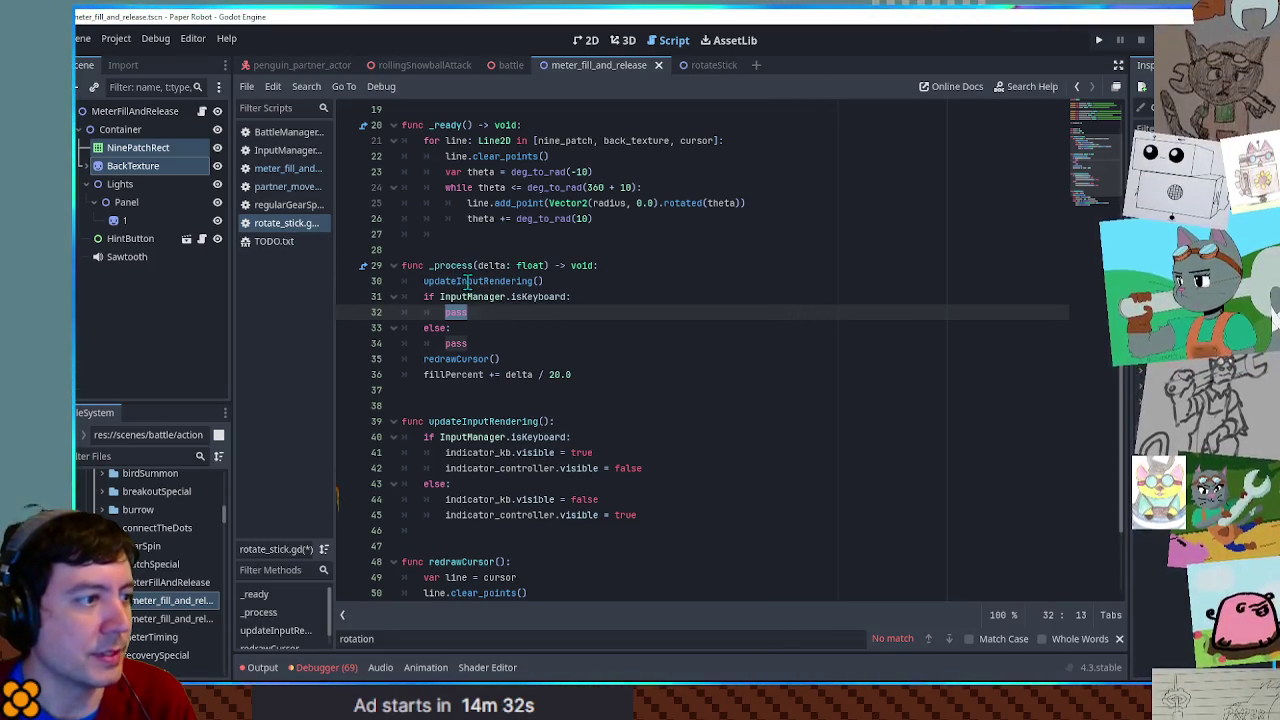
# - Add an 'if waitingDir == -1:' check at the end of updateInputRendering
pyautogui.scroll(4, 490, 305)
pyautogui.scroll(-3, 560, 310)
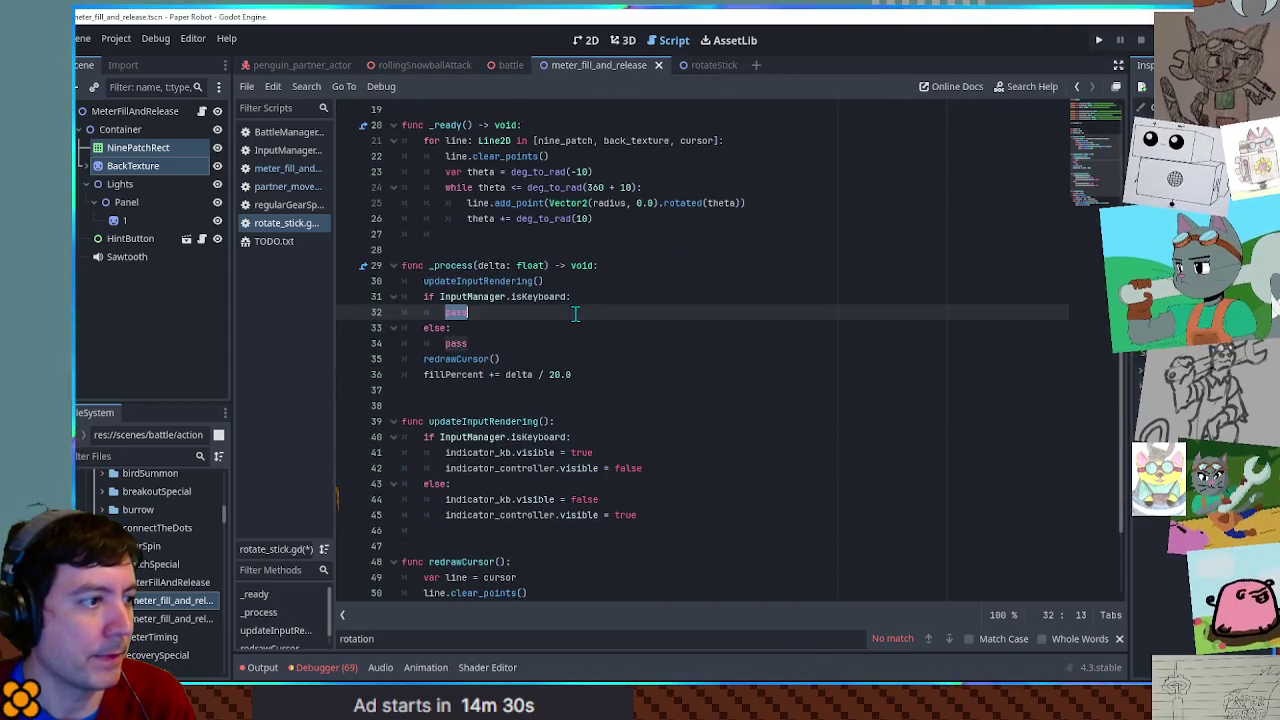
pyautogui.scroll(4, 517, 280)
pyautogui.doubleClick(498, 251)
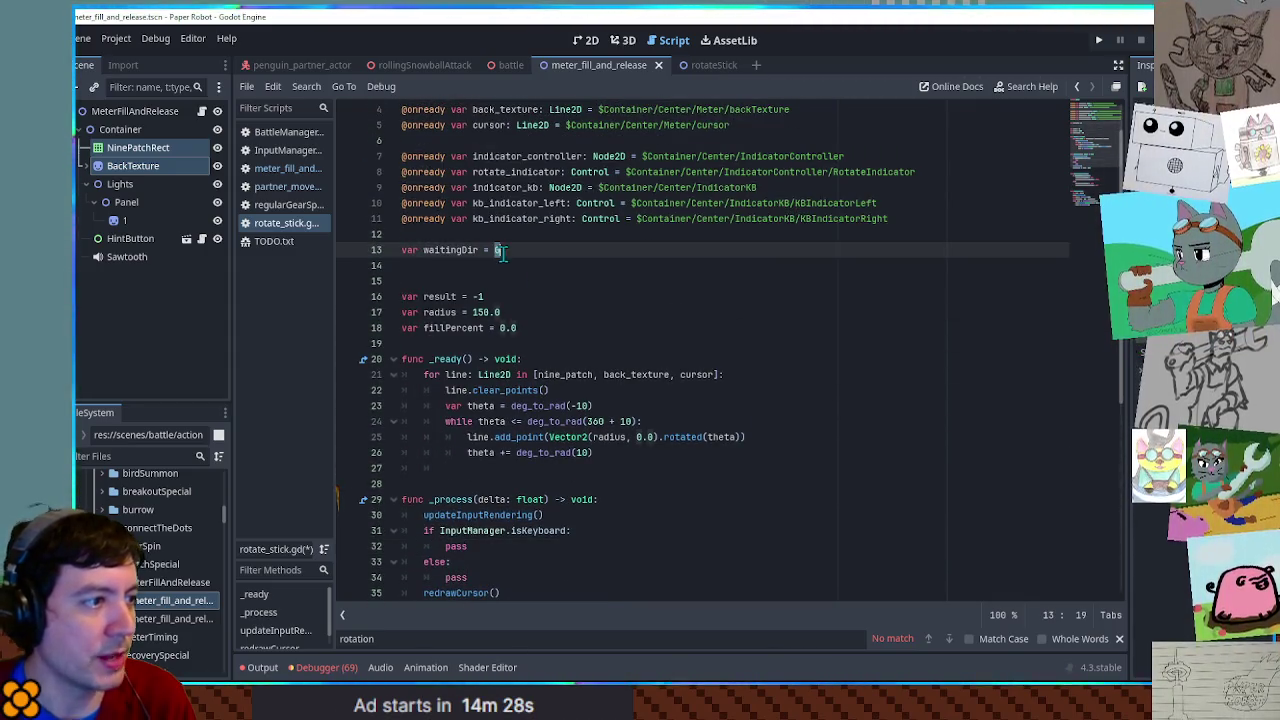
pyautogui.write('-1')
pyautogui.doubleClick(462, 250)
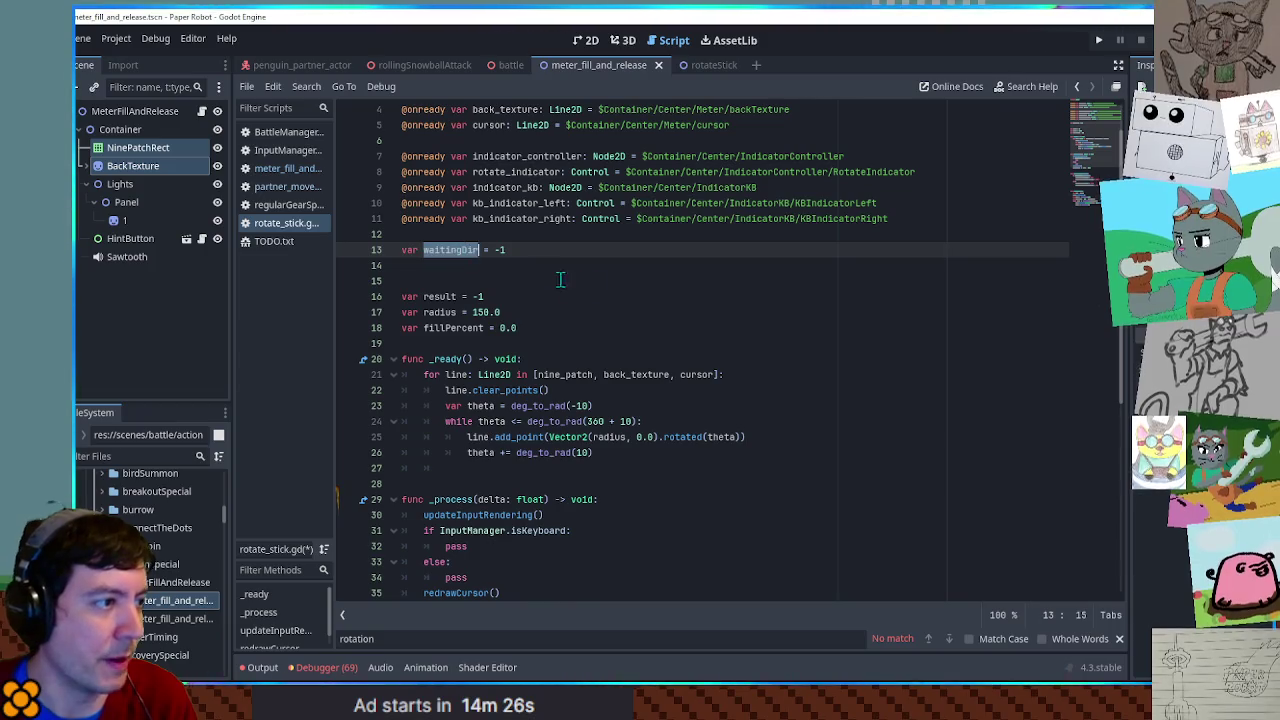
pyautogui.scroll(-7, 600, 287)
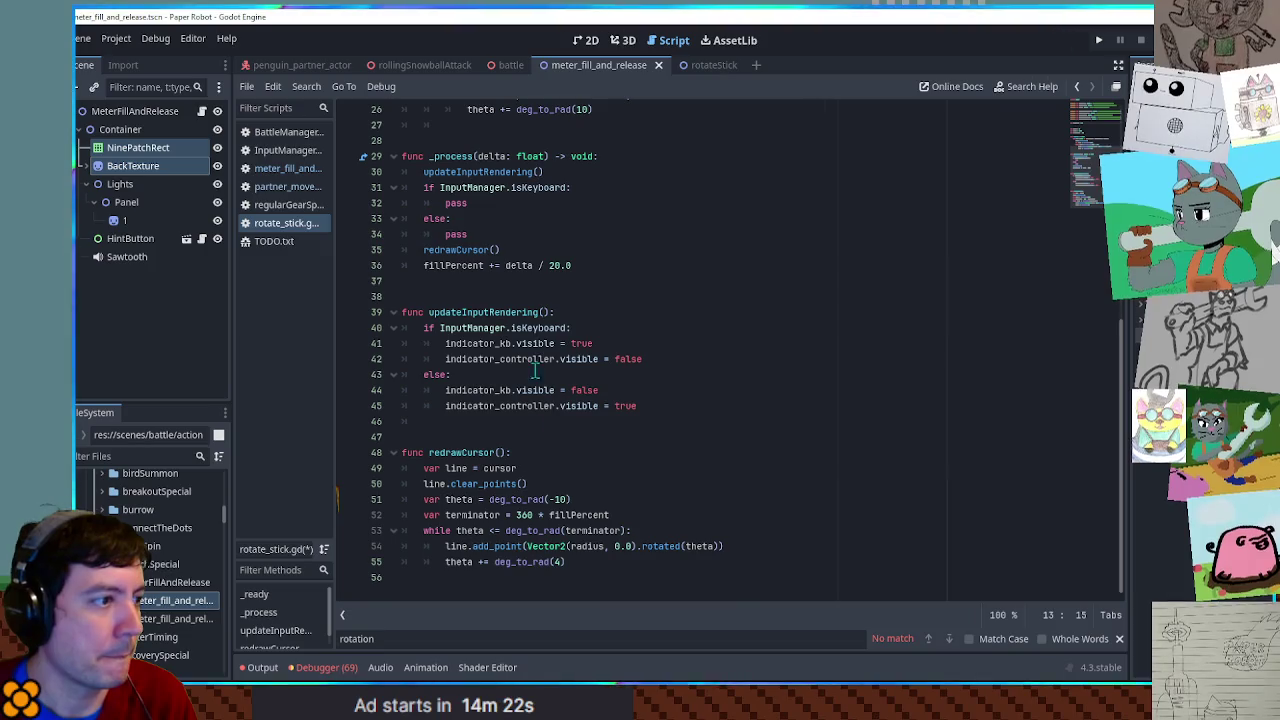
pyautogui.click(655, 405)
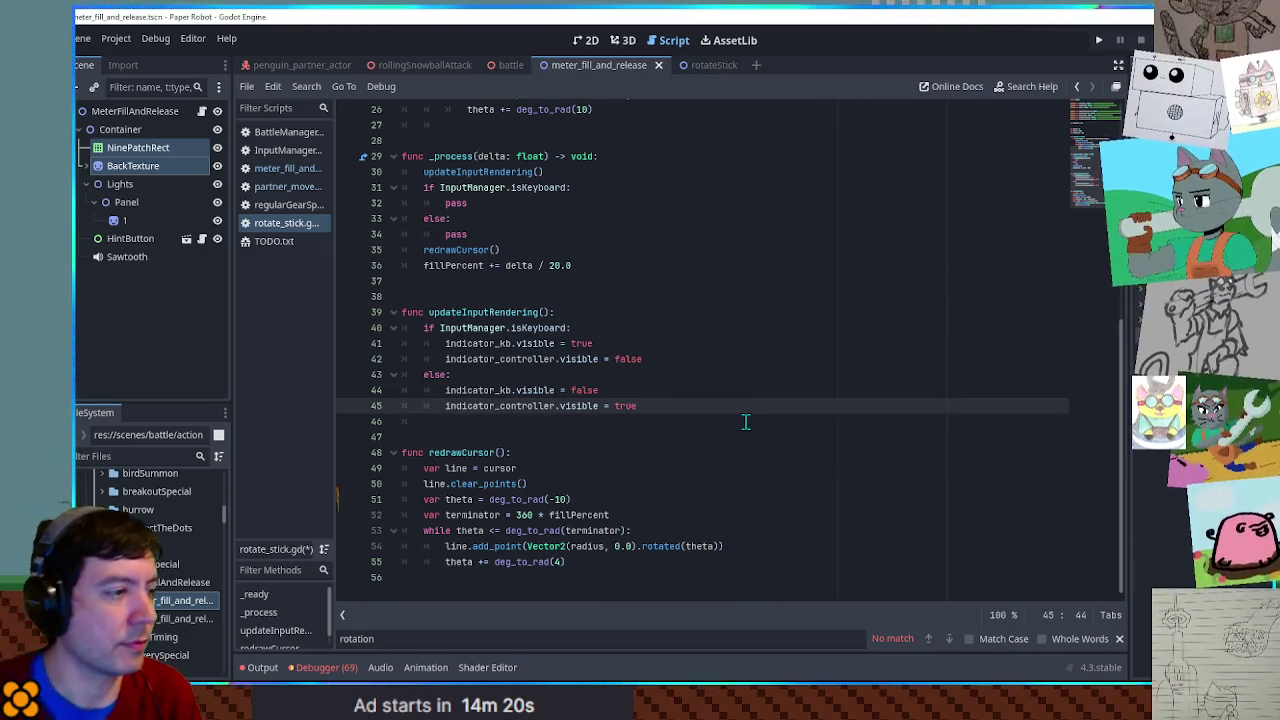
pyautogui.press('Return')
pyautogui.press('Return')
pyautogui.write('if waitingDir == -')
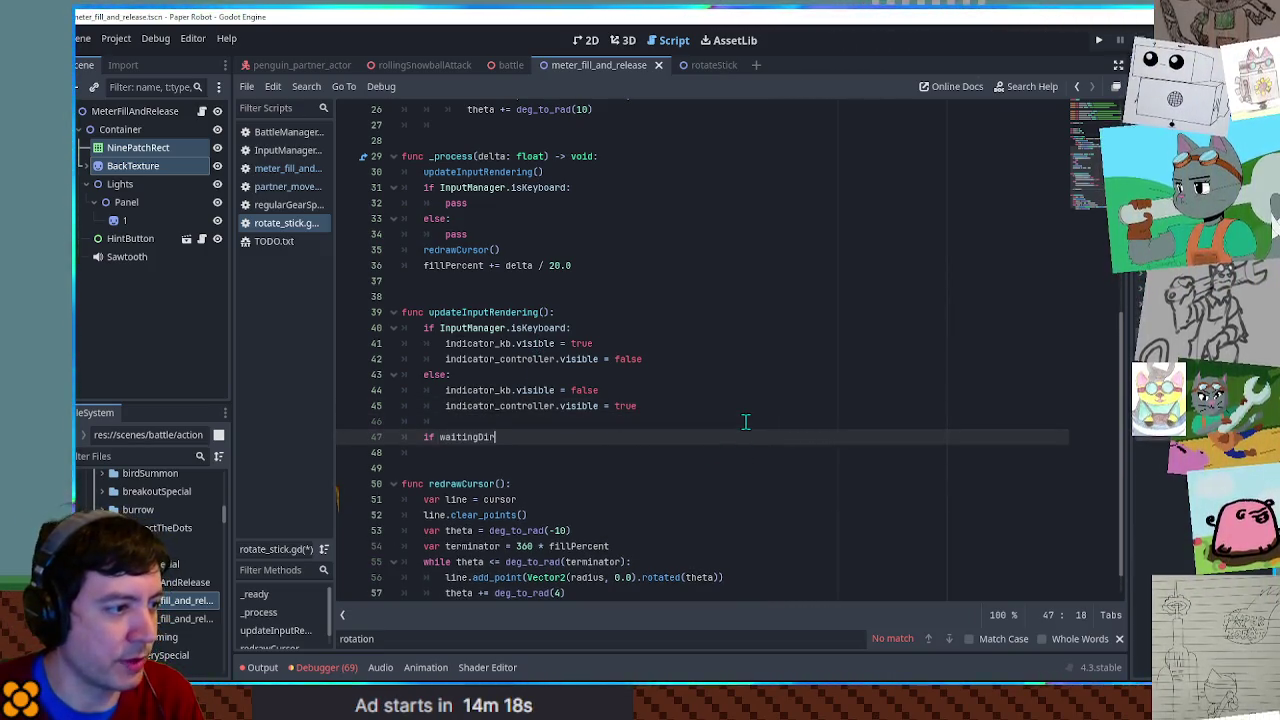
pyautogui.press('Return')
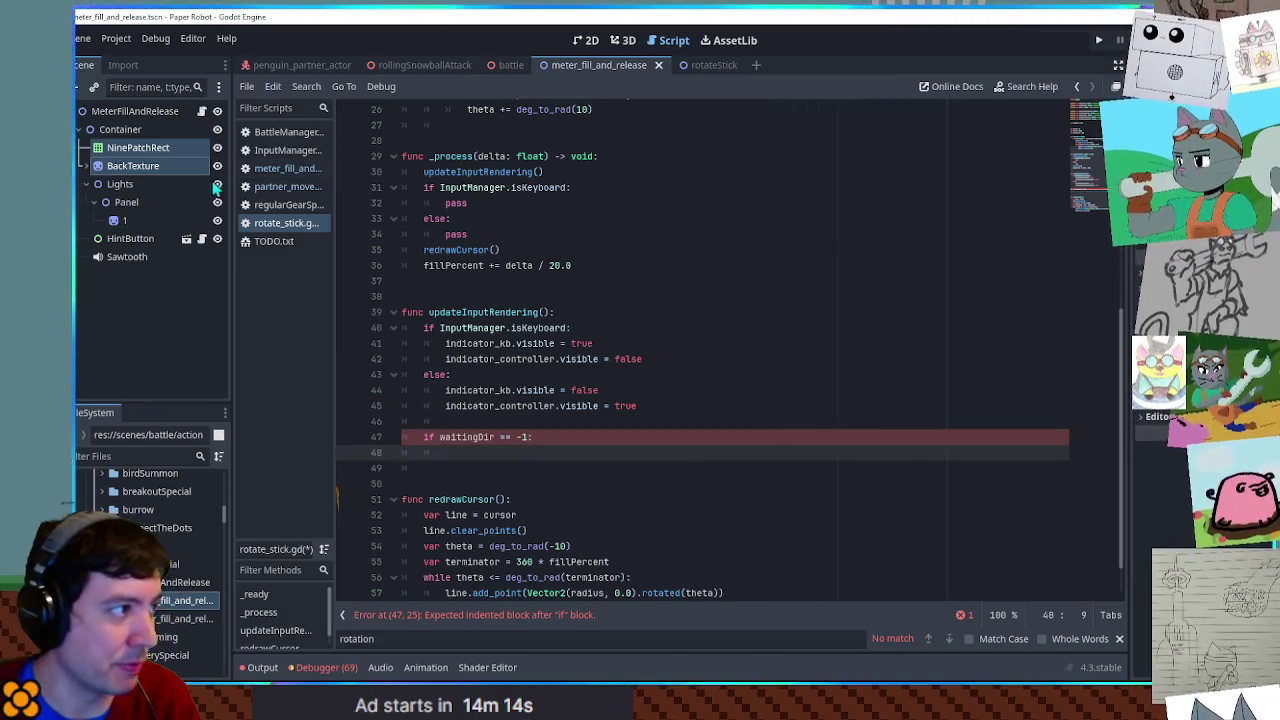
# - Close the meter_fill_and_release scene and begin the check's body with kb_indicator_left
pyautogui.scroll(8, 534, 274)
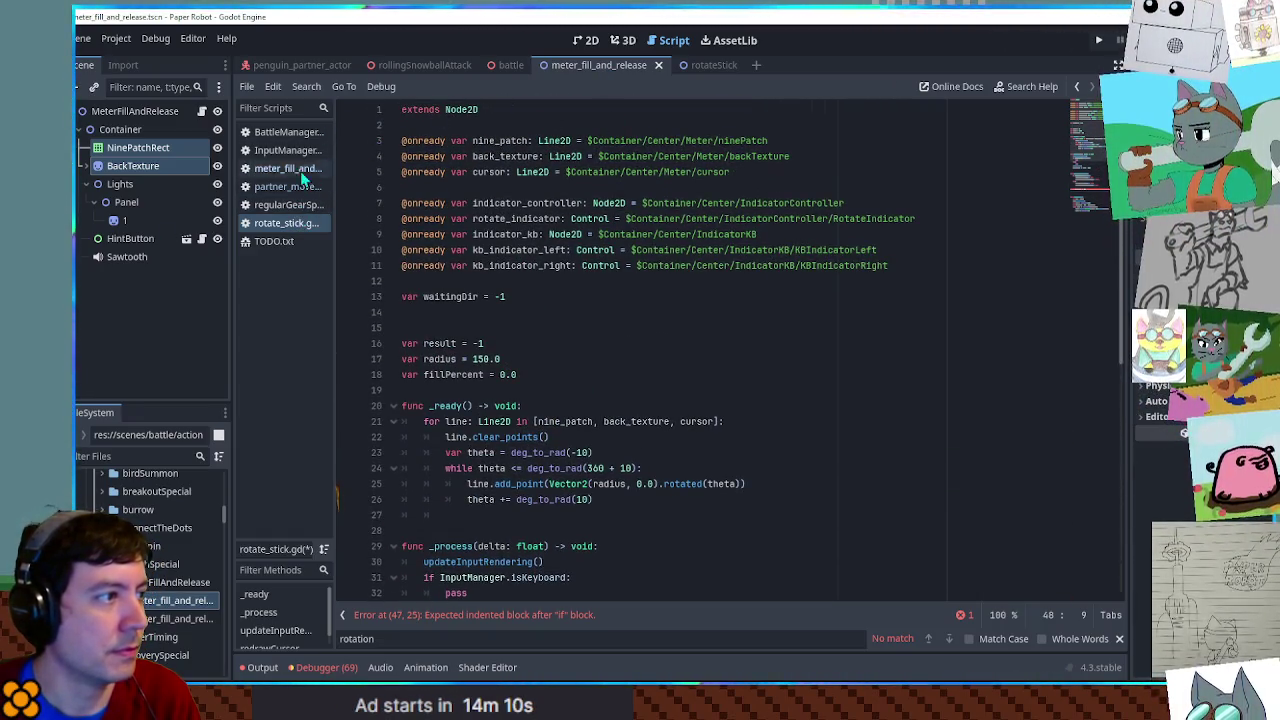
pyautogui.middleClick(585, 59)
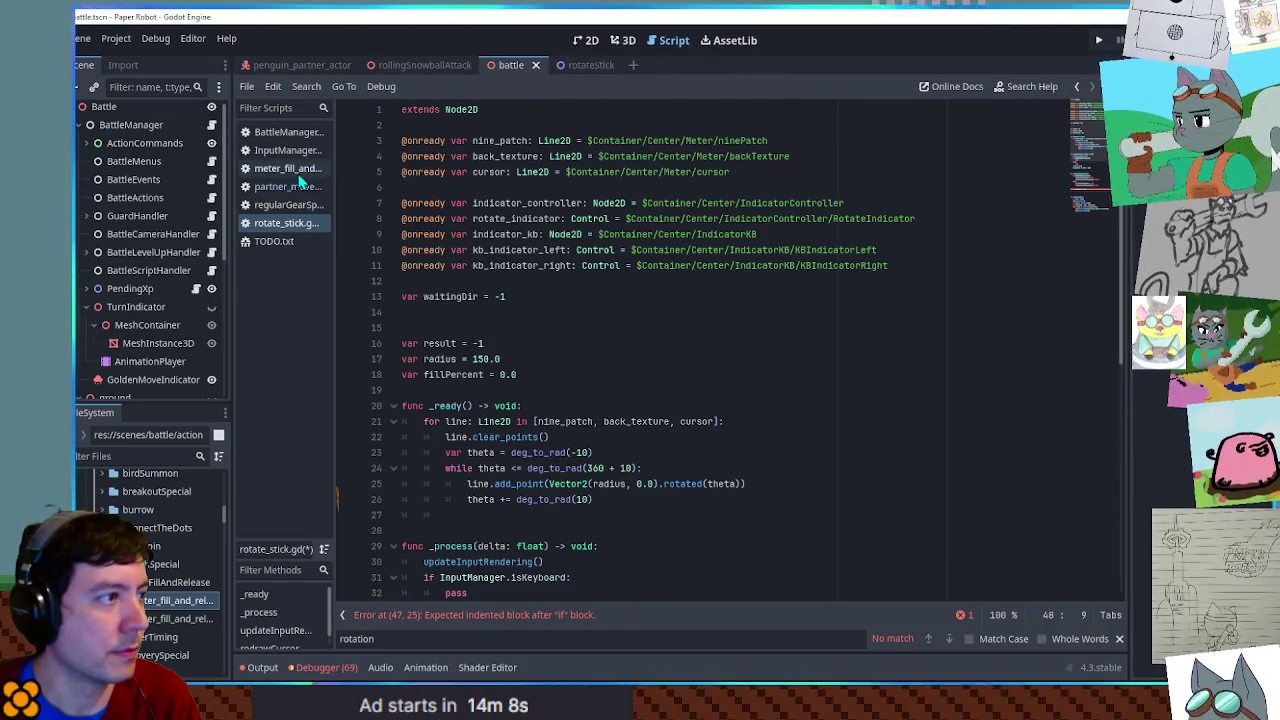
pyautogui.doubleClick(515, 250)
pyautogui.hotkey('ctrl', 'c')
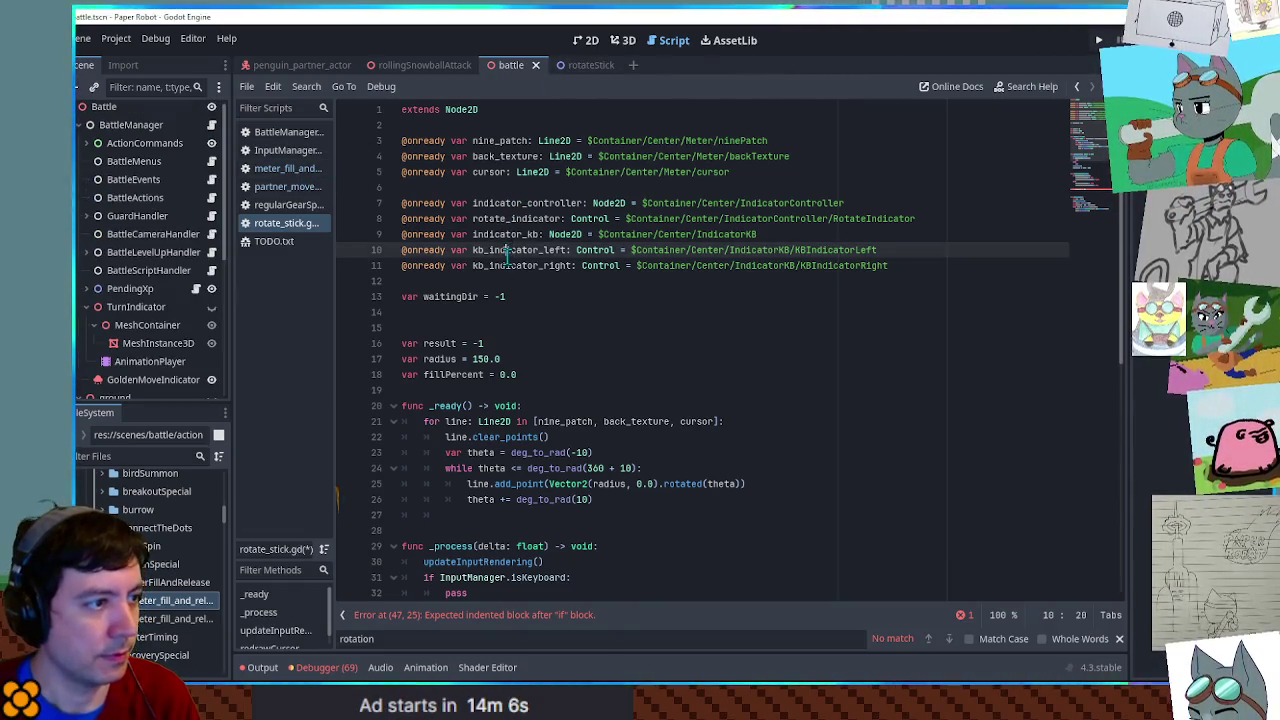
pyautogui.scroll(-6, 563, 258)
pyautogui.scroll(-3, 563, 258)
pyautogui.click(560, 391)
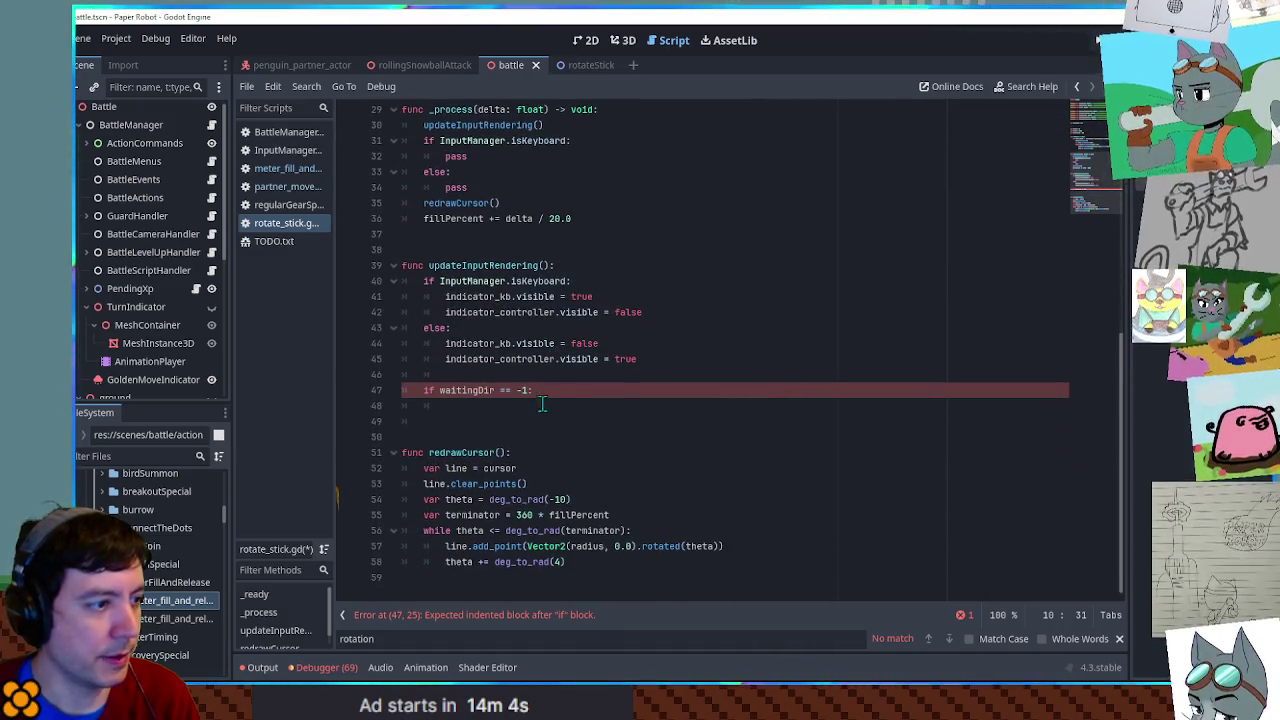
pyautogui.press('Return')
pyautogui.hotkey('ctrl', 'v')
pyautogui.write('.')
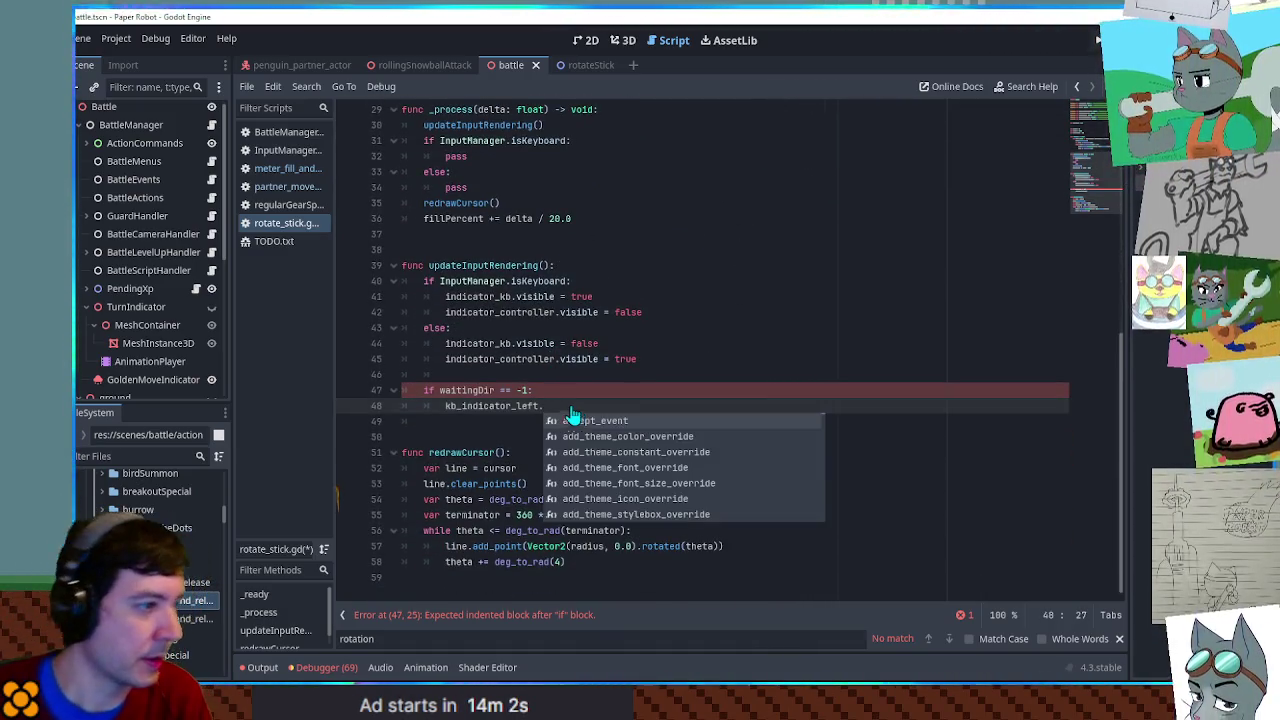
# - Under the check, set kb_indicator_left.targetStateIsPressed = true and kb_indicator_right's to false
pyautogui.click(574, 64)
pyautogui.click(201, 305)
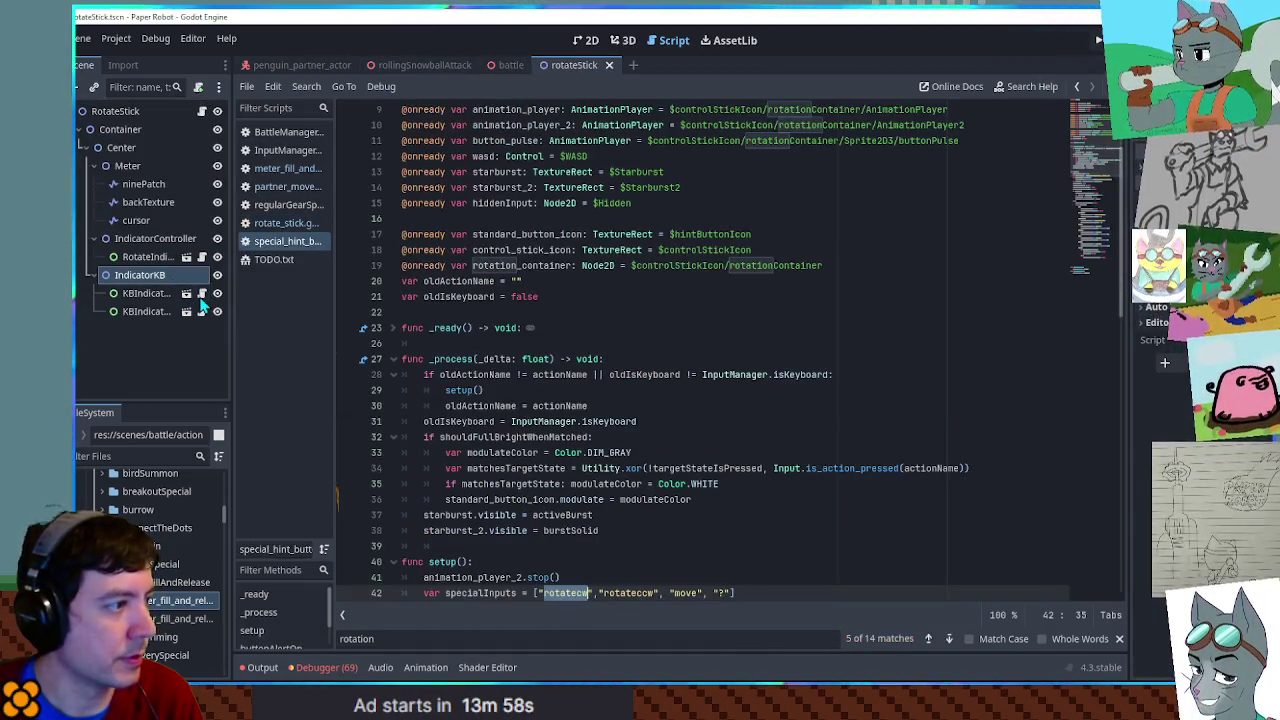
pyautogui.scroll(3, 587, 278)
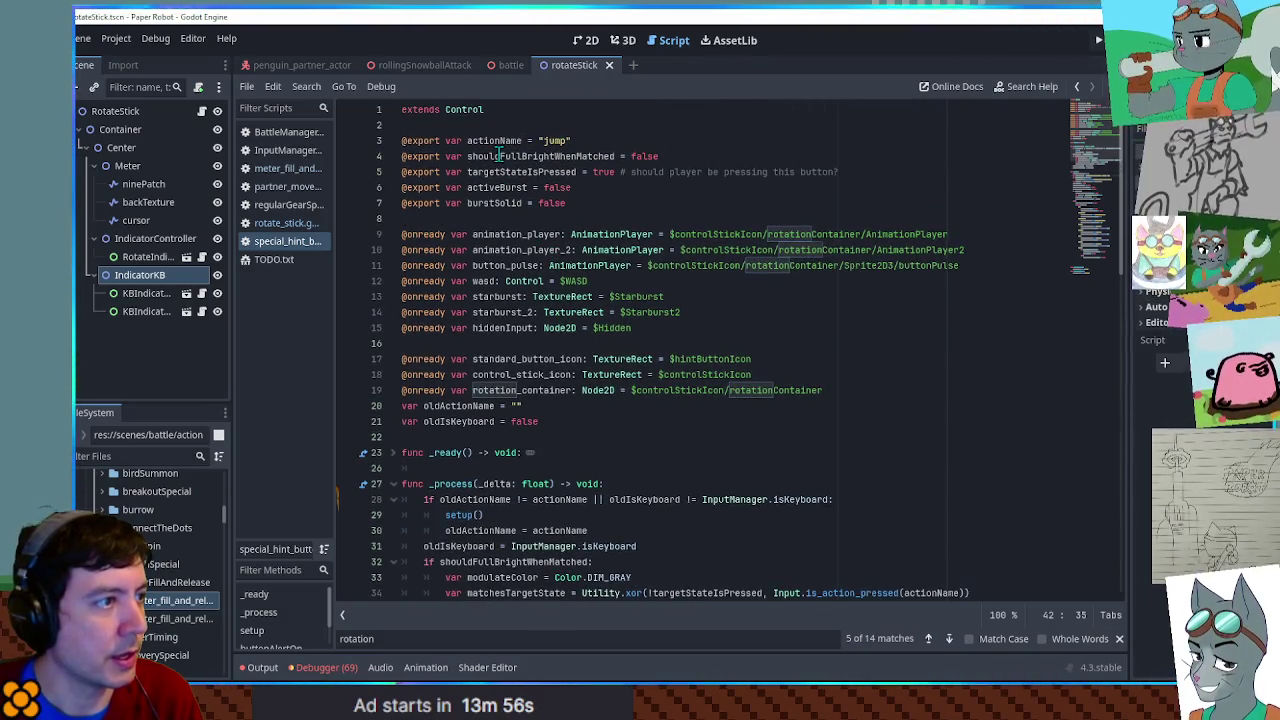
pyautogui.doubleClick(543, 172)
pyautogui.hotkey('ctrl', 'c')
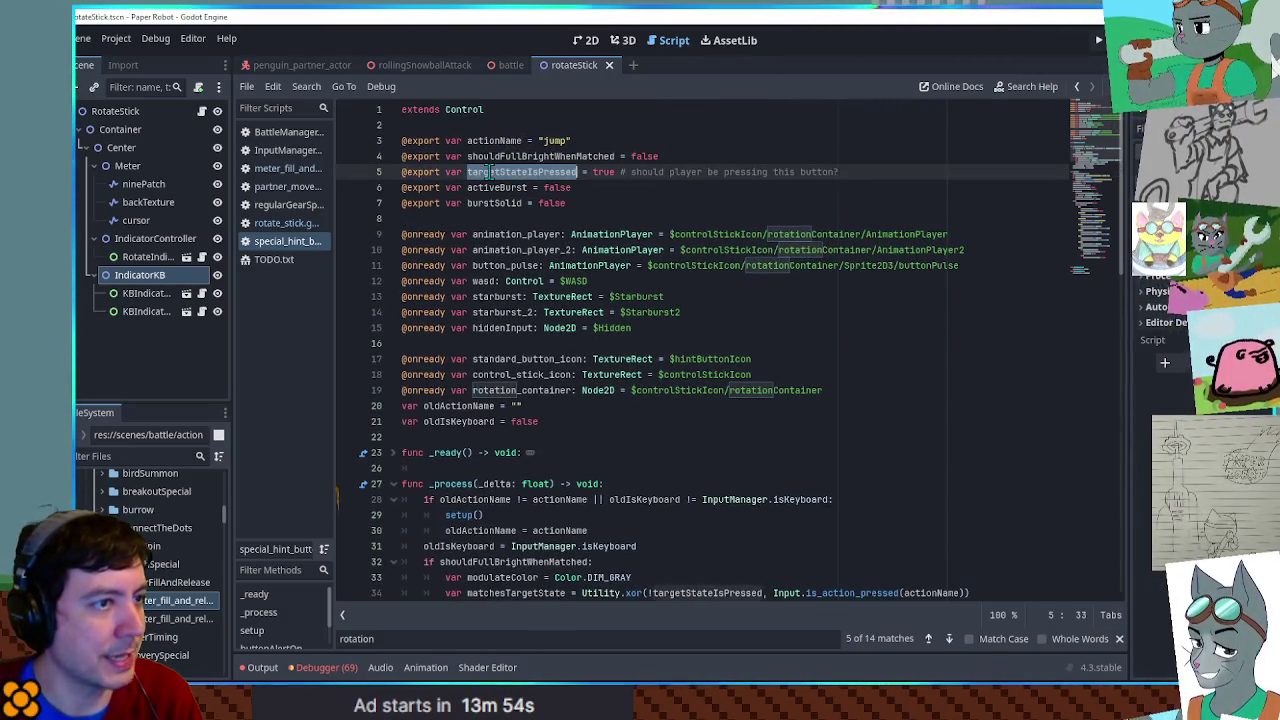
pyautogui.click(296, 227)
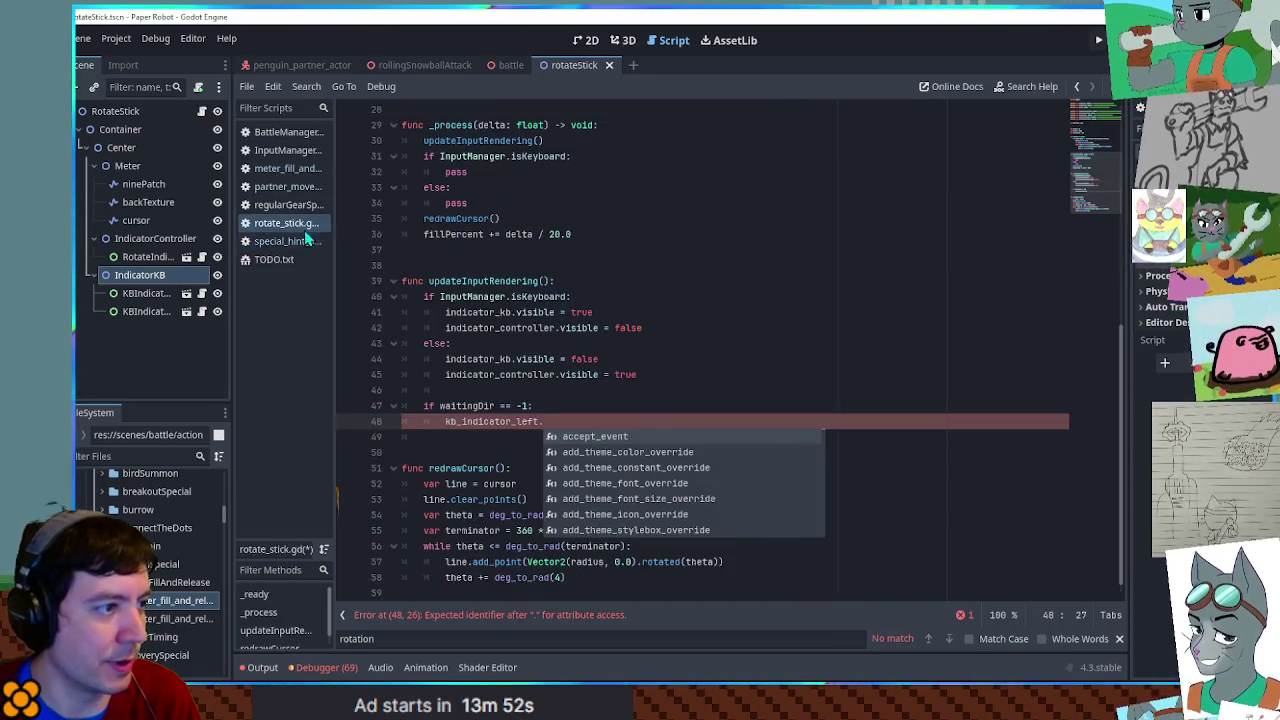
pyautogui.hotkey('ctrl', 'v')
pyautogui.write('= true')
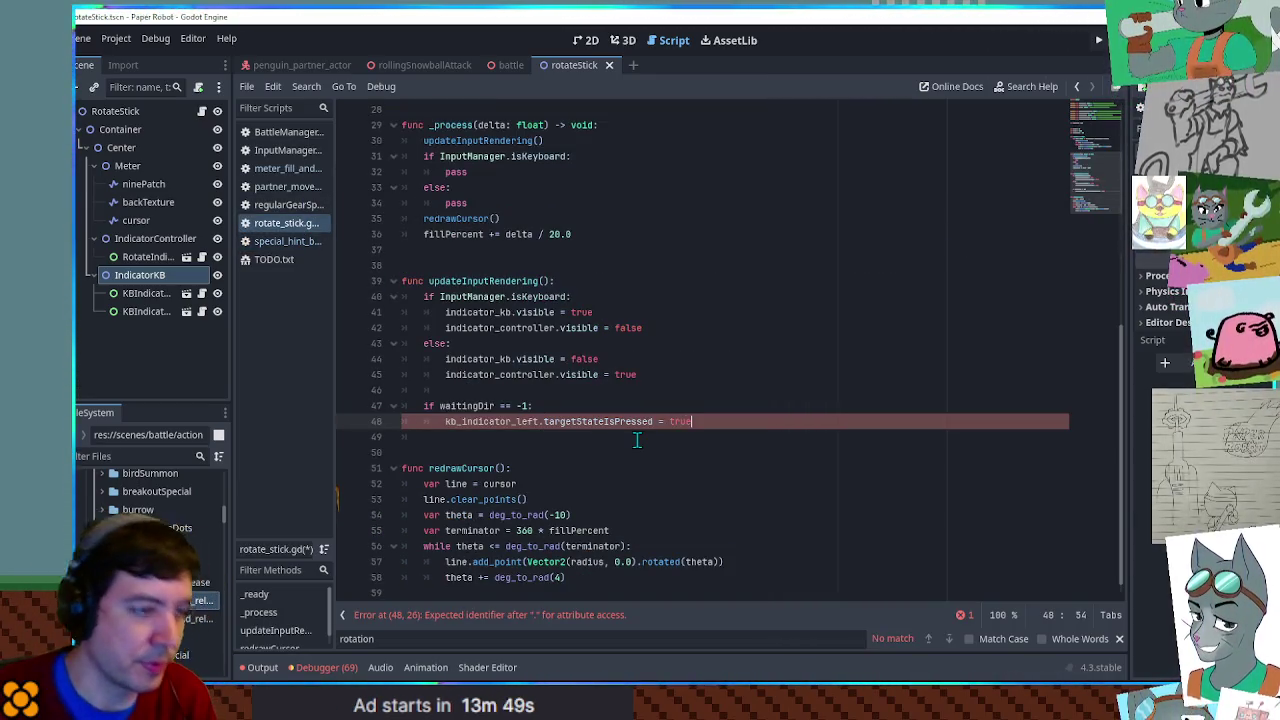
pyautogui.press('Escape')
pyautogui.hotkey('ctrl', 'shift', 'd')
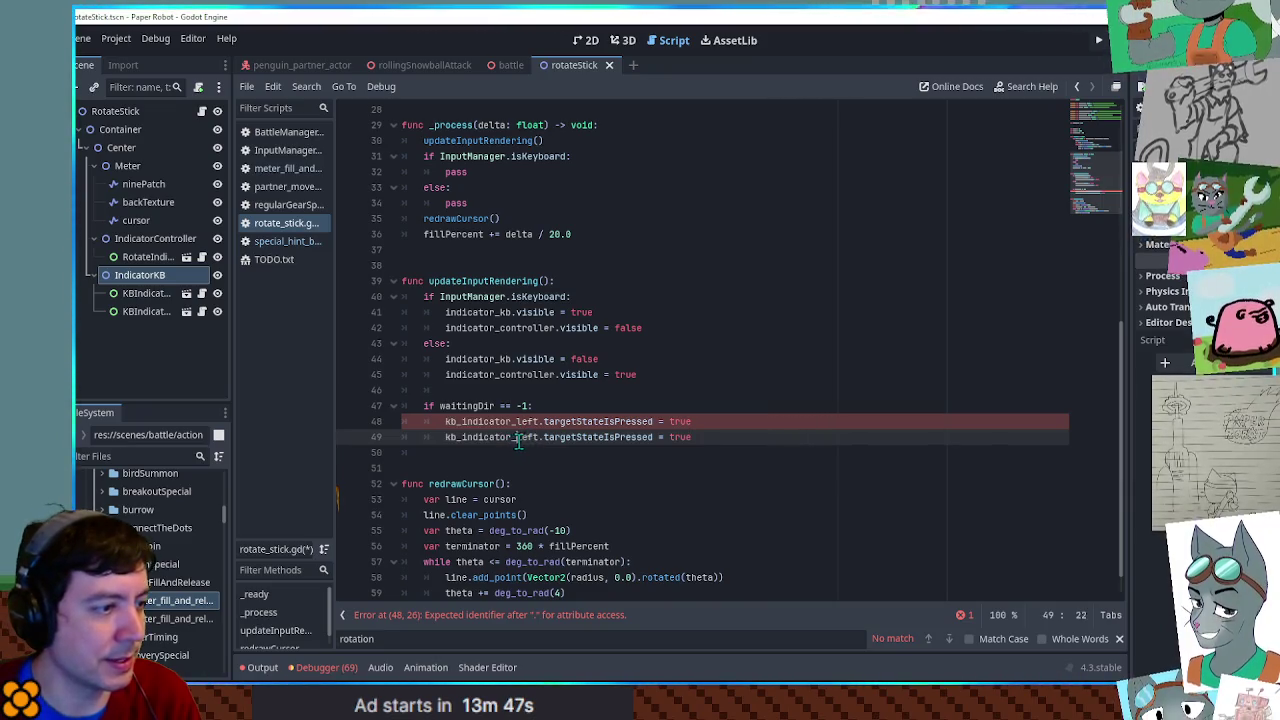
pyautogui.write('right')
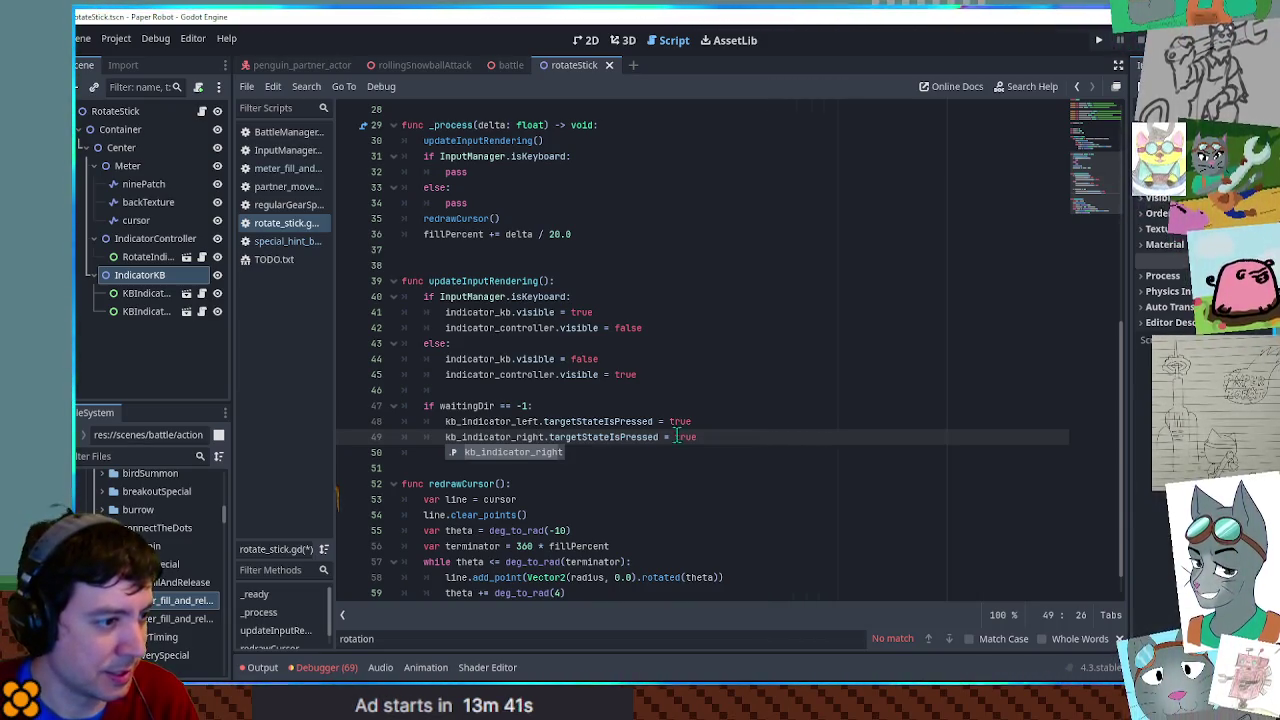
pyautogui.doubleClick(680, 437)
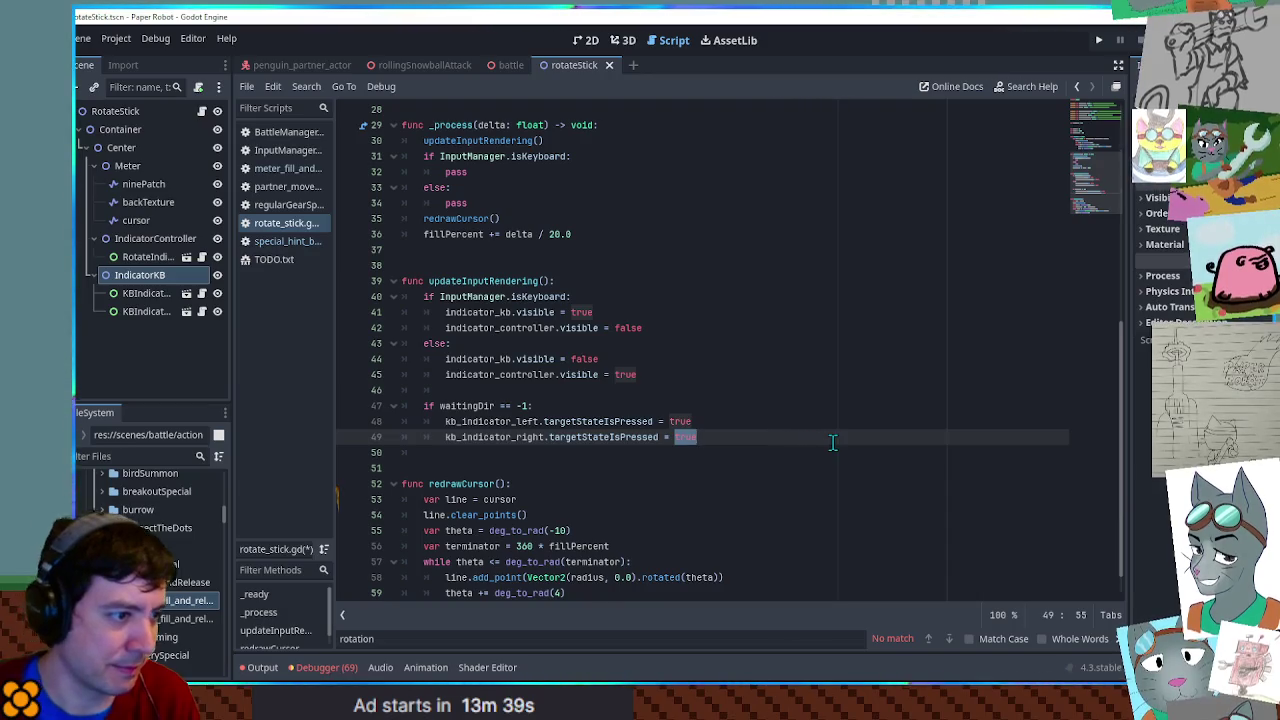
pyautogui.write('false')
# - Duplicate the block as a waitingDir == 1 check with left false and right true
pyautogui.keyDown('shift'); pyautogui.click(640, 408); pyautogui.keyUp('shift')
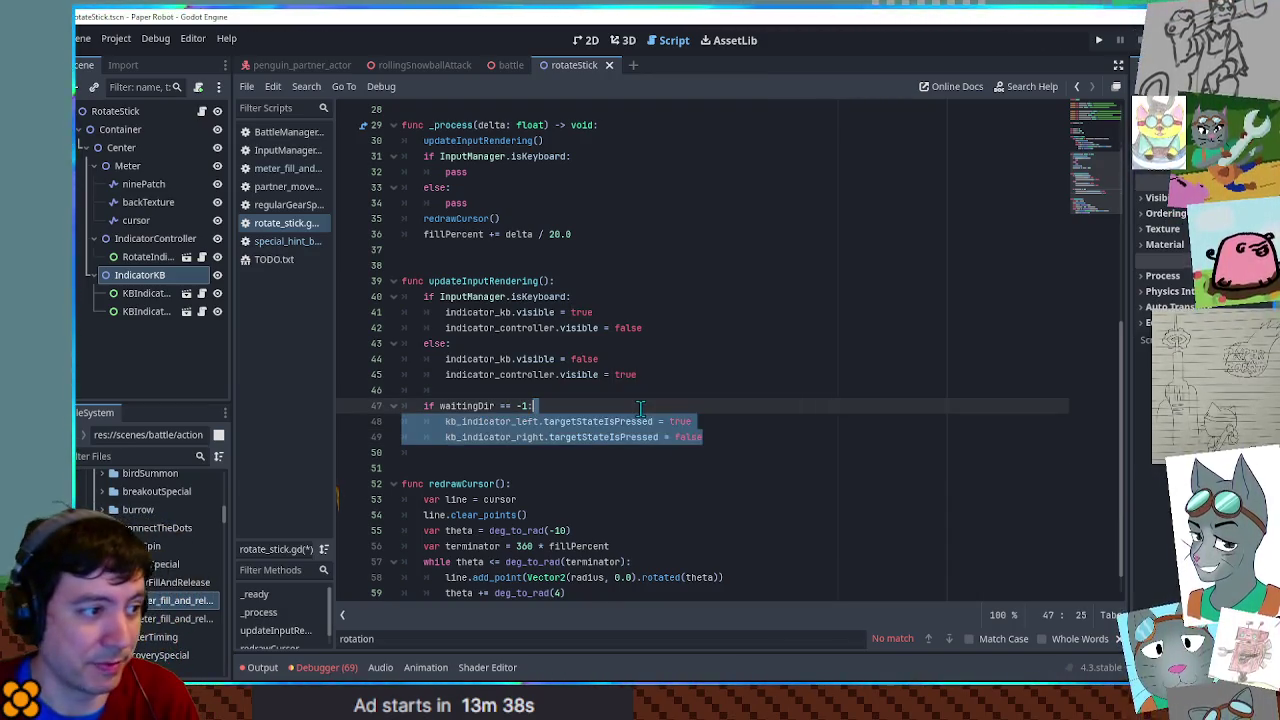
pyautogui.click(710, 437)
pyautogui.moveTo(710, 437); pyautogui.dragTo(686, 400)
pyautogui.hotkey('ctrl', 'c')
pyautogui.press('Right')
pyautogui.hotkey('ctrl', 'v')
pyautogui.click(519, 452)
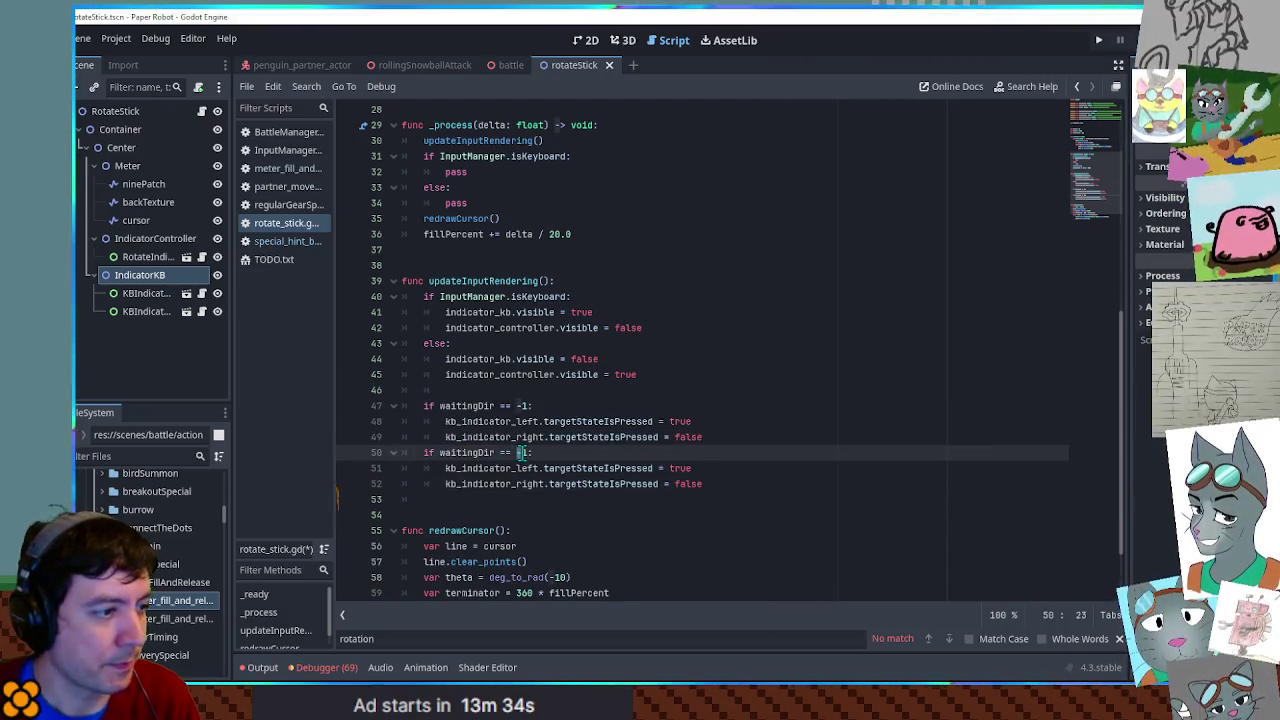
pyautogui.doubleClick(680, 421)
pyautogui.hotkey('ctrl', 'c')
pyautogui.doubleClick(688, 484)
pyautogui.hotkey('ctrl', 'v')
pyautogui.doubleClick(688, 437)
pyautogui.hotkey('ctrl', 'c')
pyautogui.doubleClick(680, 468)
pyautogui.hotkey('ctrl', 'v')
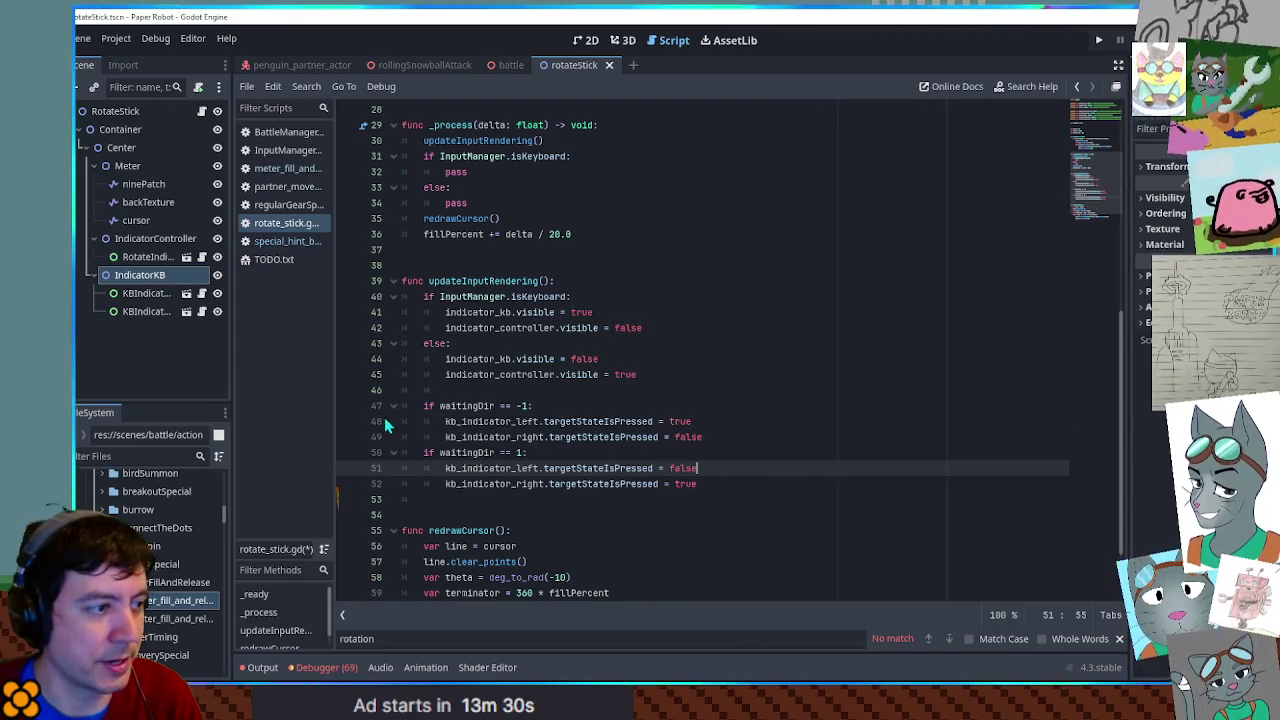
pyautogui.click(393, 406)
pyautogui.click(580, 413)
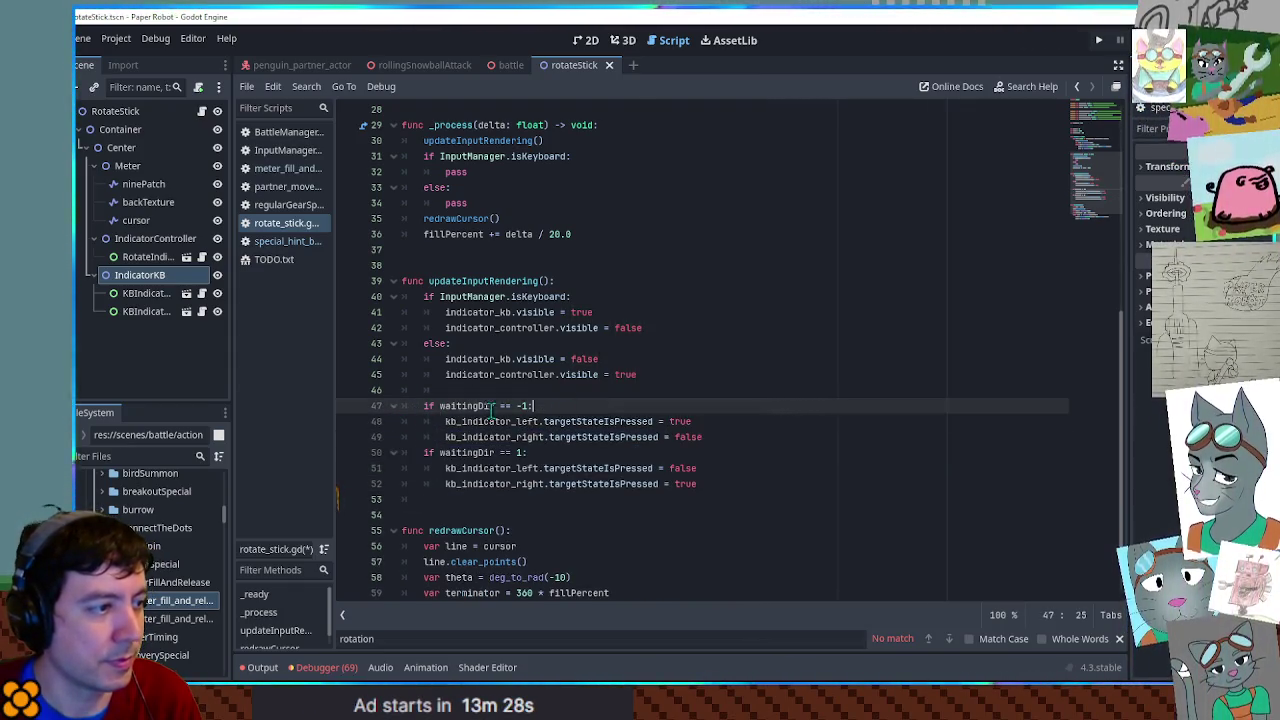
# - Open InputManager.gd from the script list
pyautogui.scroll(4, 552, 421)
pyautogui.scroll(-1, 488, 378)
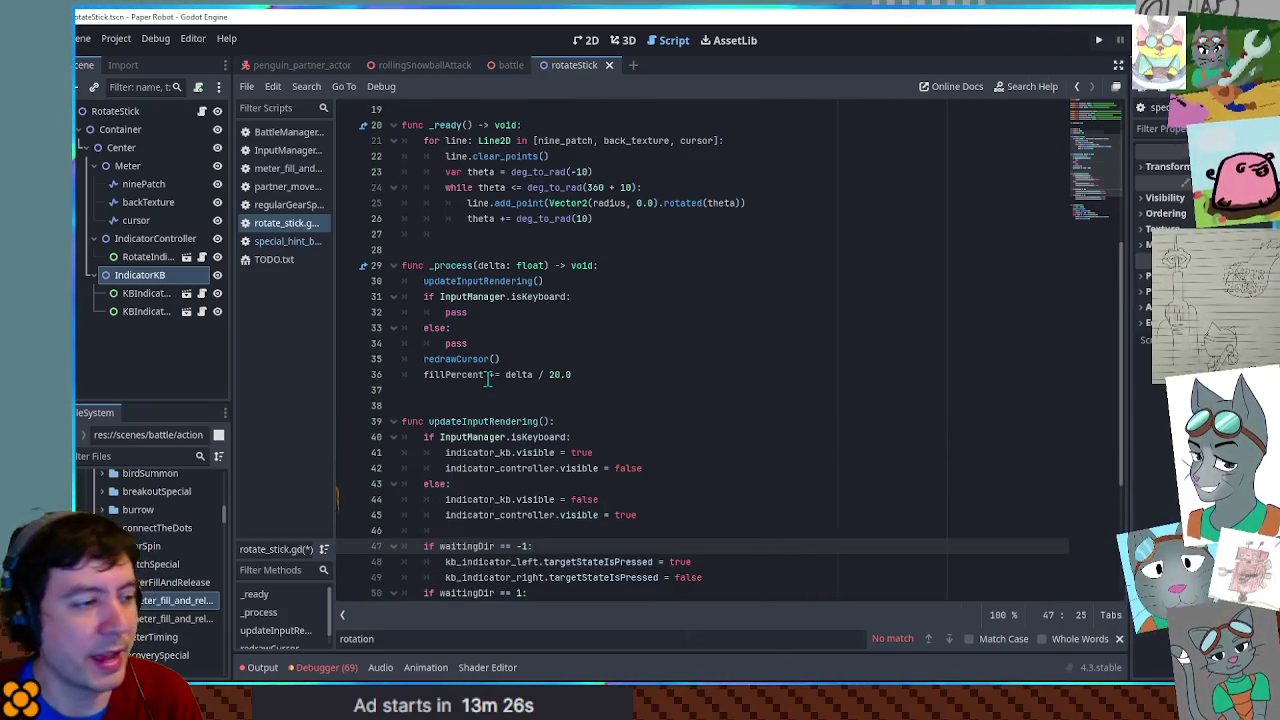
pyautogui.scroll(2, 488, 378)
pyautogui.scroll(1, 488, 378)
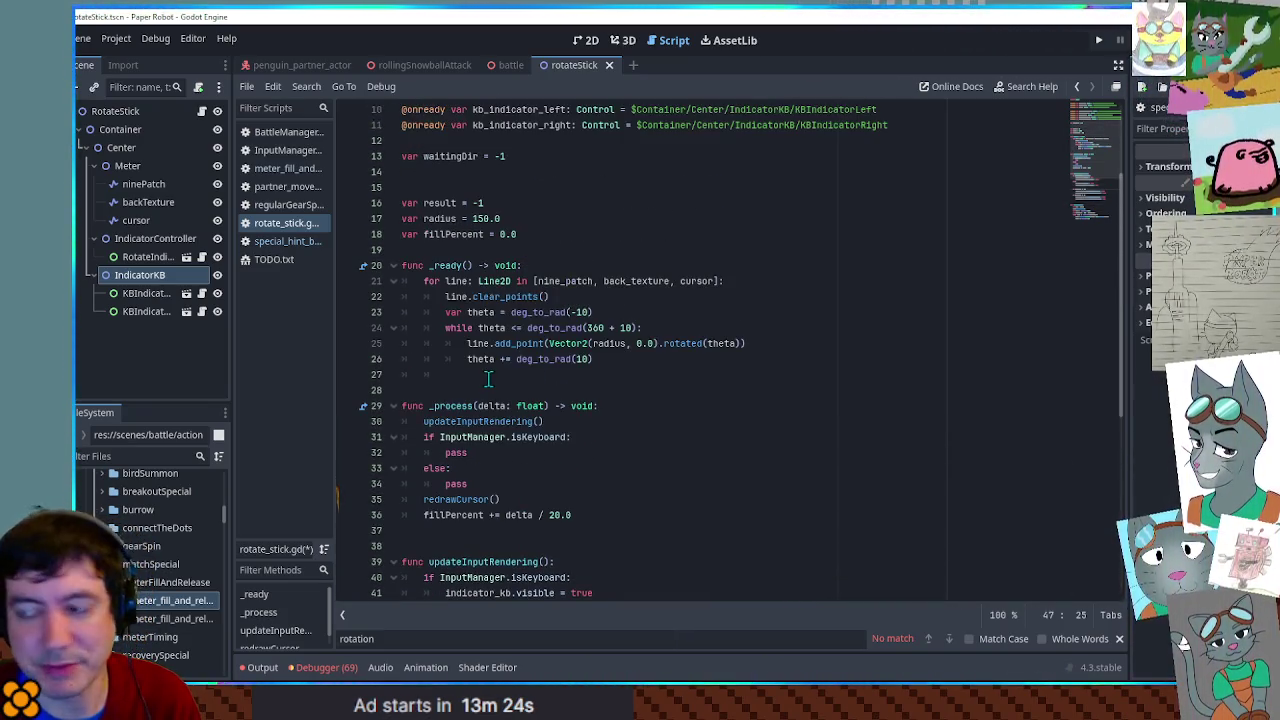
pyautogui.scroll(-2, 488, 378)
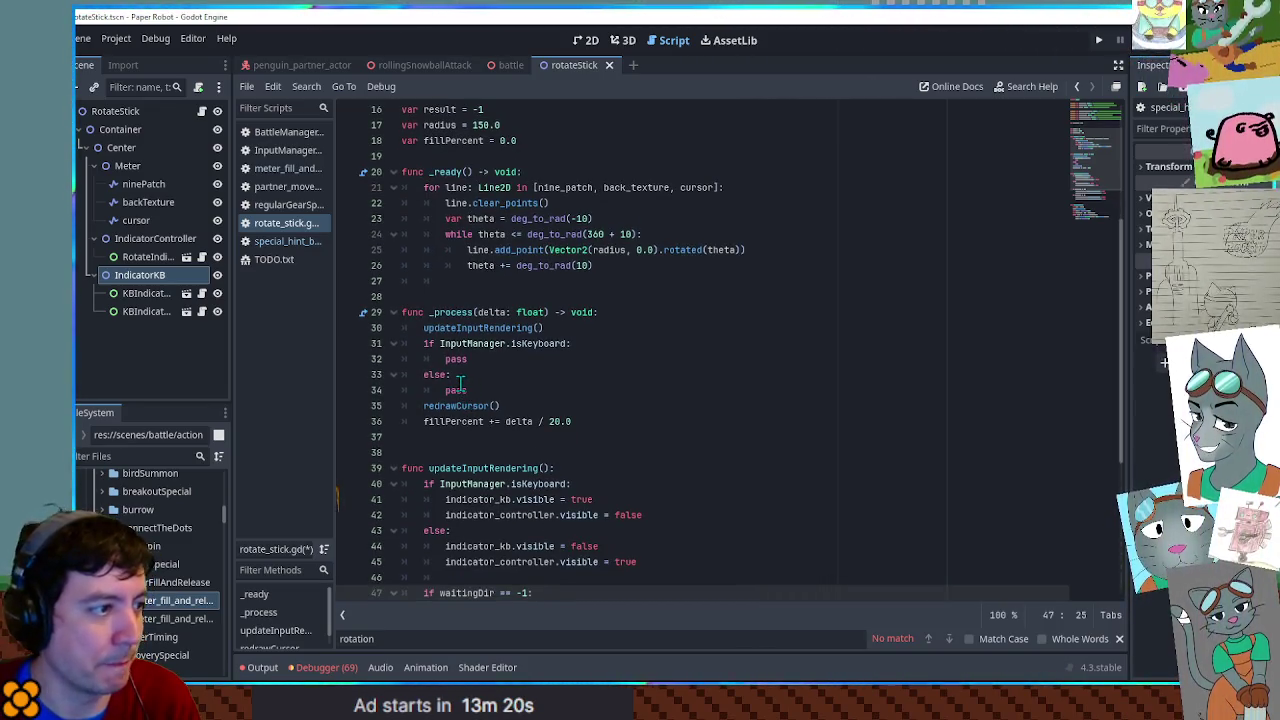
pyautogui.keyDown('ctrl'); pyautogui.click(484, 343); pyautogui.keyUp('ctrl')
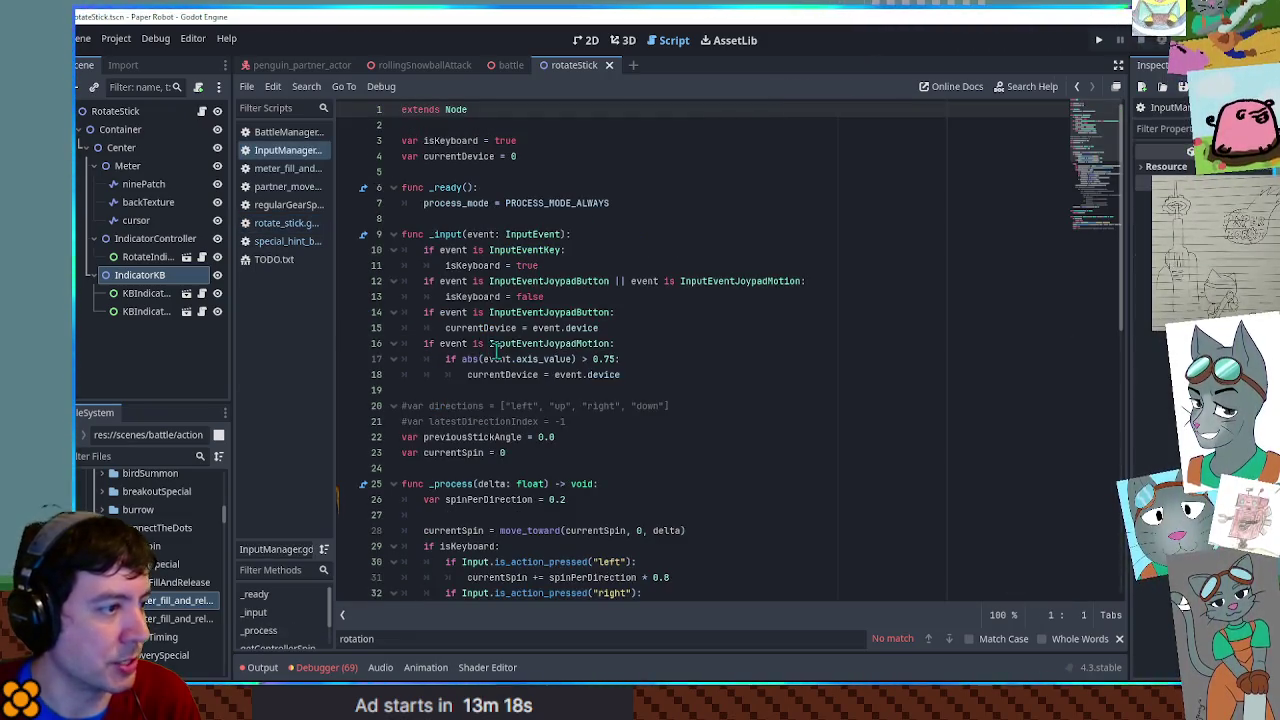
# - Search 'spin' in InputManager.gd and highlight isKeyboard, currentSpin, currentStickVector and previousStickAngle uses
pyautogui.click(670, 330)
pyautogui.hotkey('ctrl', 'f')
pyautogui.write('spin')
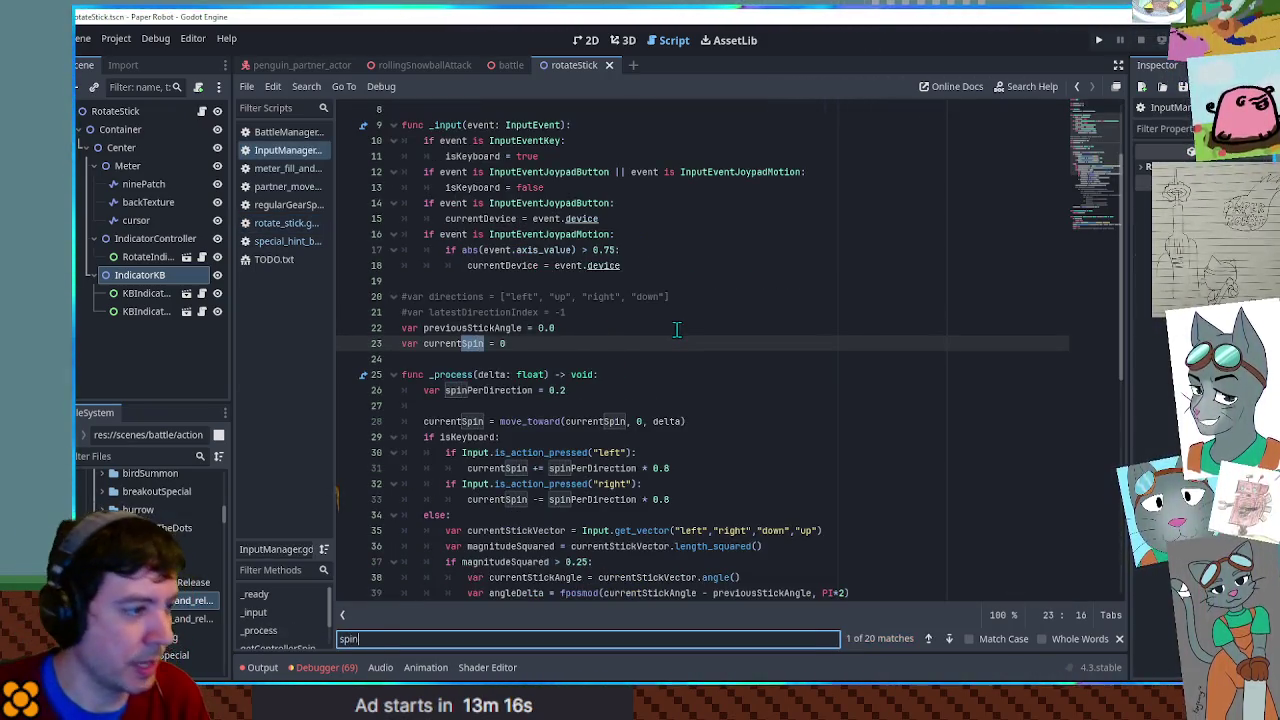
pyautogui.scroll(-4, 677, 330)
pyautogui.doubleClick(465, 249)
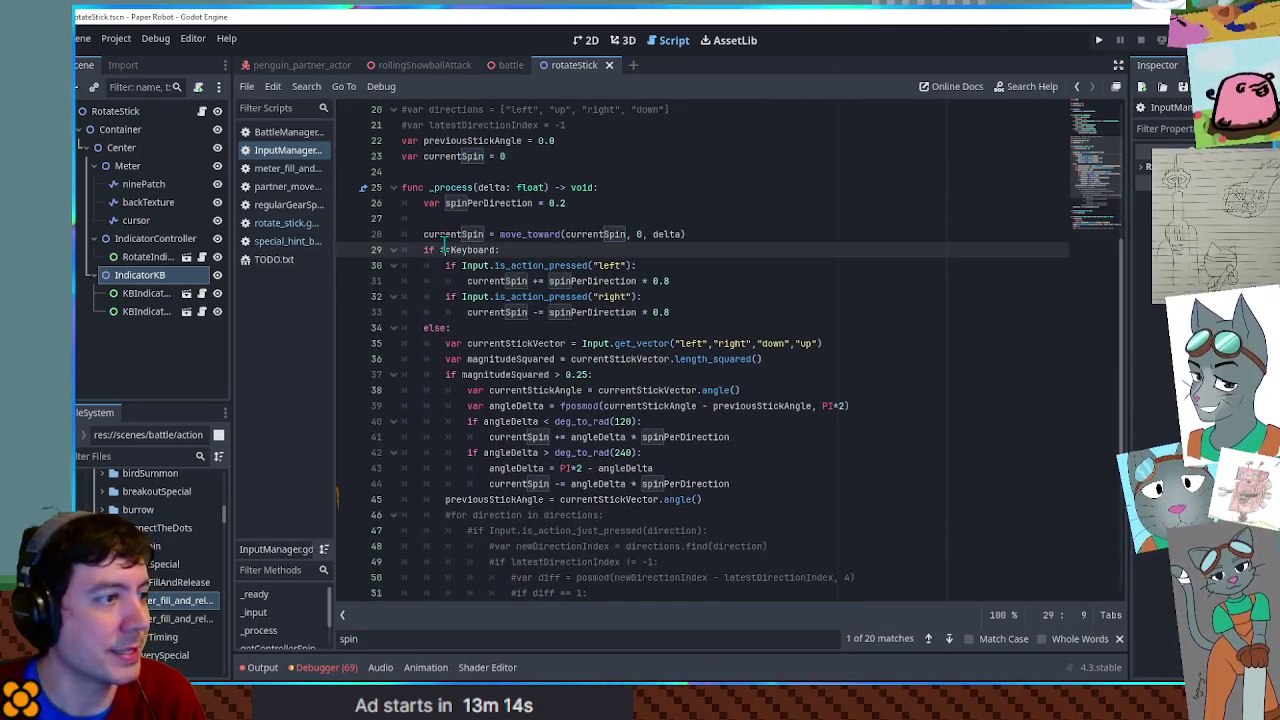
pyautogui.doubleClick(449, 237)
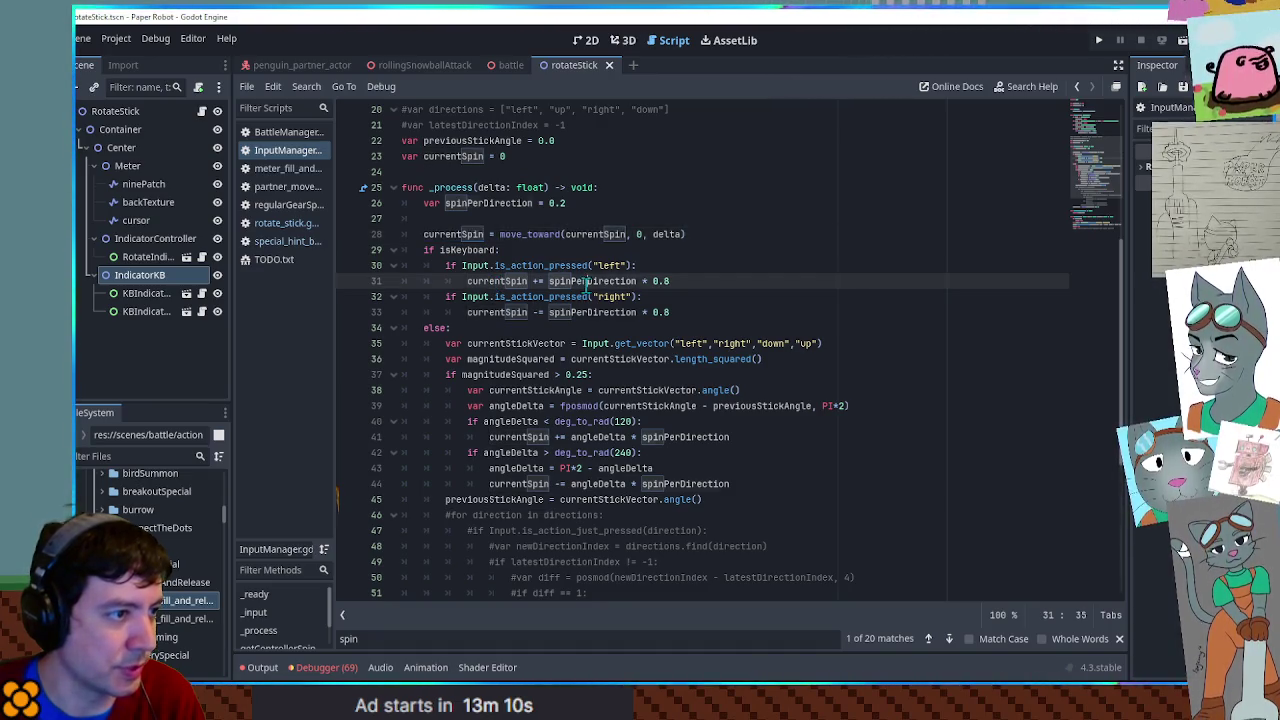
pyautogui.doubleClick(477, 284)
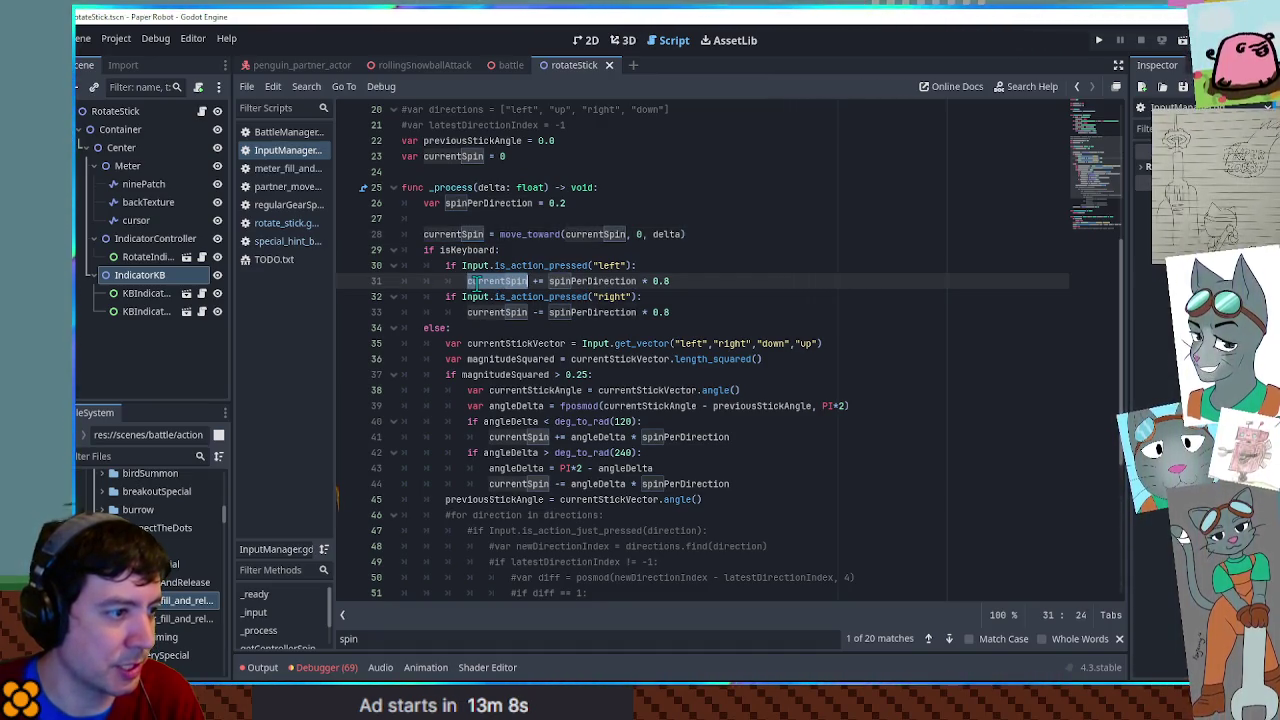
pyautogui.doubleClick(484, 341)
pyautogui.scroll(-4, 484, 327)
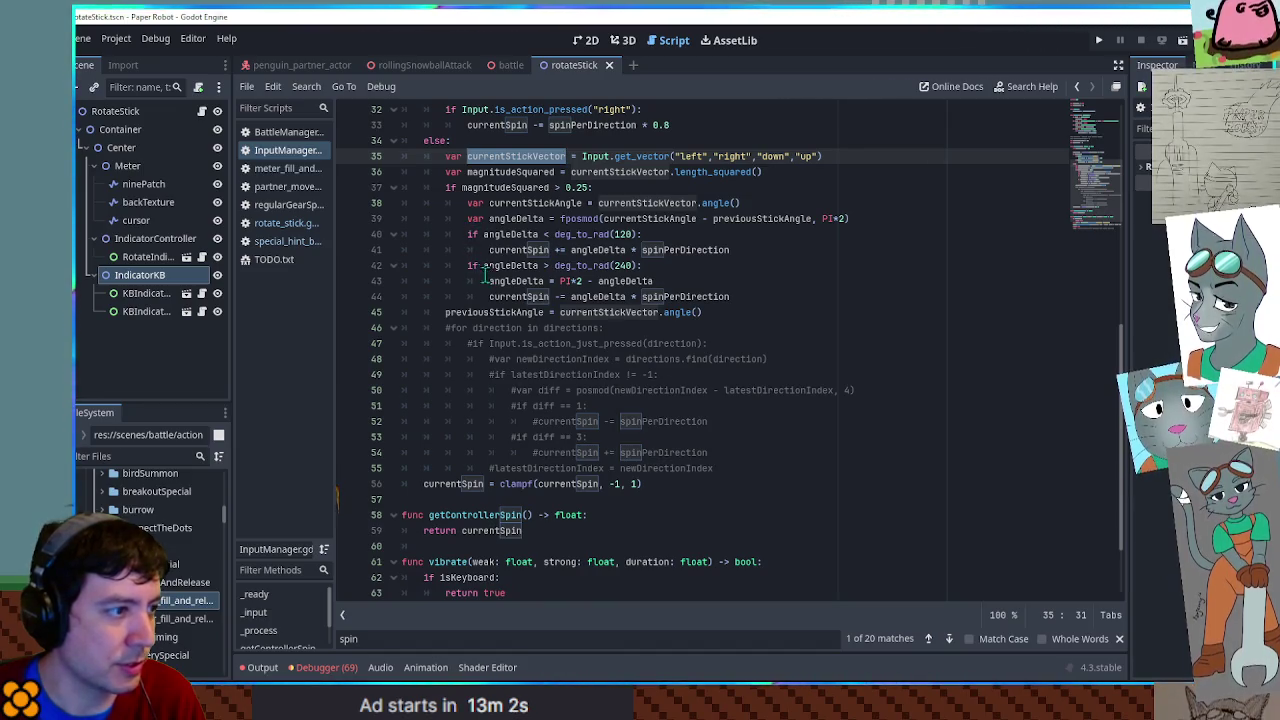
pyautogui.doubleClick(518, 312)
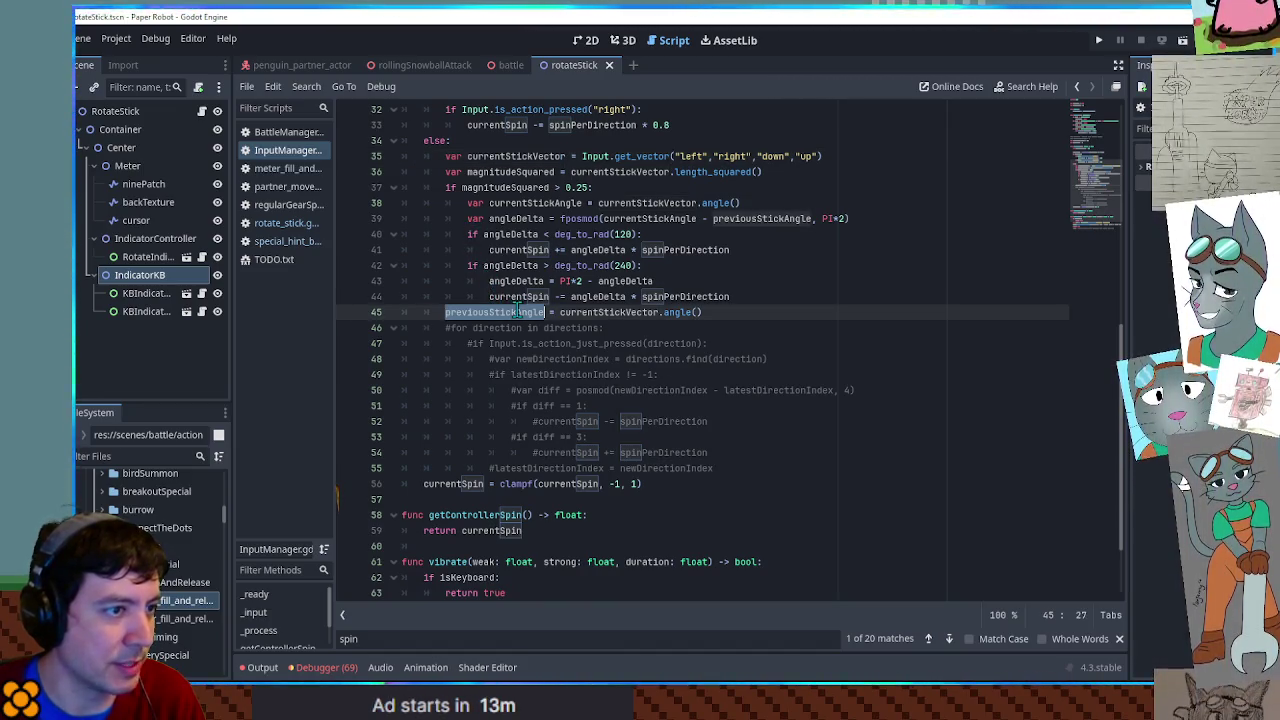
pyautogui.scroll(-1, 517, 311)
pyautogui.scroll(-1, 518, 312)
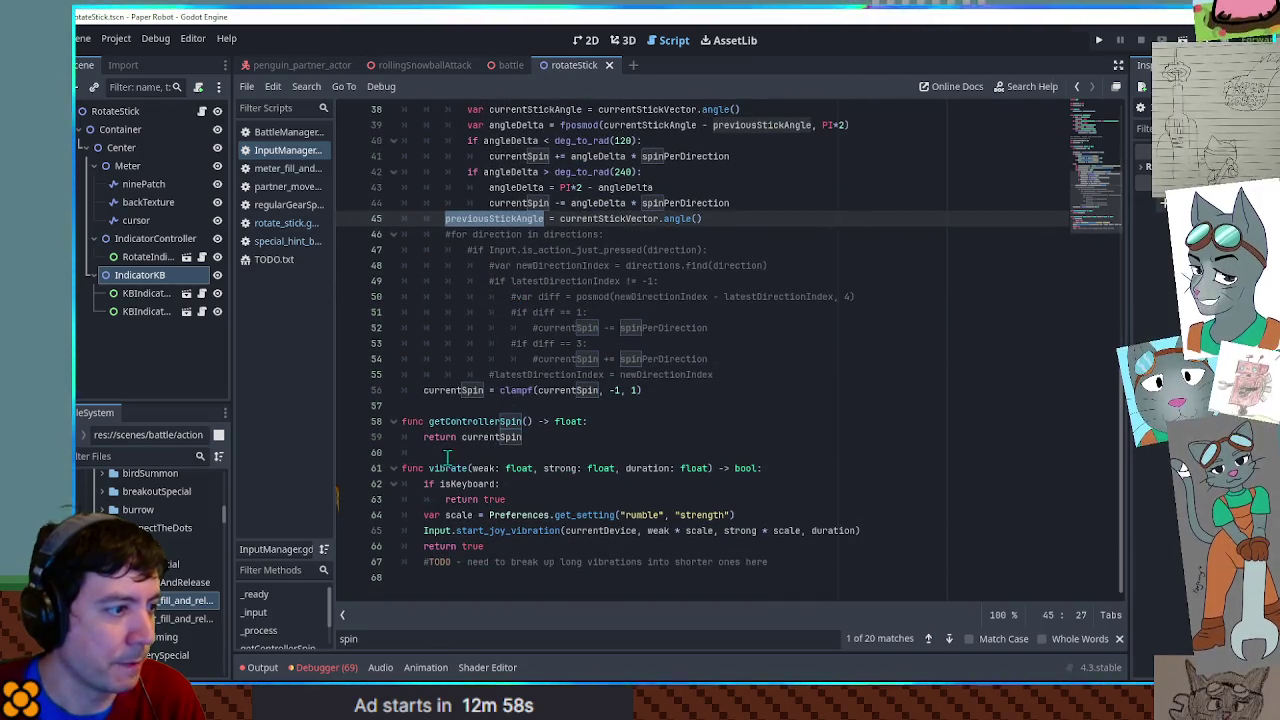
# - Check the currentSpin clamp, then run a find-in-files search for currentSpin
pyautogui.doubleClick(468, 389)
pyautogui.scroll(12, 468, 389)
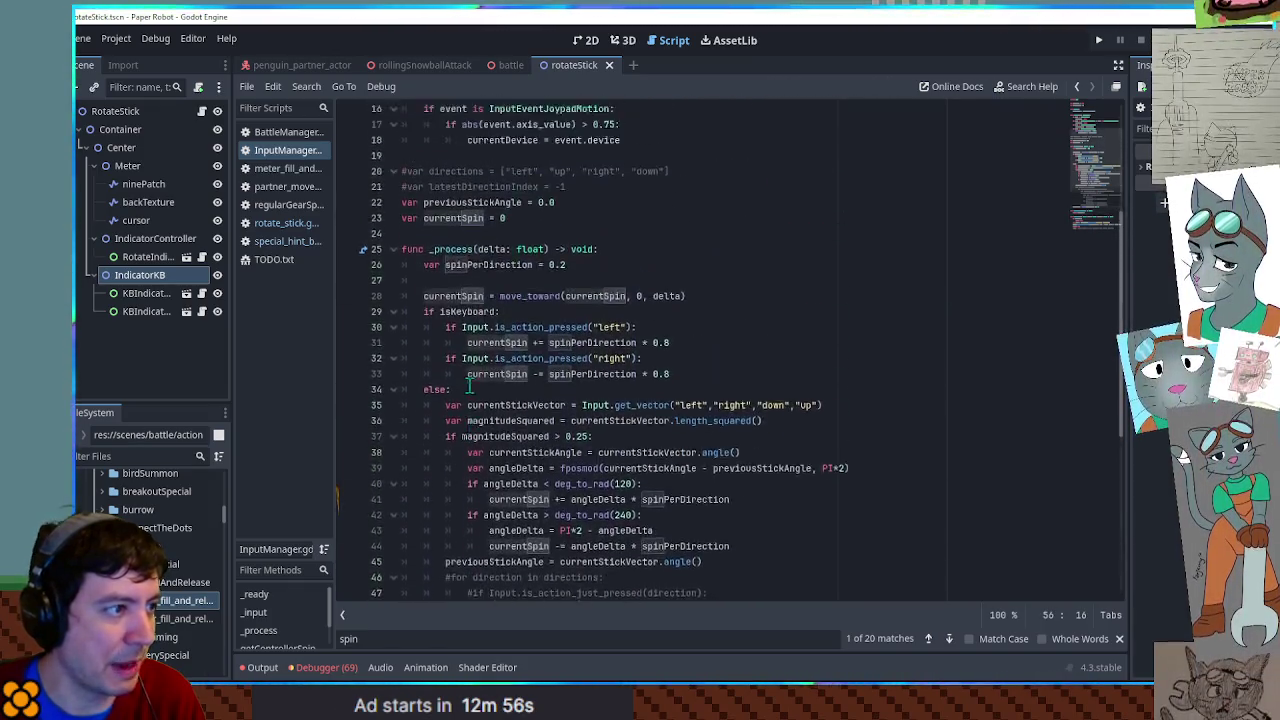
pyautogui.scroll(-6, 469, 381)
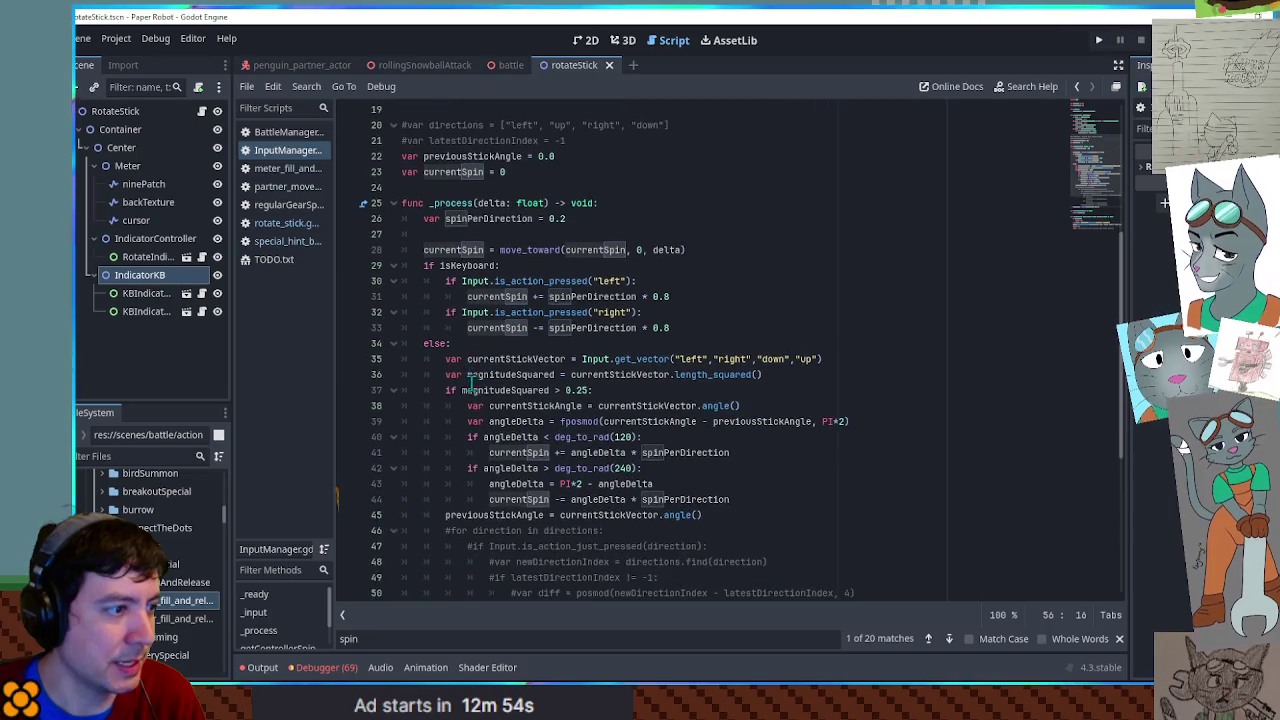
pyautogui.doubleClick(453, 250)
pyautogui.hotkey('ctrl', 'shift', 'f')
pyautogui.click(677, 403)
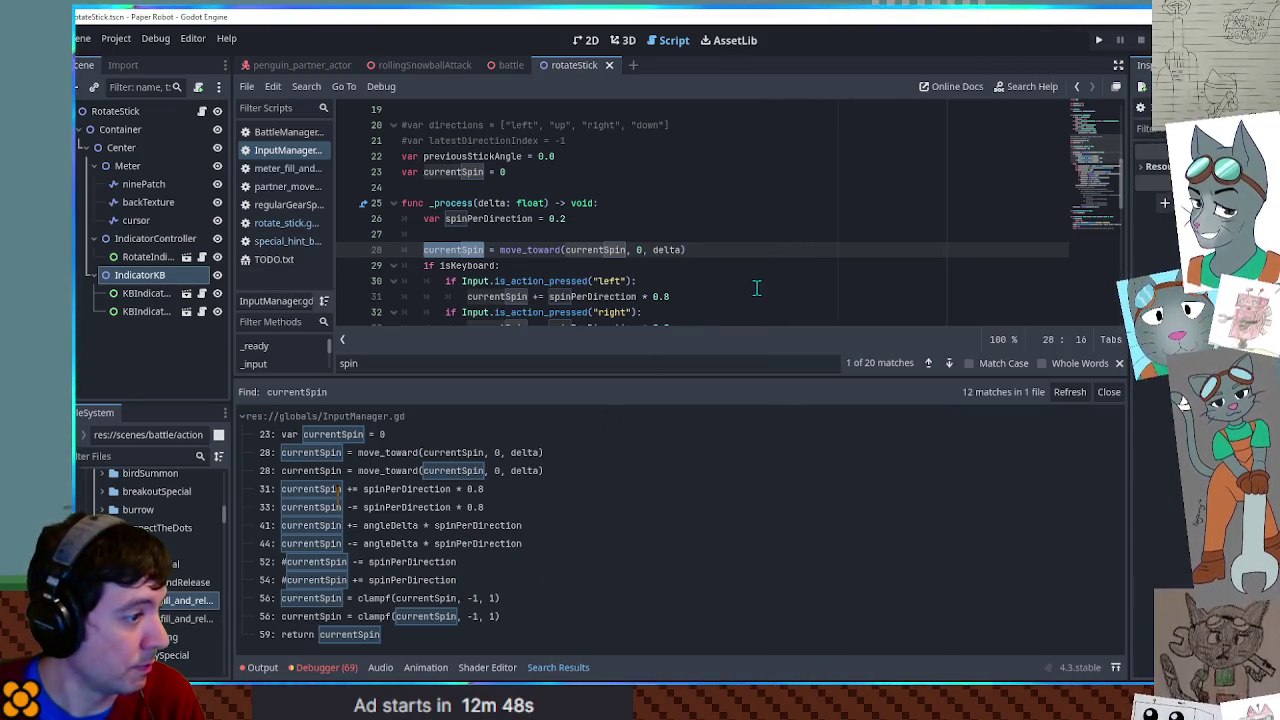
# - Close the in-file search and find all callers of getControllerSpin across files
pyautogui.click(690, 283)
pyautogui.press('Escape')
pyautogui.scroll(3, 684, 296)
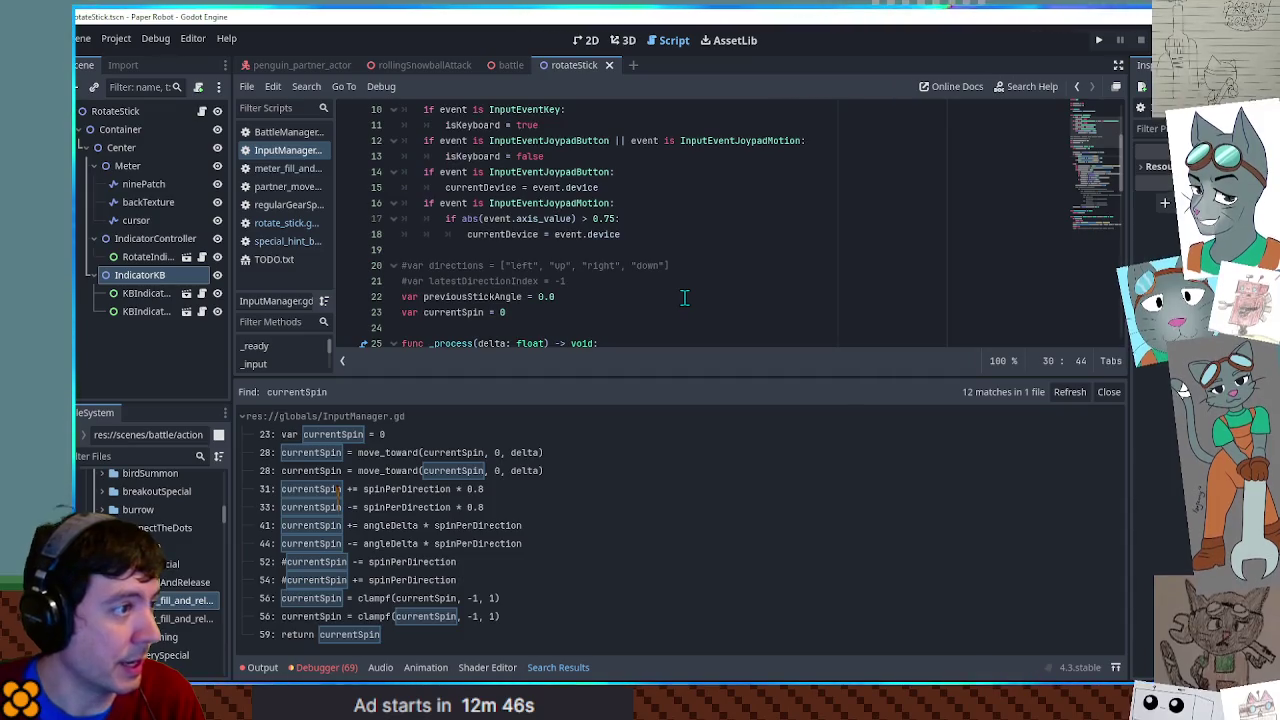
pyautogui.moveTo(1100, 132)
pyautogui.mouseDown()
pyautogui.moveTo(1105, 105)
pyautogui.moveTo(1100, 216)
pyautogui.mouseUp()
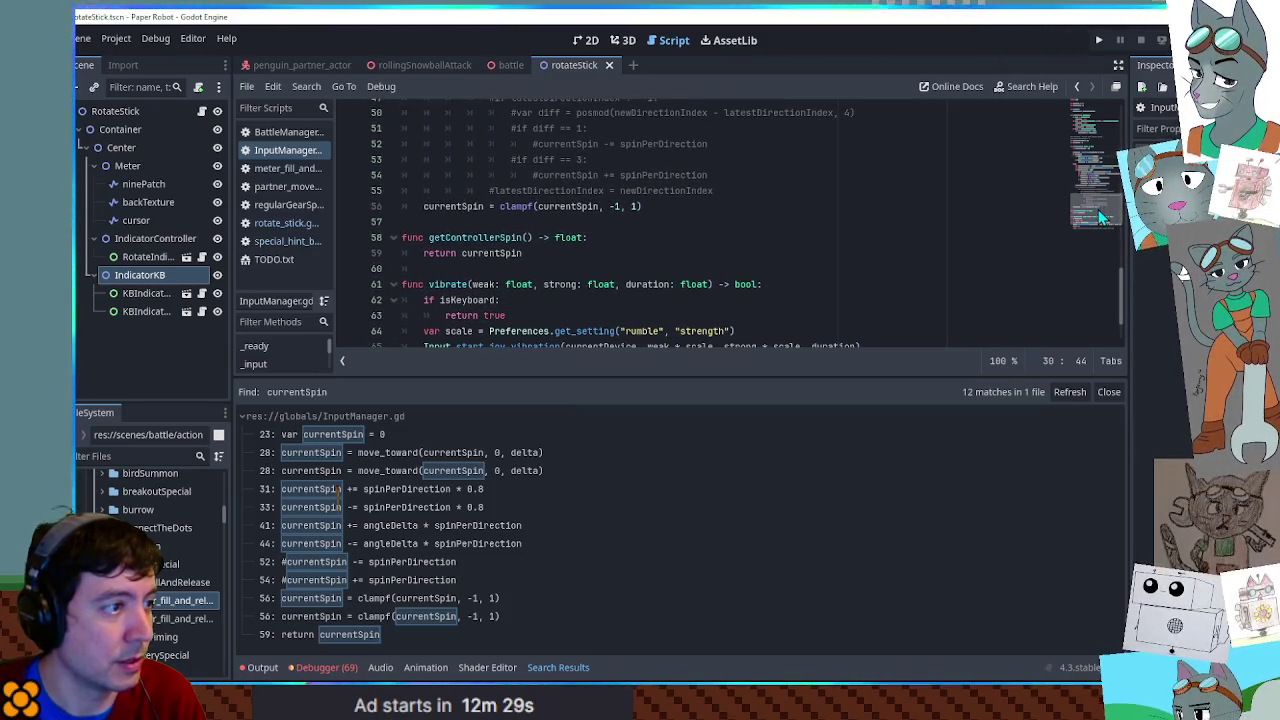
pyautogui.doubleClick(475, 237)
pyautogui.hotkey('ctrl', 'shift', 'f')
pyautogui.click(670, 405)
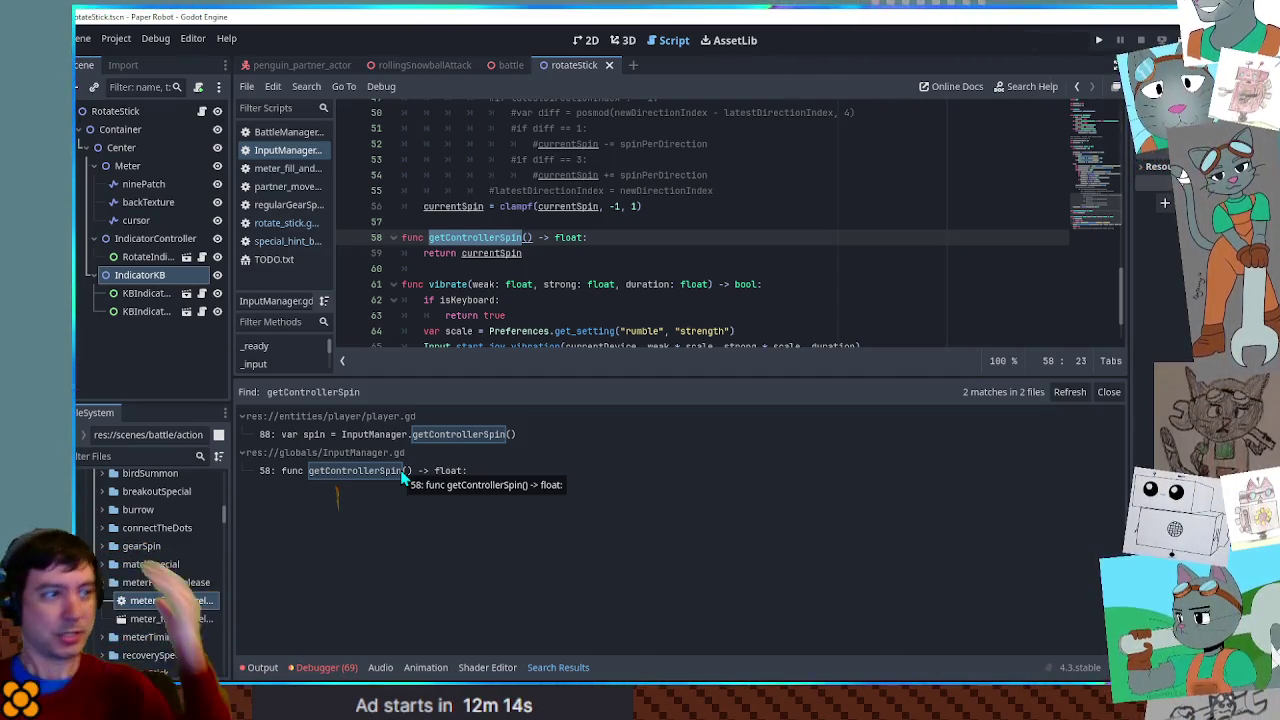
# - Open the player.gd result and inspect the spin variable and onInputSpin call
pyautogui.scroll(3, 615, 175)
pyautogui.scroll(-3, 615, 175)
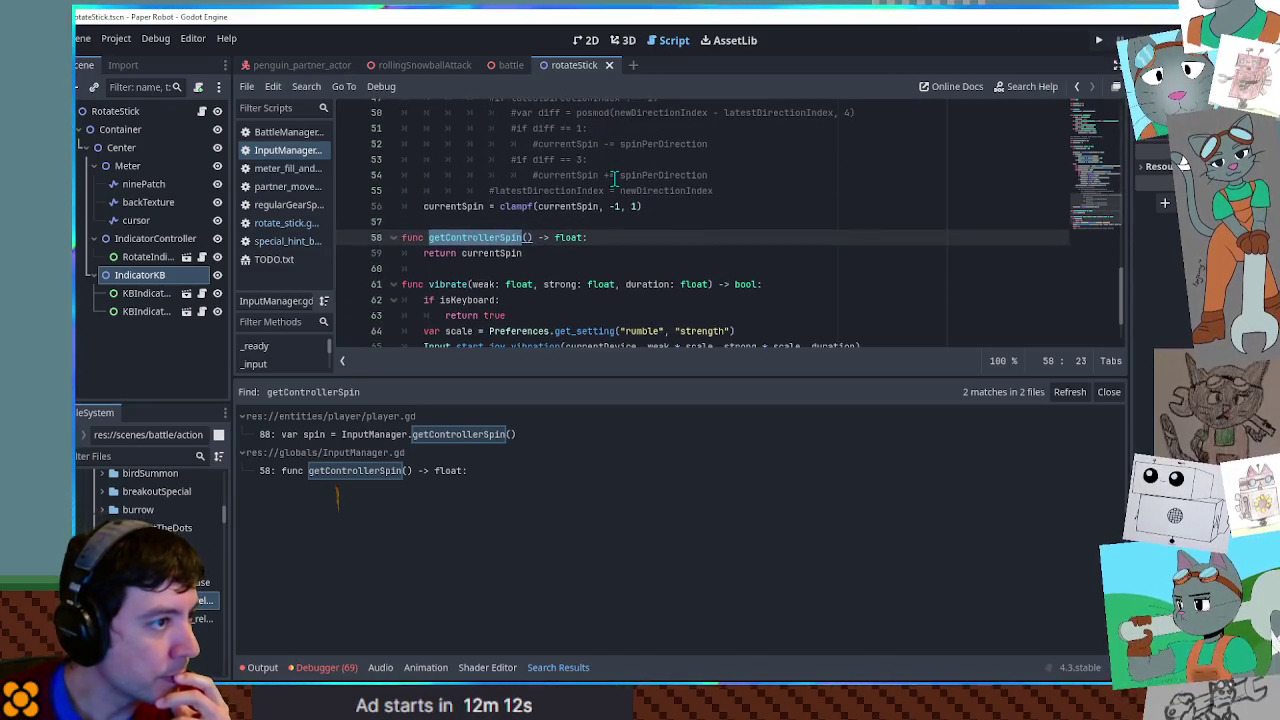
pyautogui.scroll(3, 588, 203)
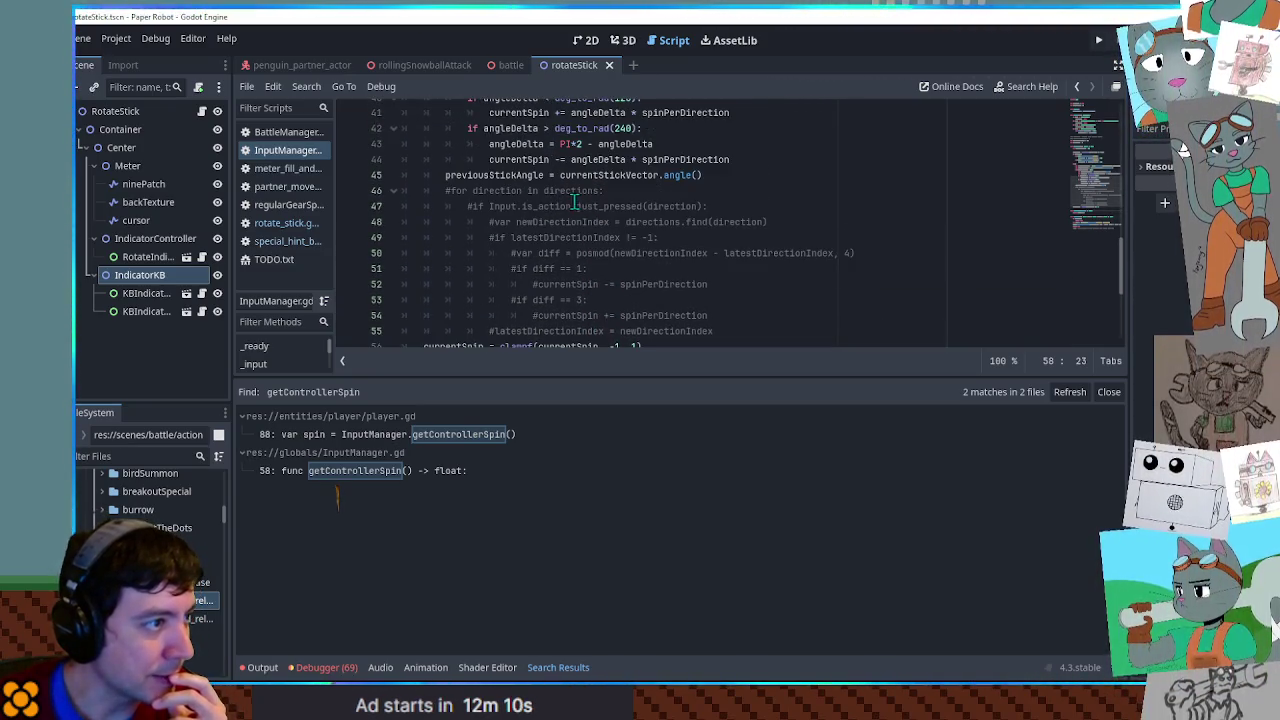
pyautogui.scroll(-2, 573, 203)
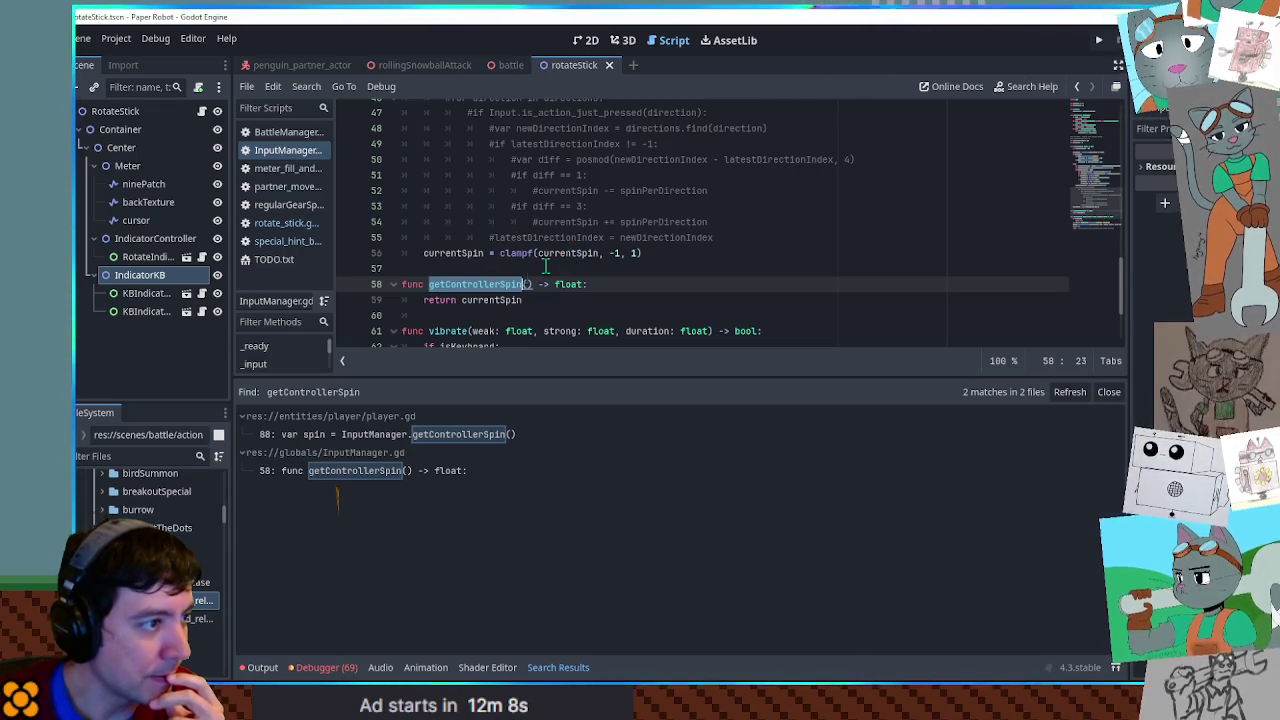
pyautogui.click(375, 436)
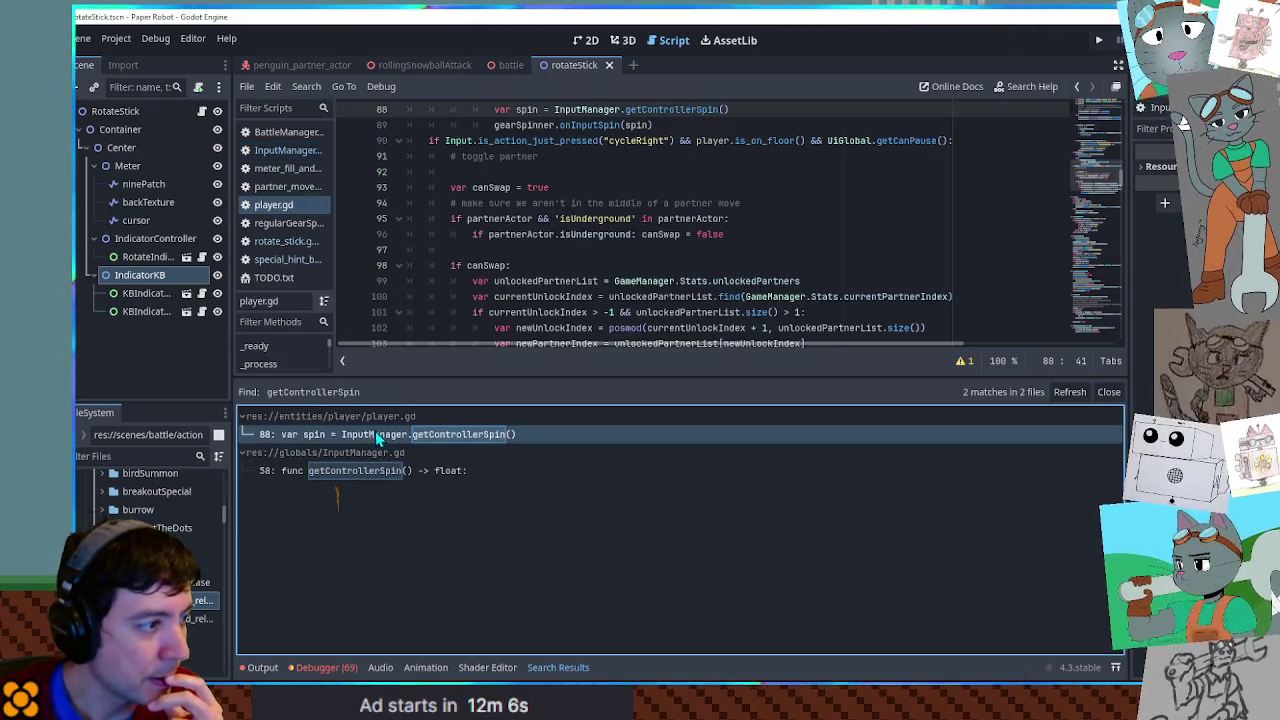
pyautogui.doubleClick(520, 110)
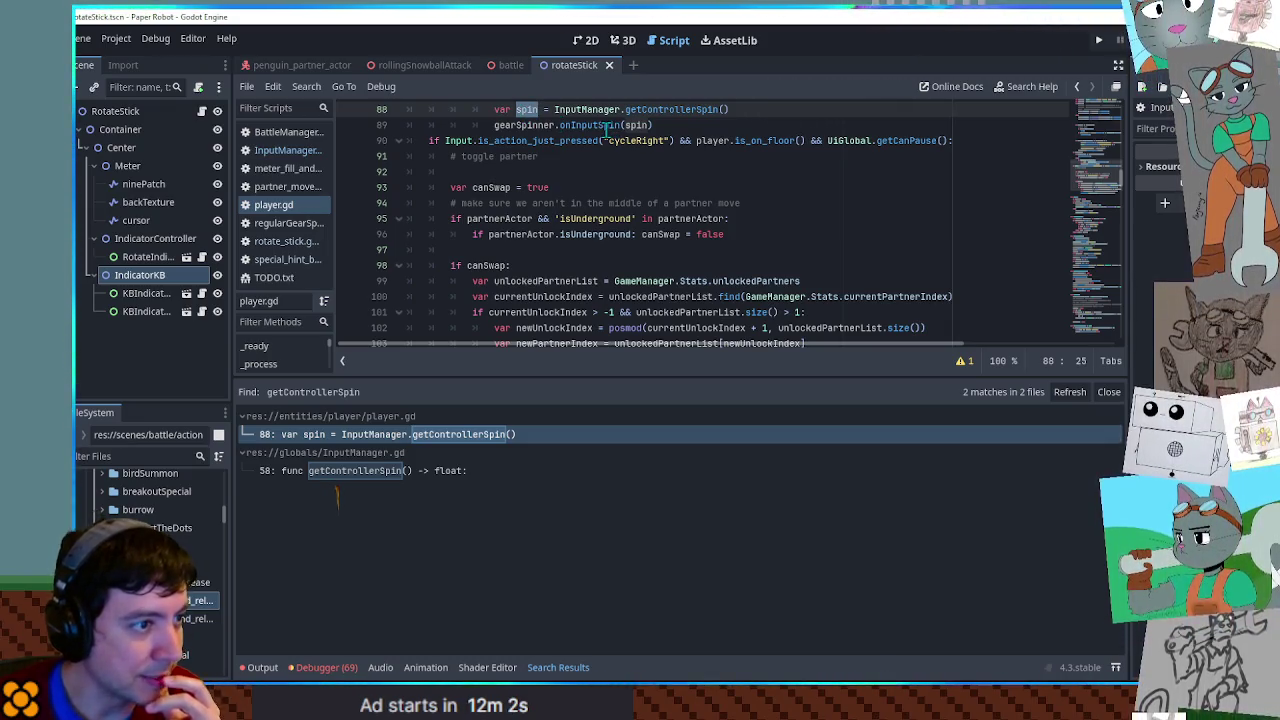
pyautogui.click(606, 126)
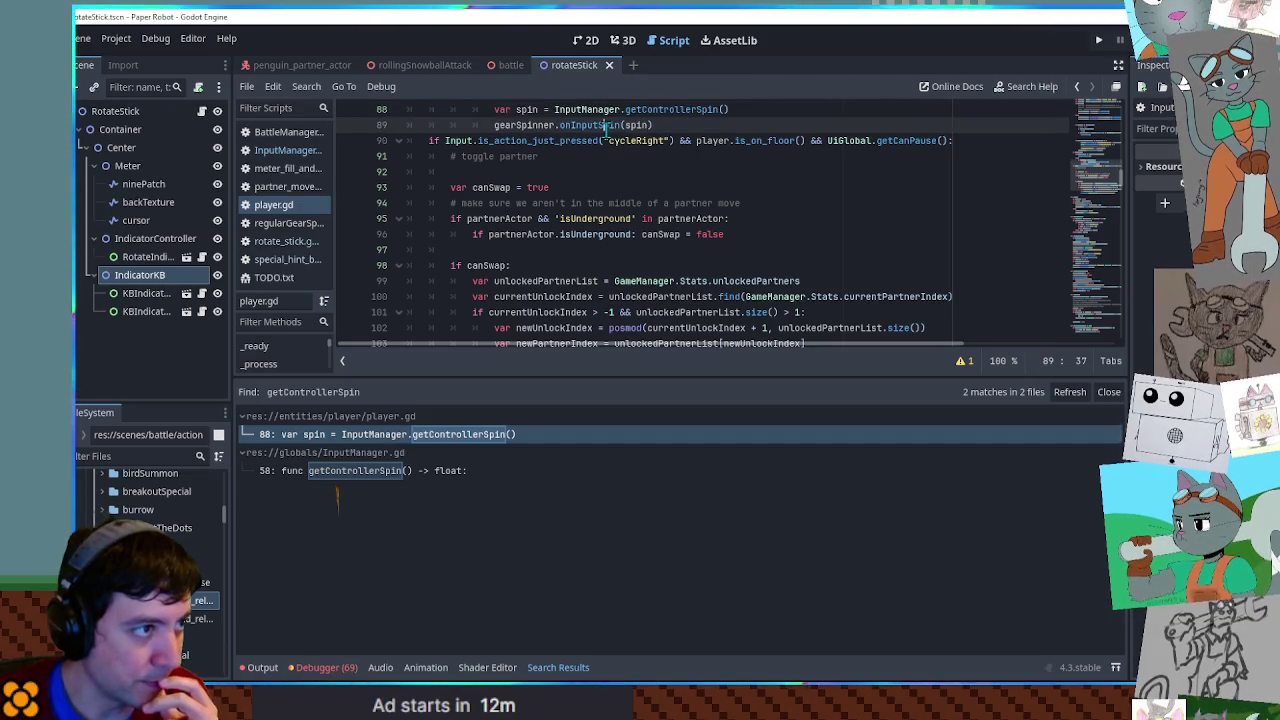
pyautogui.doubleClick(602, 126)
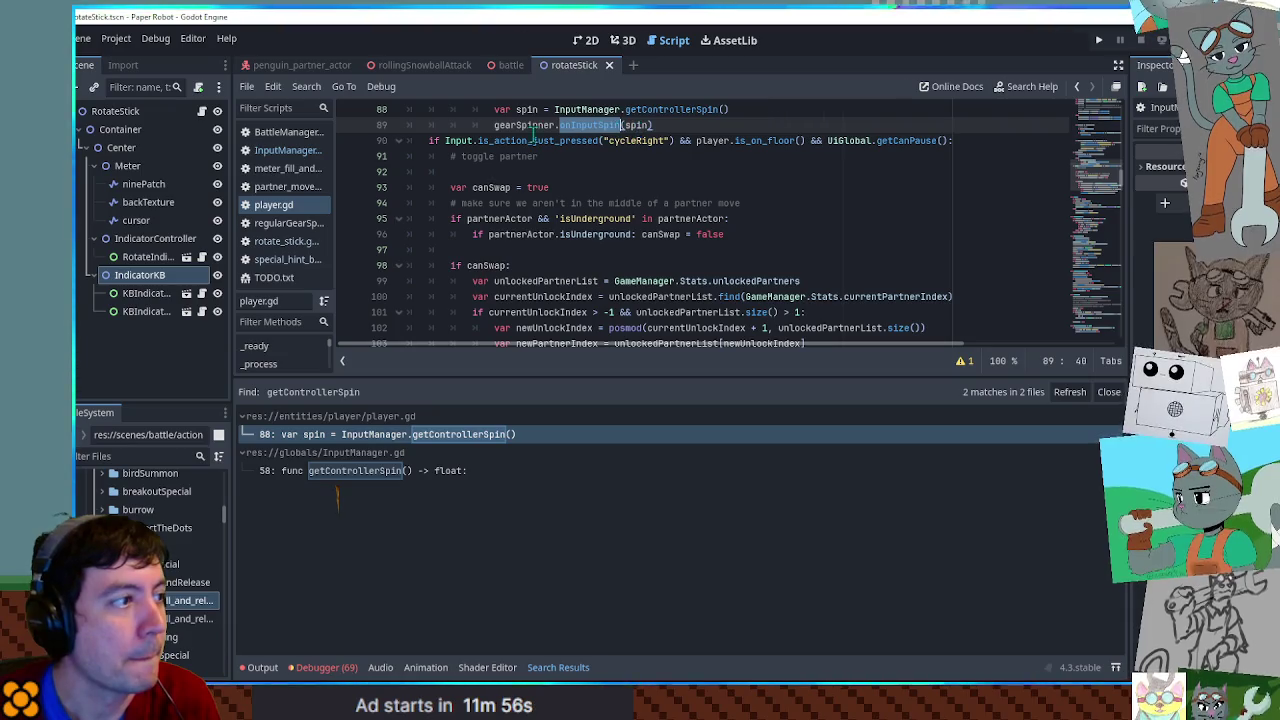
# - Select InputManager.getControllerSpin() on player.gd line 88, then close player.gd and InputManager.gd
pyautogui.middleClick(300, 208)
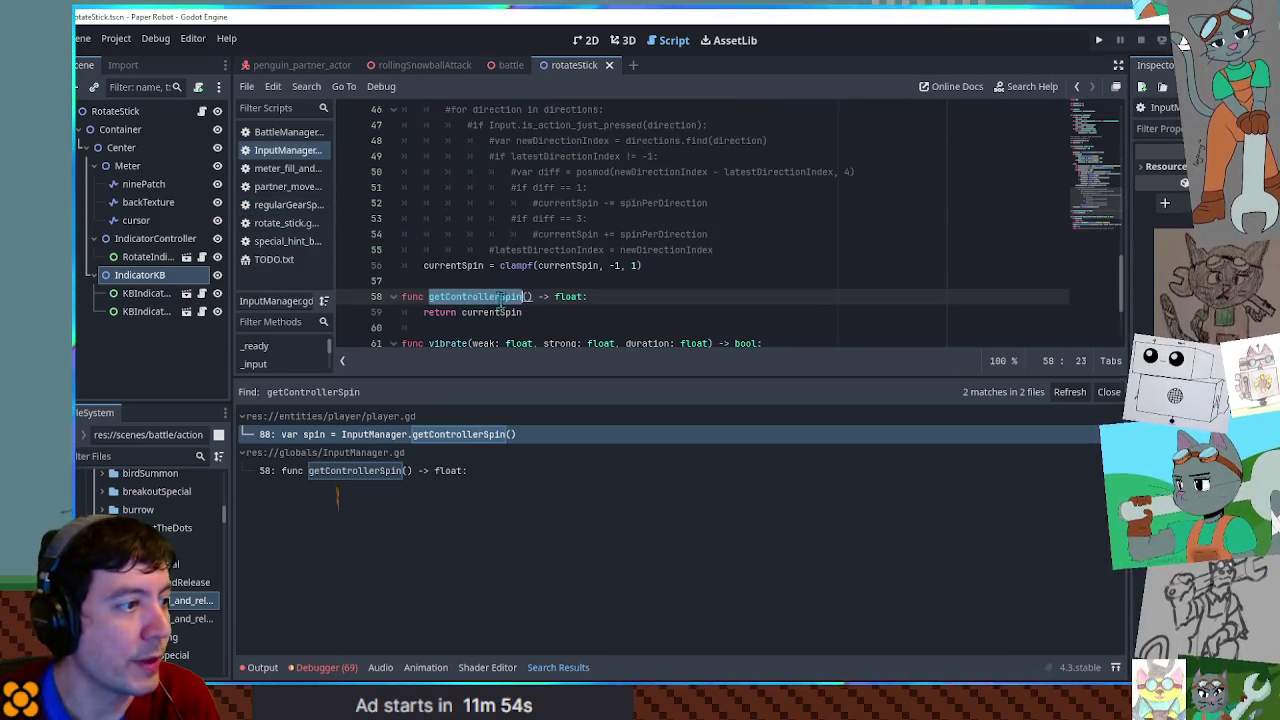
pyautogui.keyDown('shift'); pyautogui.click(532, 296); pyautogui.keyUp('shift')
pyautogui.click(398, 434)
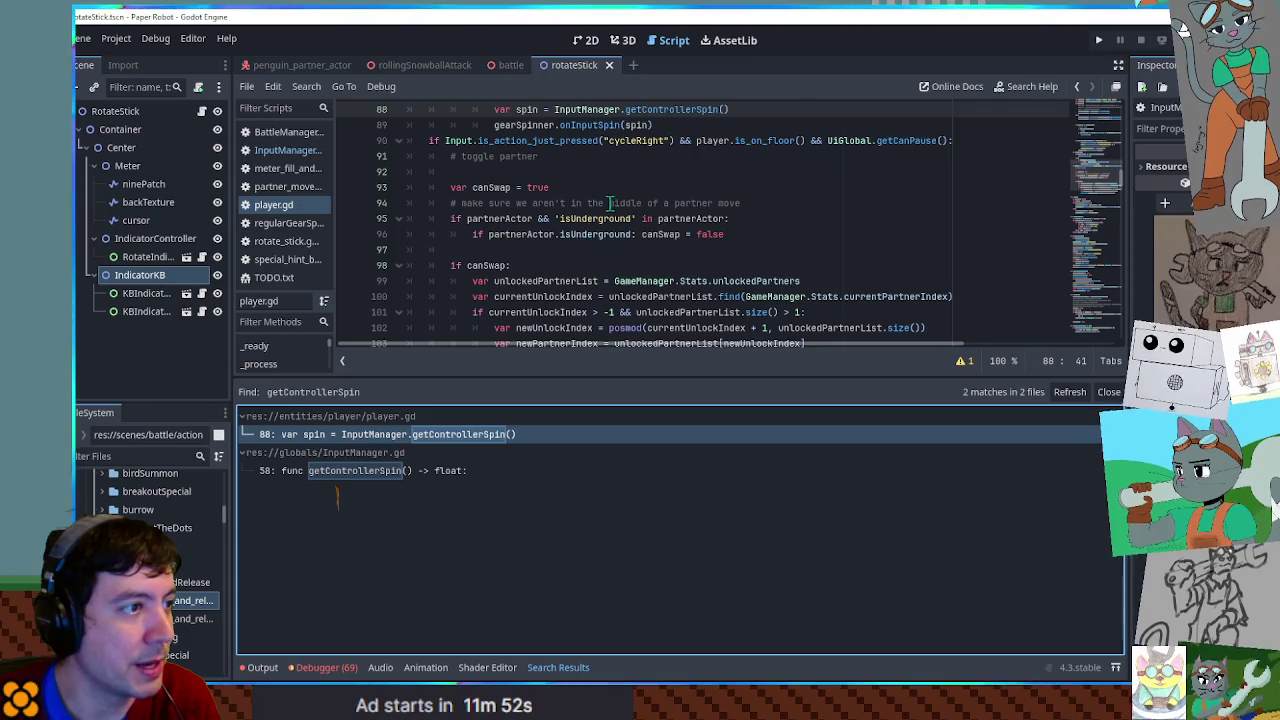
pyautogui.moveTo(554, 109); pyautogui.dragTo(746, 108)
pyautogui.hotkey('ctrl', 'c')
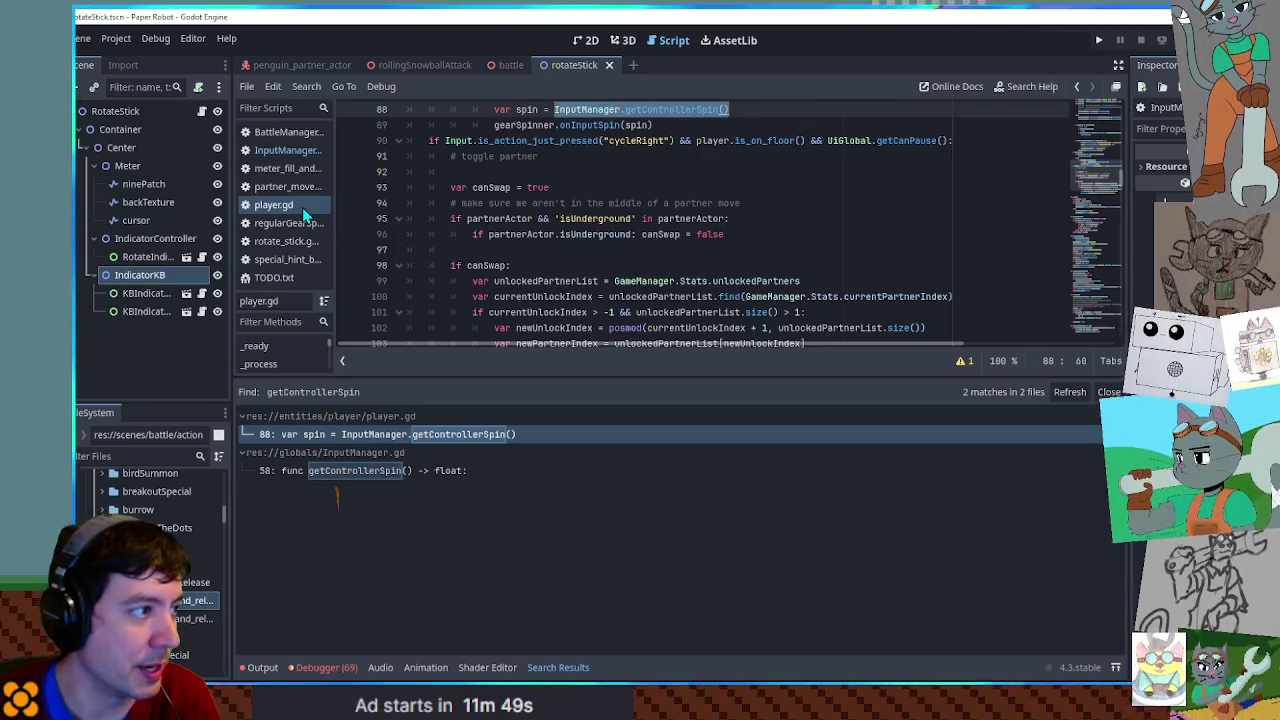
pyautogui.middleClick(301, 207)
pyautogui.middleClick(300, 152)
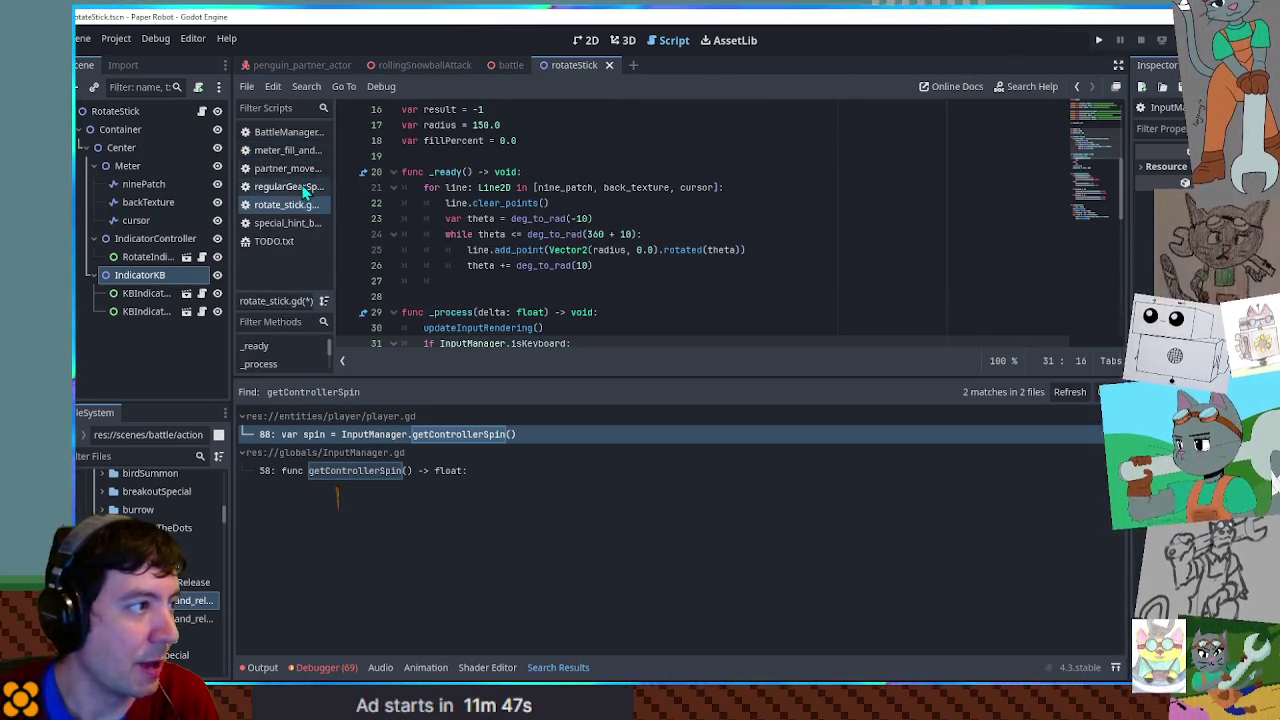
# - Replace pass in the controller branch with the getControllerSpin call and hide search results
pyautogui.middleClick(296, 152)
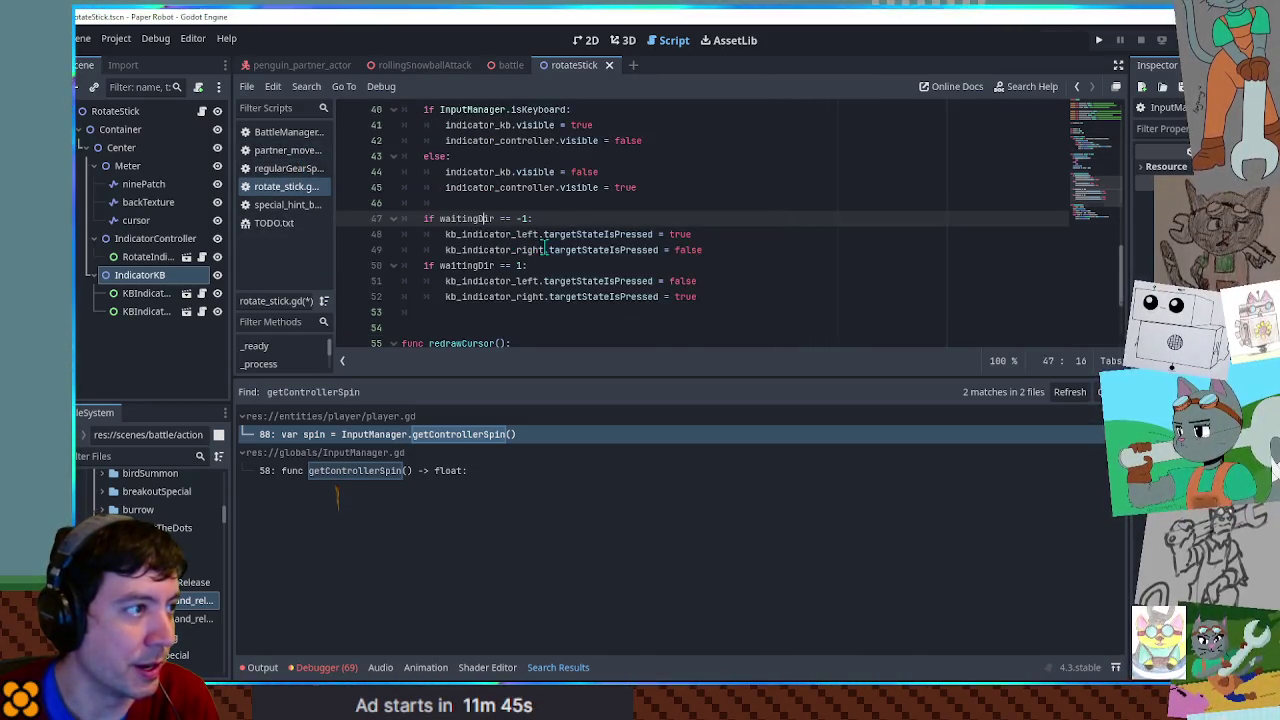
pyautogui.scroll(5, 549, 246)
pyautogui.doubleClick(455, 249)
pyautogui.hotkey('ctrl', 'v')
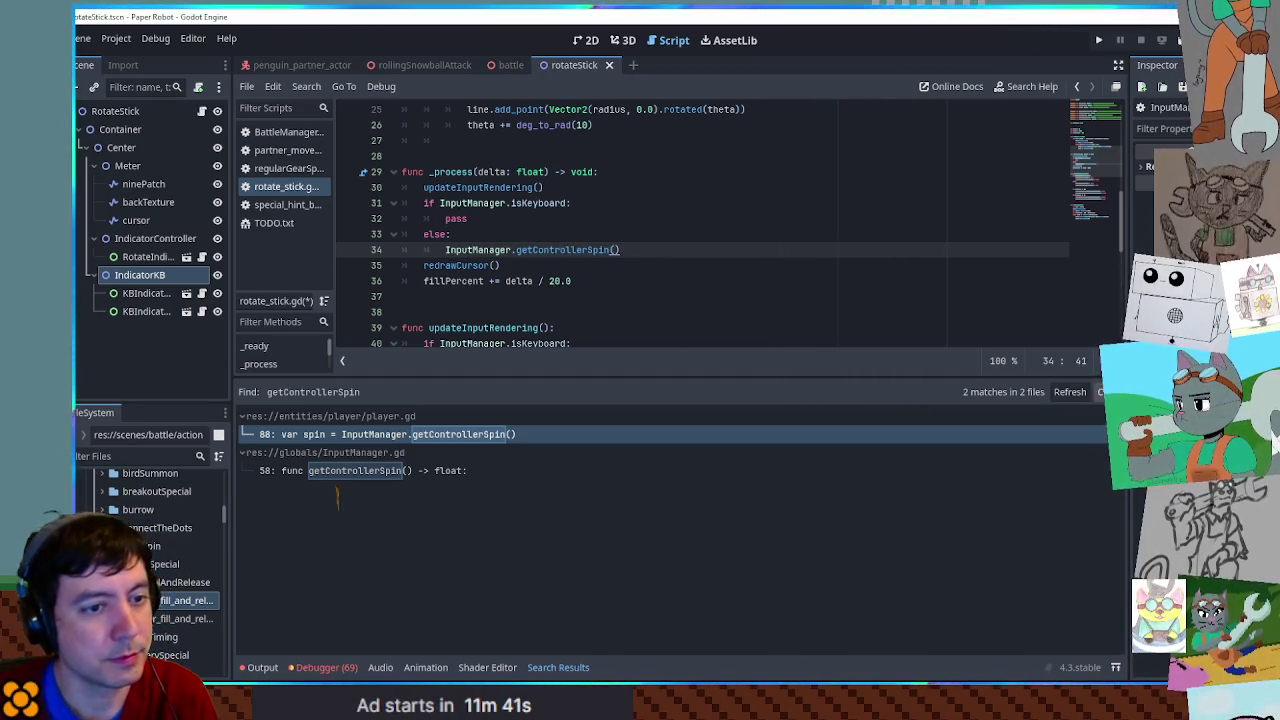
pyautogui.click(1104, 391)
# - Make line 34 read fillPercent += InputManager.getControllerSpin() * delta
pyautogui.doubleClick(470, 281)
pyautogui.moveTo(470, 281)
pyautogui.mouseDown()
pyautogui.moveTo(565, 283)
pyautogui.moveTo(494, 286)
pyautogui.mouseUp()
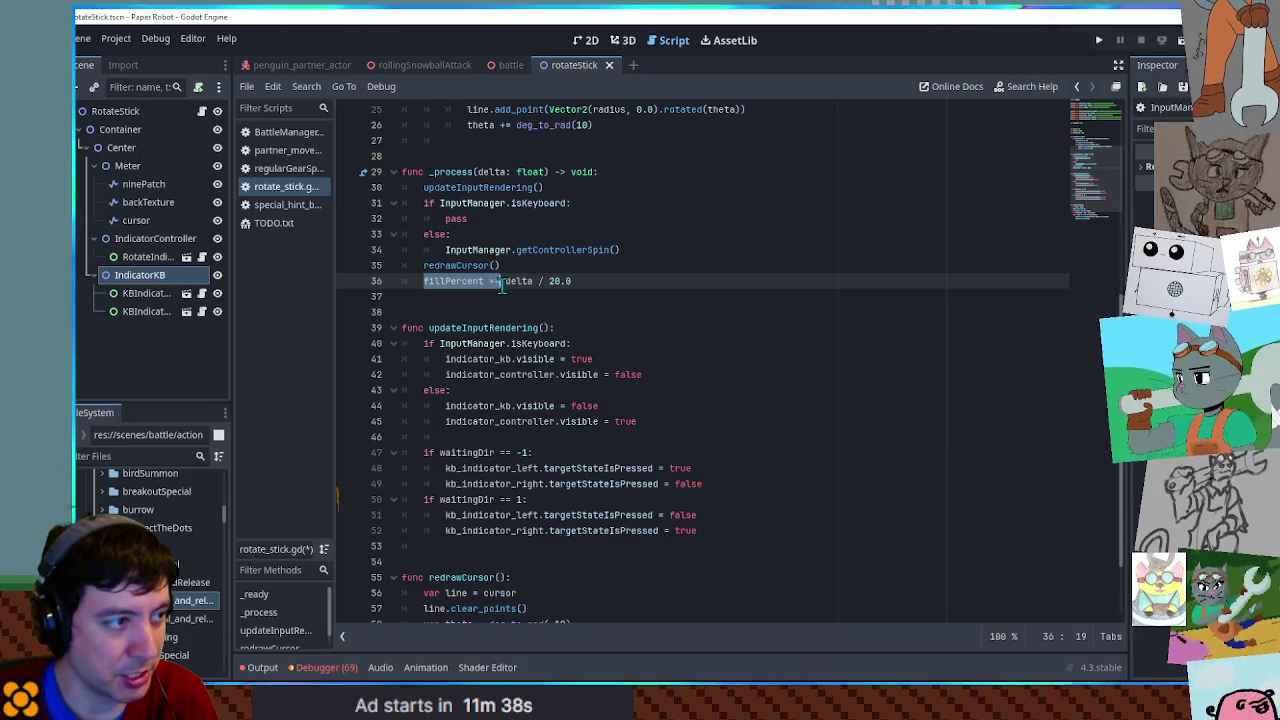
pyautogui.doubleClick(518, 281)
pyautogui.click(645, 250)
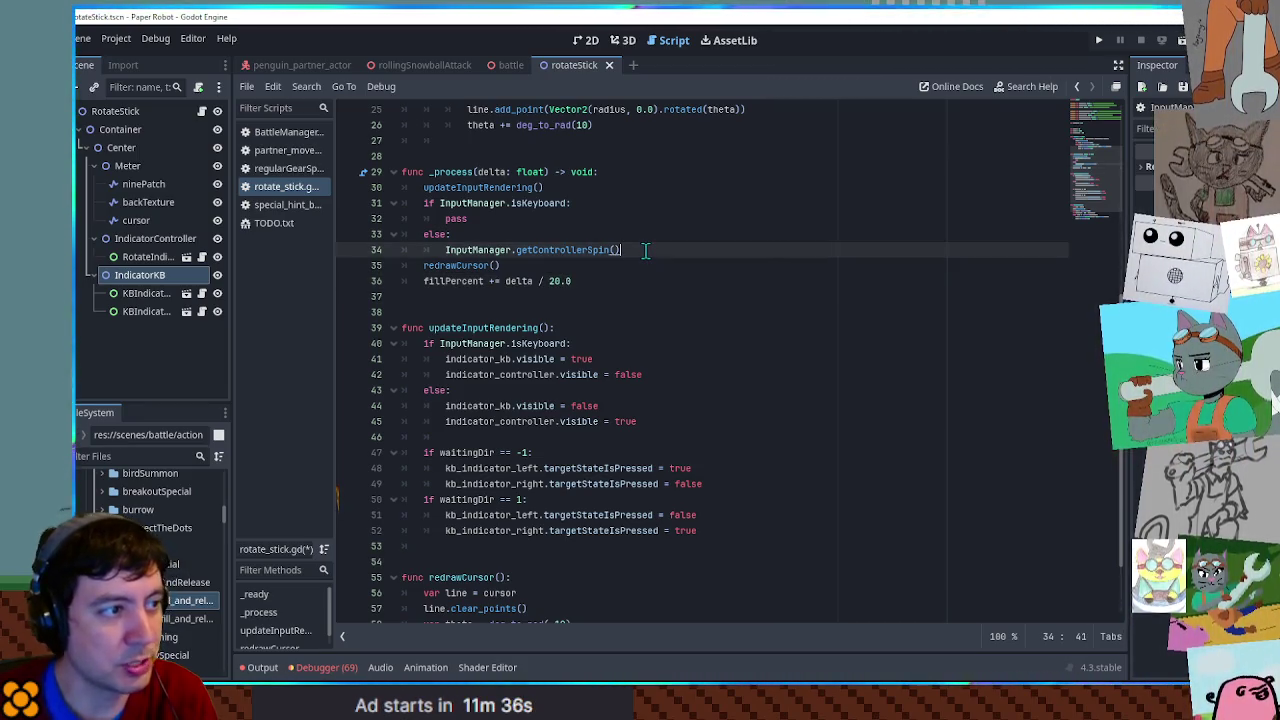
pyautogui.write(' * delta')
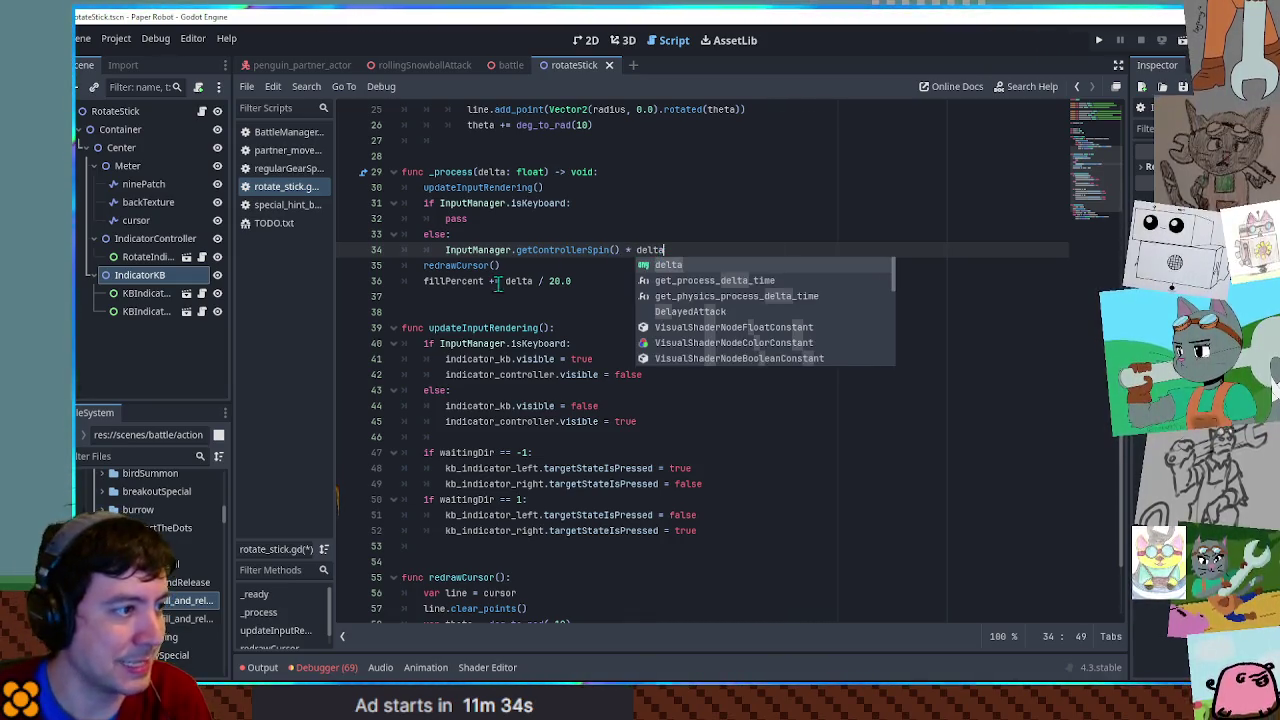
pyautogui.doubleClick(454, 283)
pyautogui.moveTo(454, 283); pyautogui.dragTo(502, 283)
pyautogui.hotkey('ctrl', 'c')
pyautogui.click(446, 250)
pyautogui.hotkey('ctrl', 'v')
# - Delete the fillPercent += delta / 20.0 line, save rotate_stick.gd and run the scene with F6
pyautogui.moveTo(588, 284); pyautogui.dragTo(590, 272)
pyautogui.press('BackSpace')
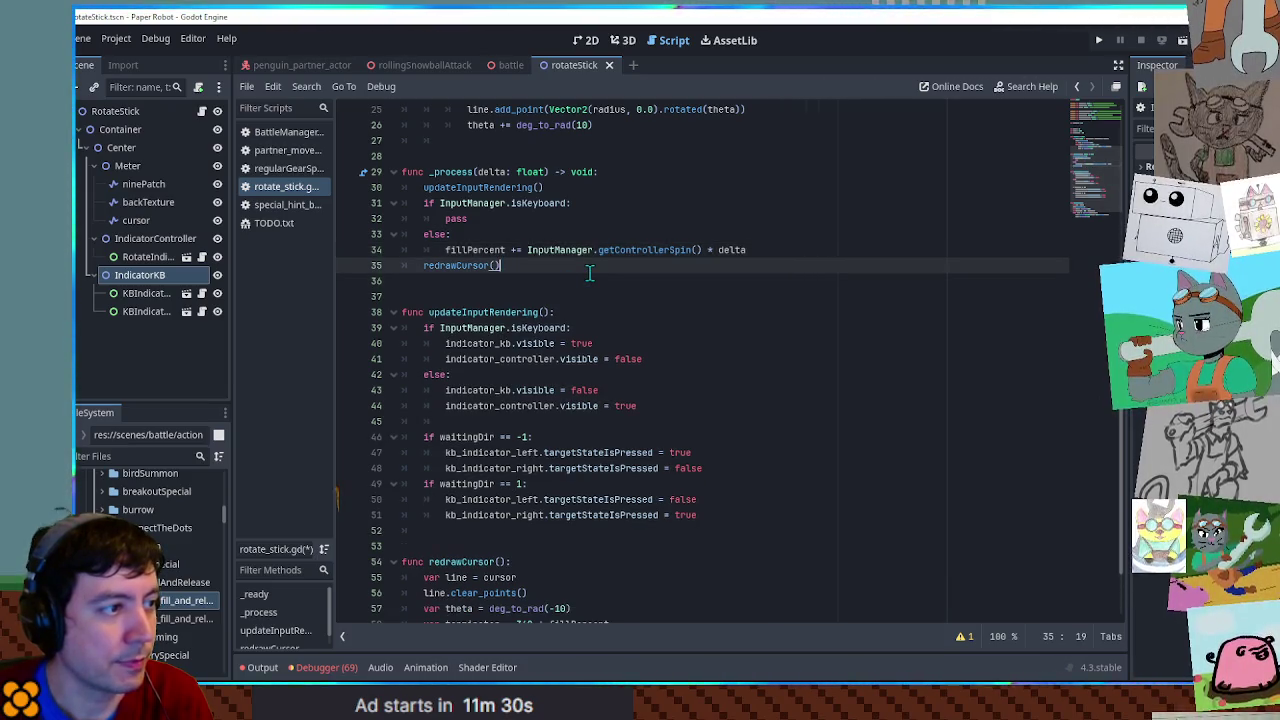
pyautogui.hotkey('ctrl', 's')
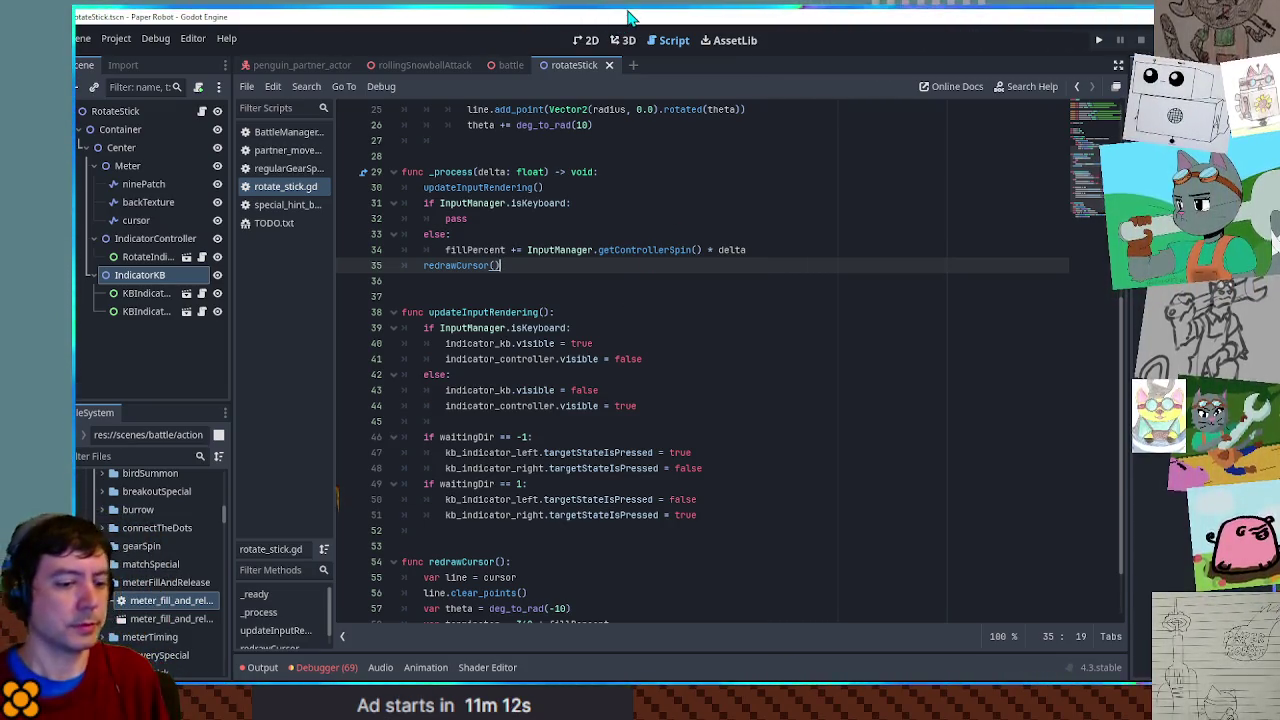
pyautogui.press('F6')
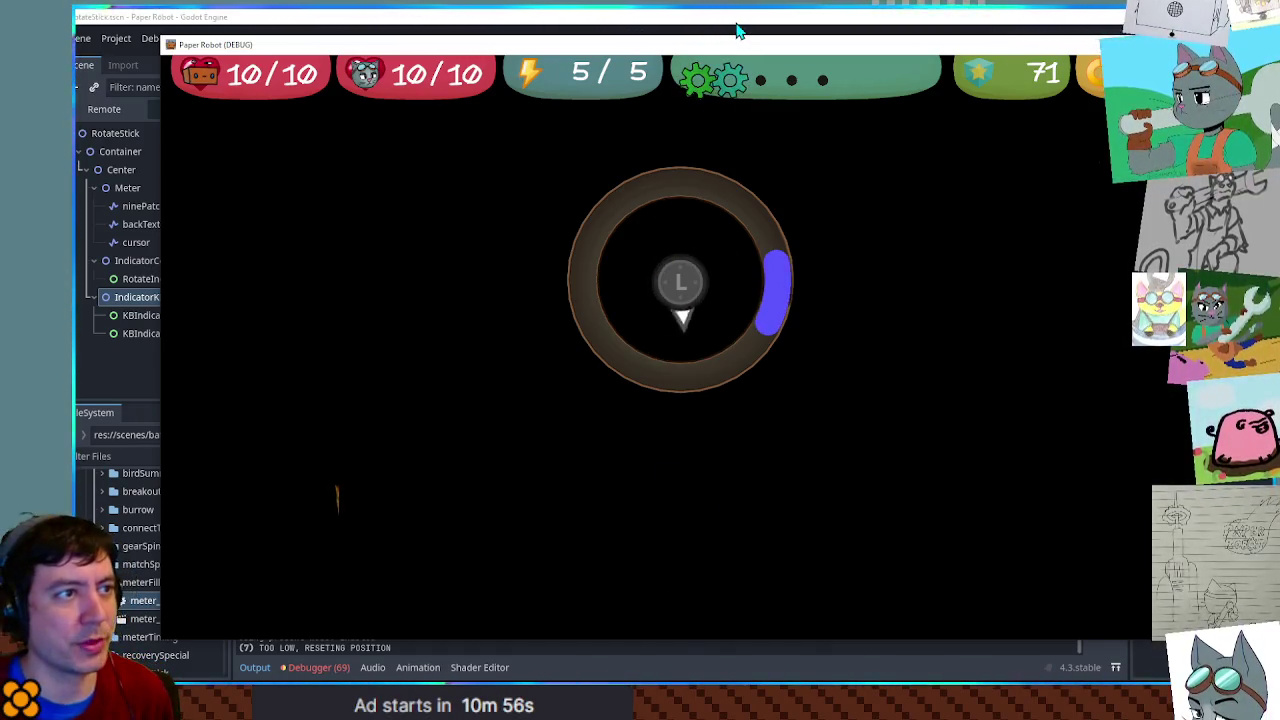
# - Close the Paper Robot (DEBUG) window after watching the spin-driven meter
pyautogui.click(1098, 40)
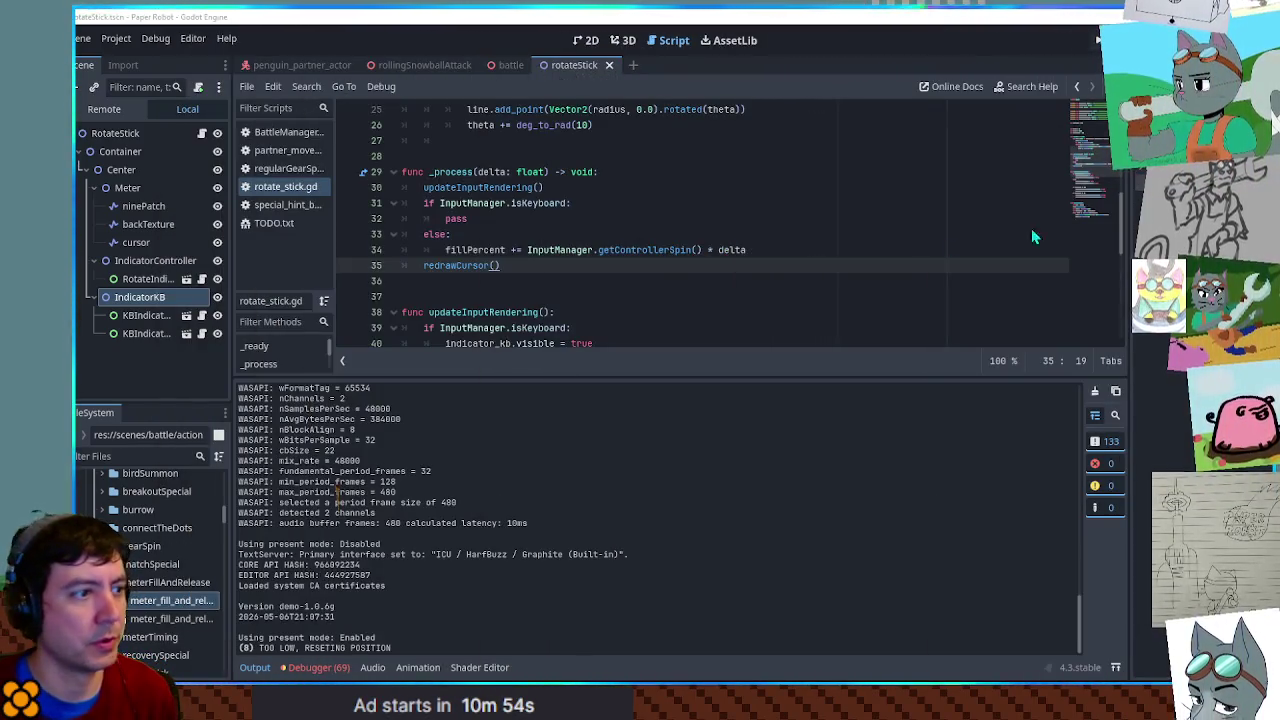
# - Change line 34 to var fillIncrease = -1.0 * InputManager.getControllerSpin() * delta
pyautogui.click(756, 249)
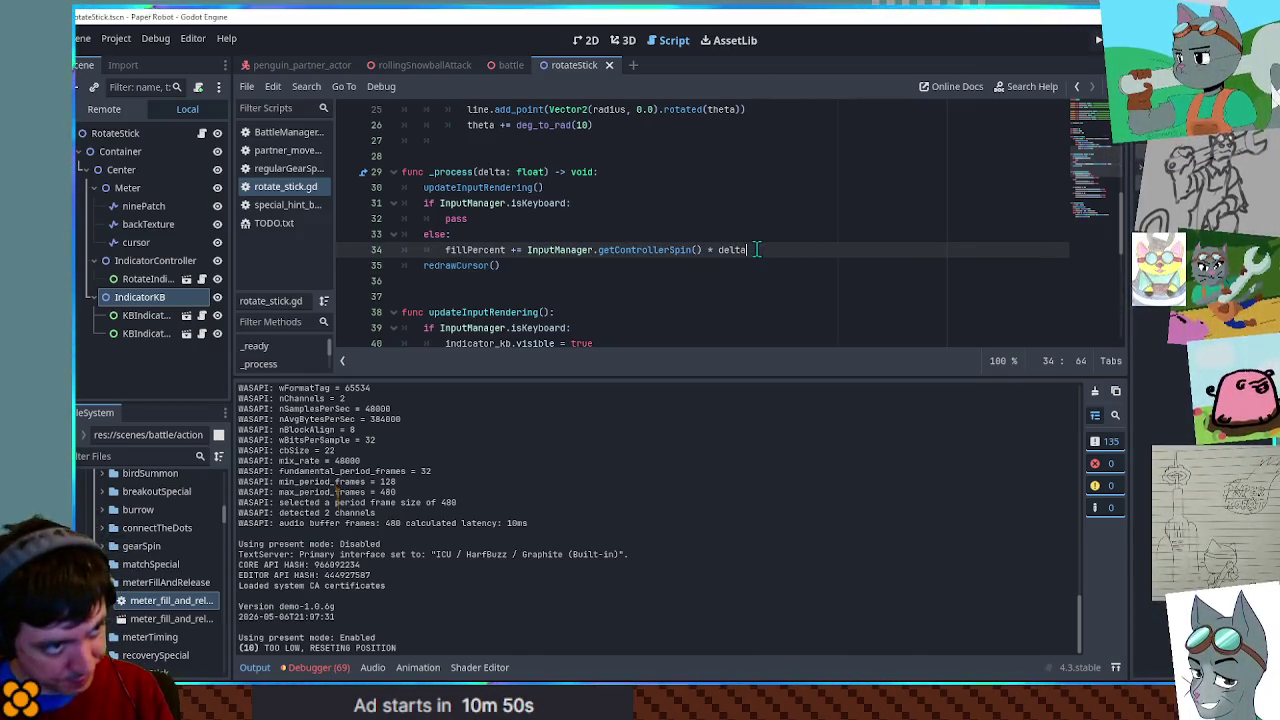
pyautogui.click(528, 250)
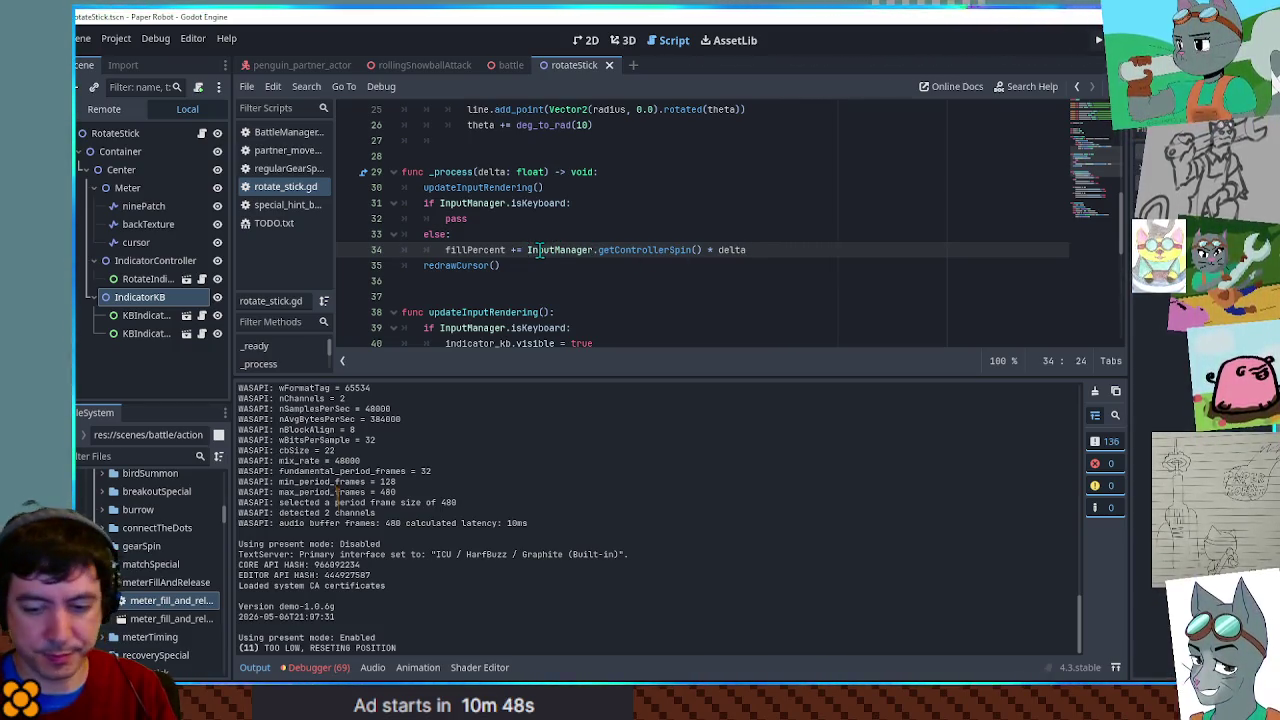
pyautogui.write('-1.0 *')
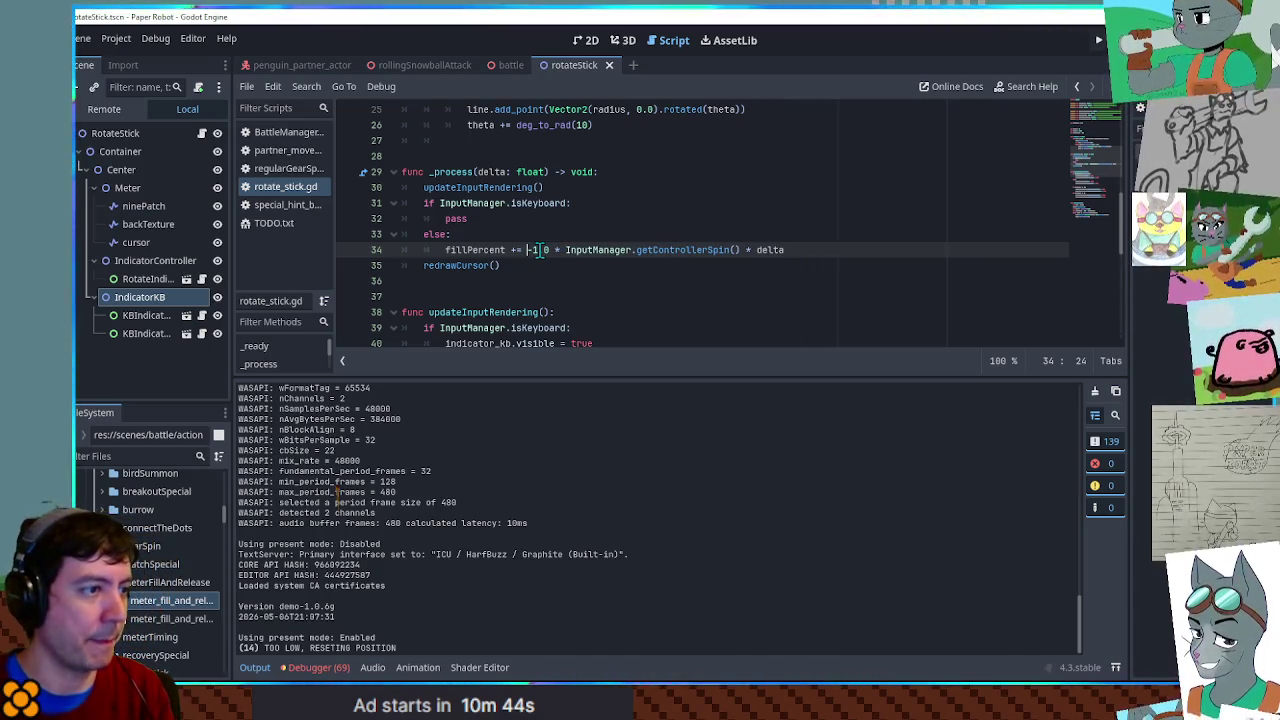
pyautogui.write(' clampf(')
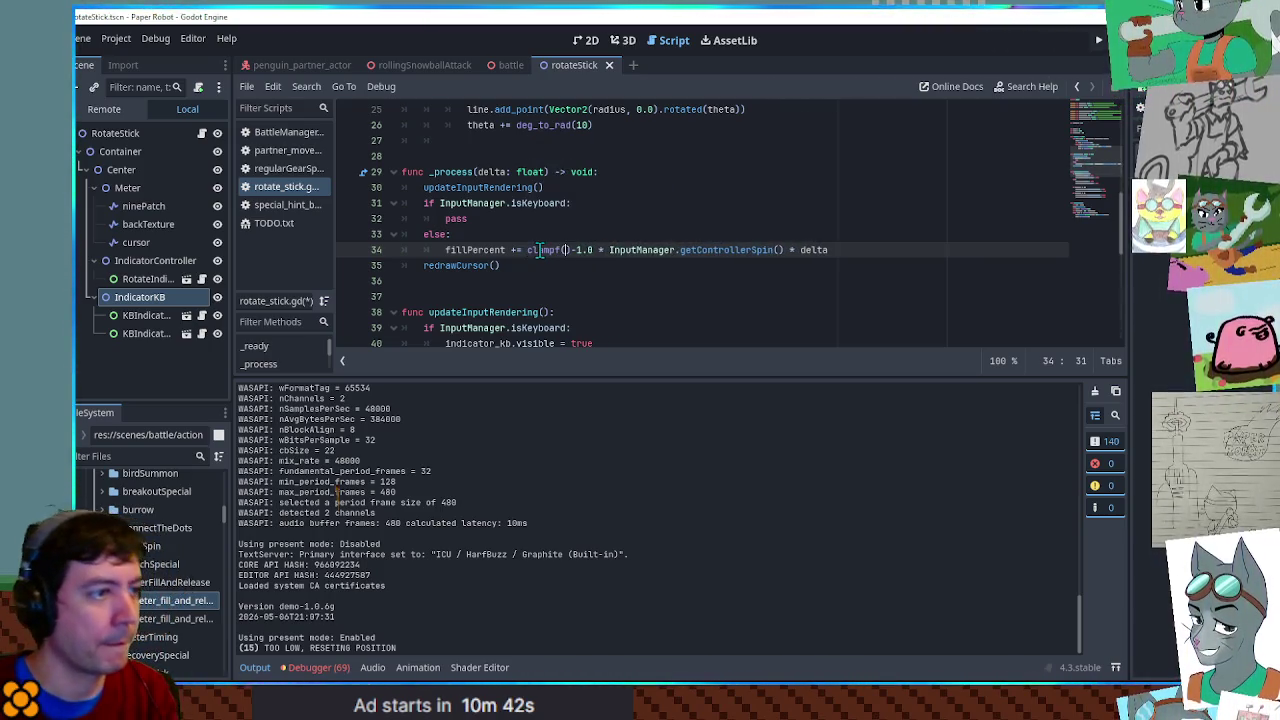
pyautogui.press('BackSpace')
pyautogui.press('BackSpace')
pyautogui.press('BackSpace')
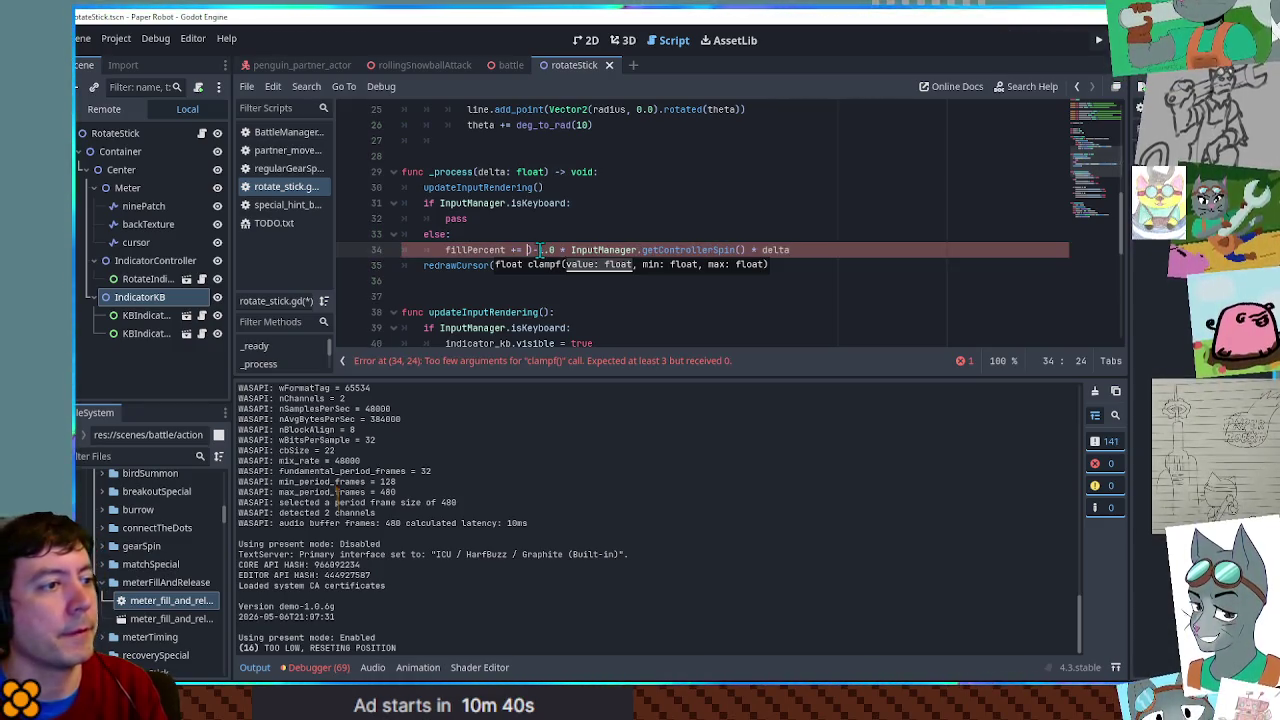
pyautogui.press('BackSpace')
pyautogui.press('BackSpace')
pyautogui.press('BackSpace')
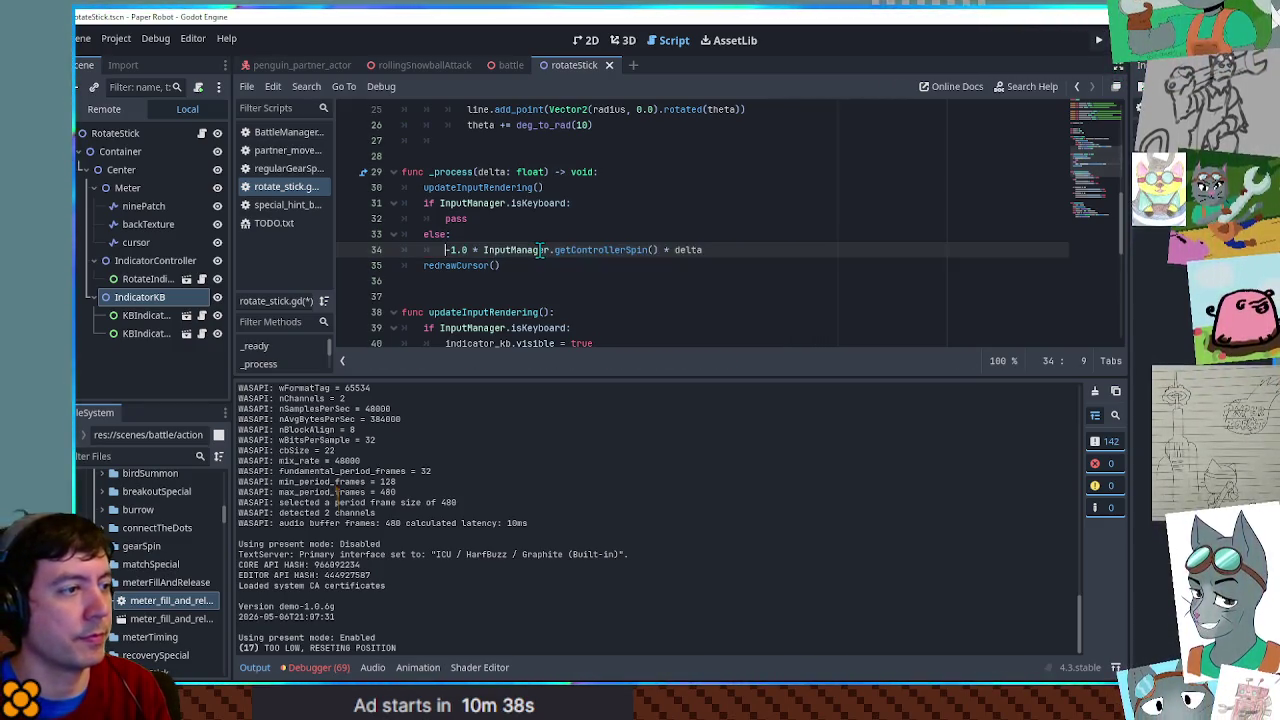
pyautogui.write('var fill')
pyautogui.write('Increase =')
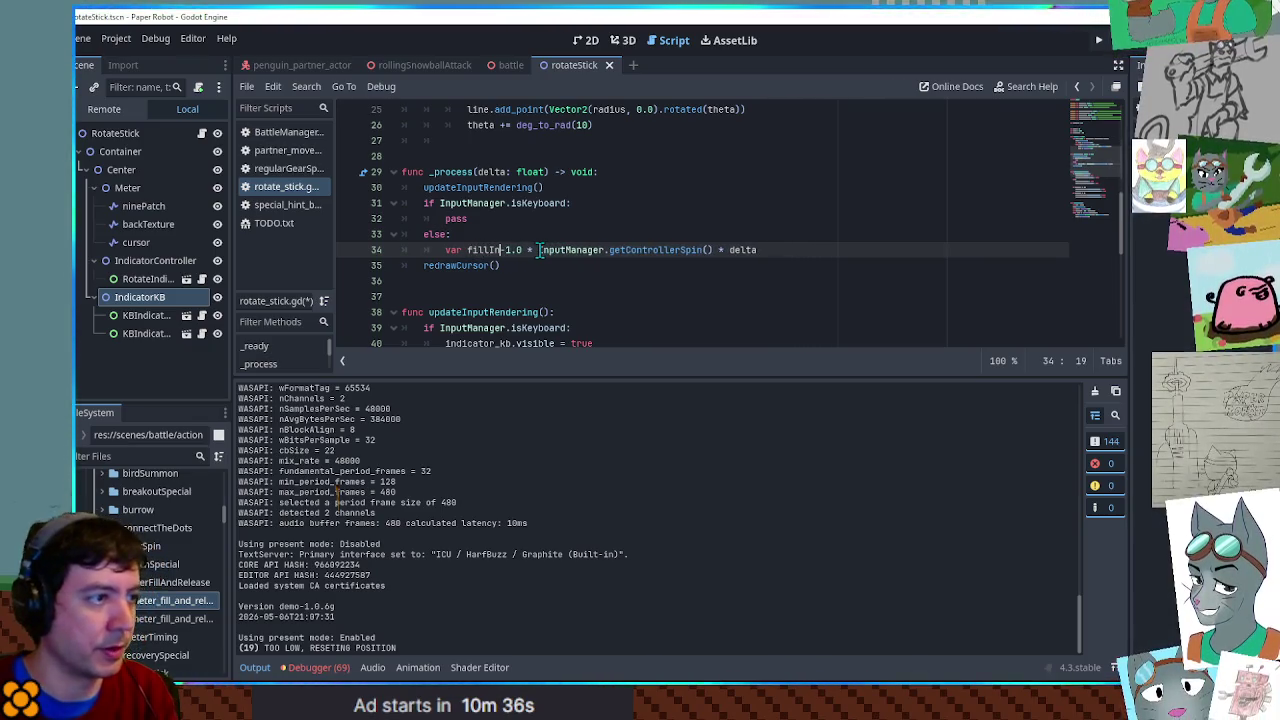
pyautogui.press('End')
# - Add 'if fillIncrease > 0: fillPercent += fillIncrease', set the factor to 0.2, and save
pyautogui.press('Return')
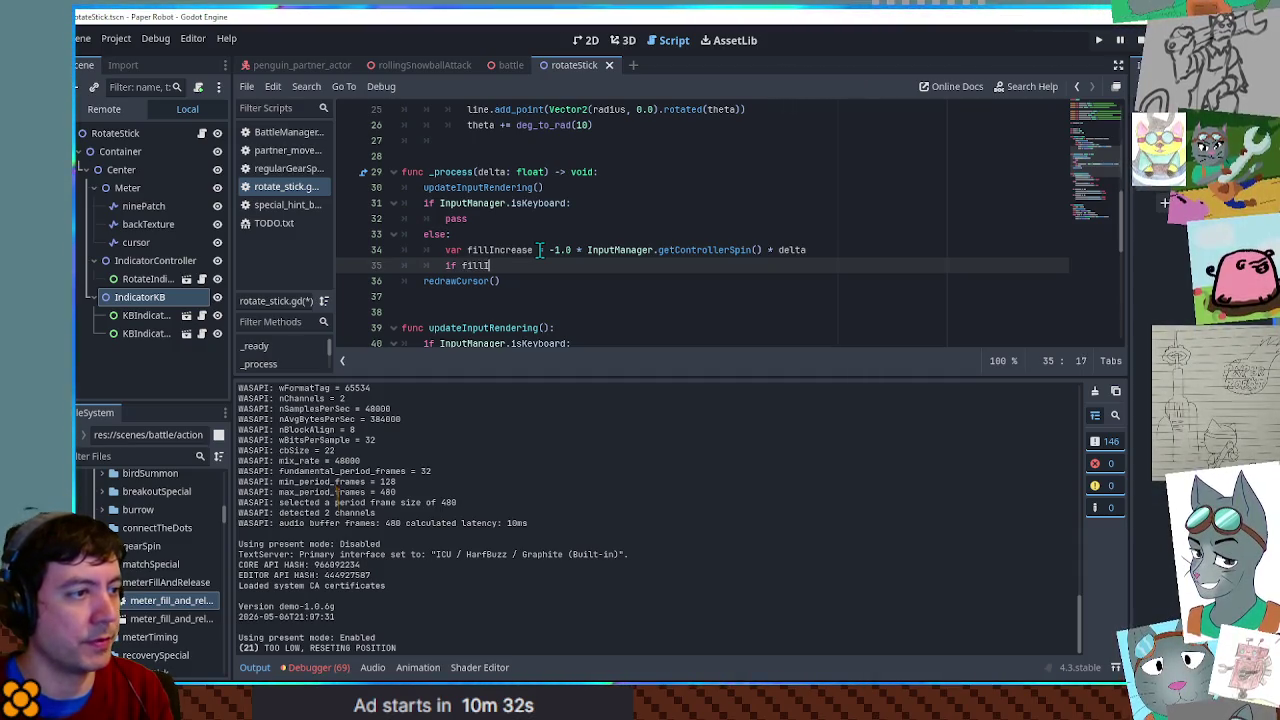
pyautogui.write('ncrease > 0: ')
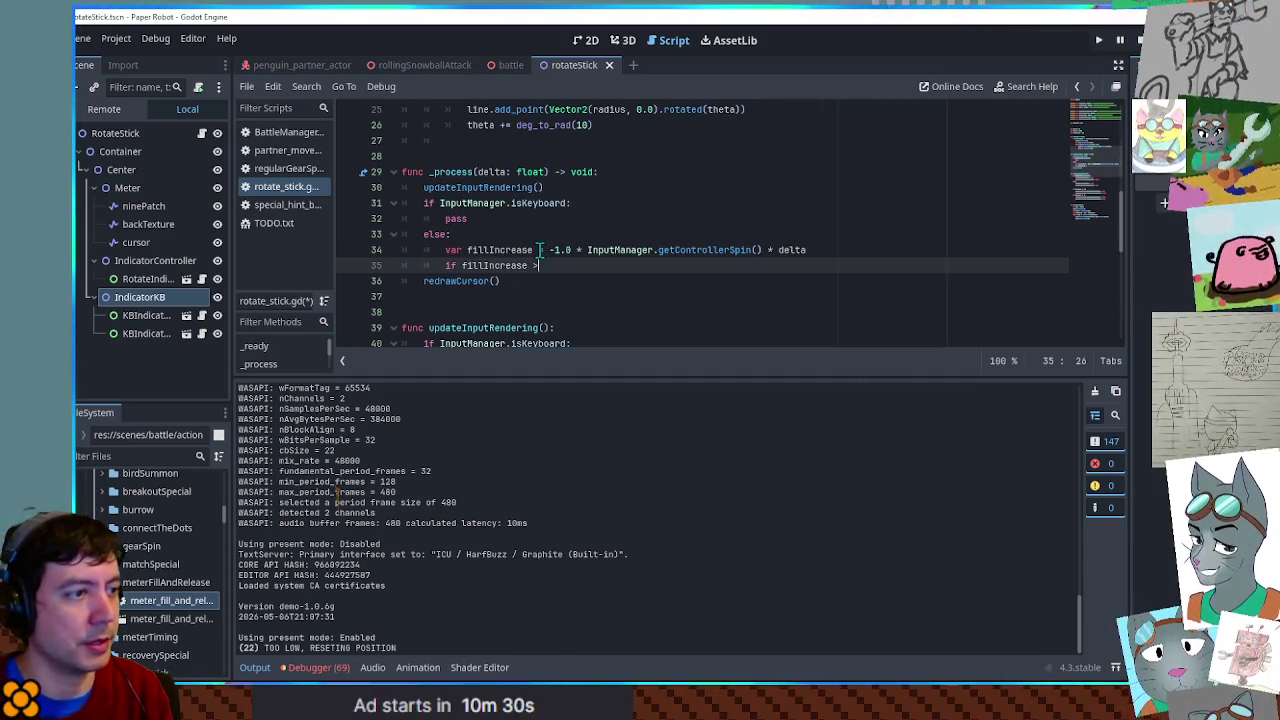
pyautogui.write('fillPercent +=')
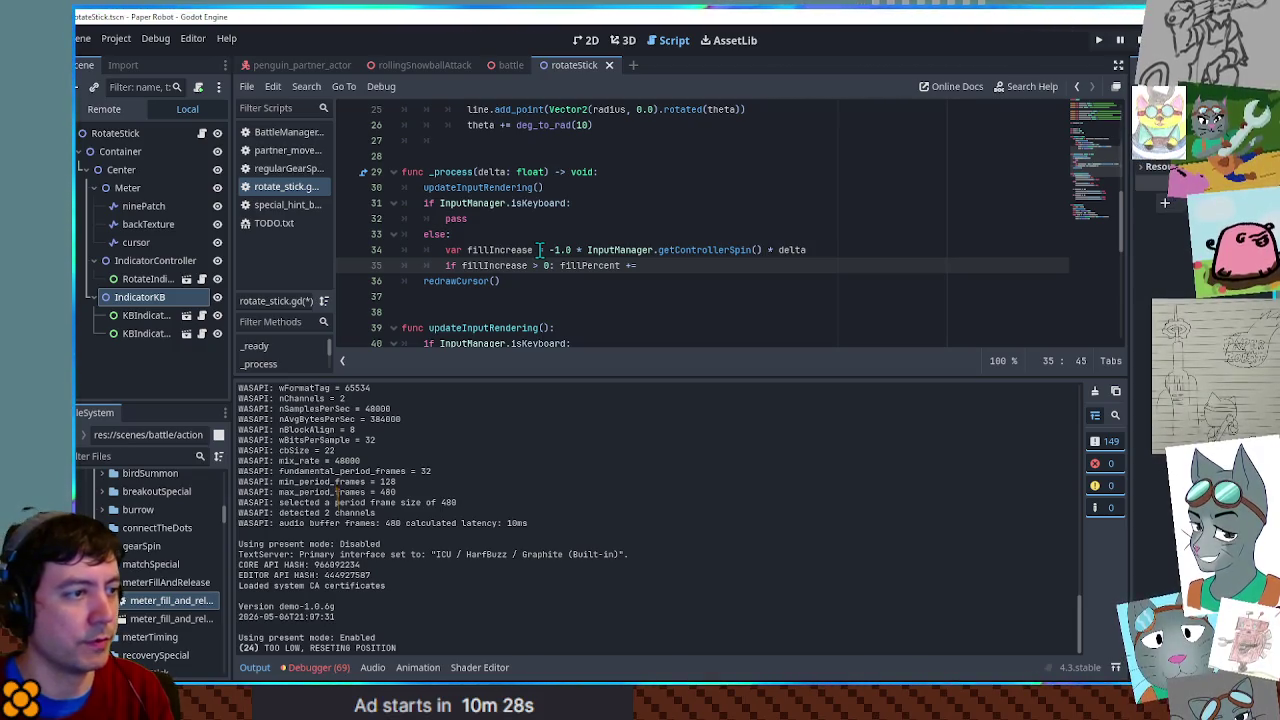
pyautogui.write(' fillIn')
pyautogui.press('Return')
pyautogui.press('Up')
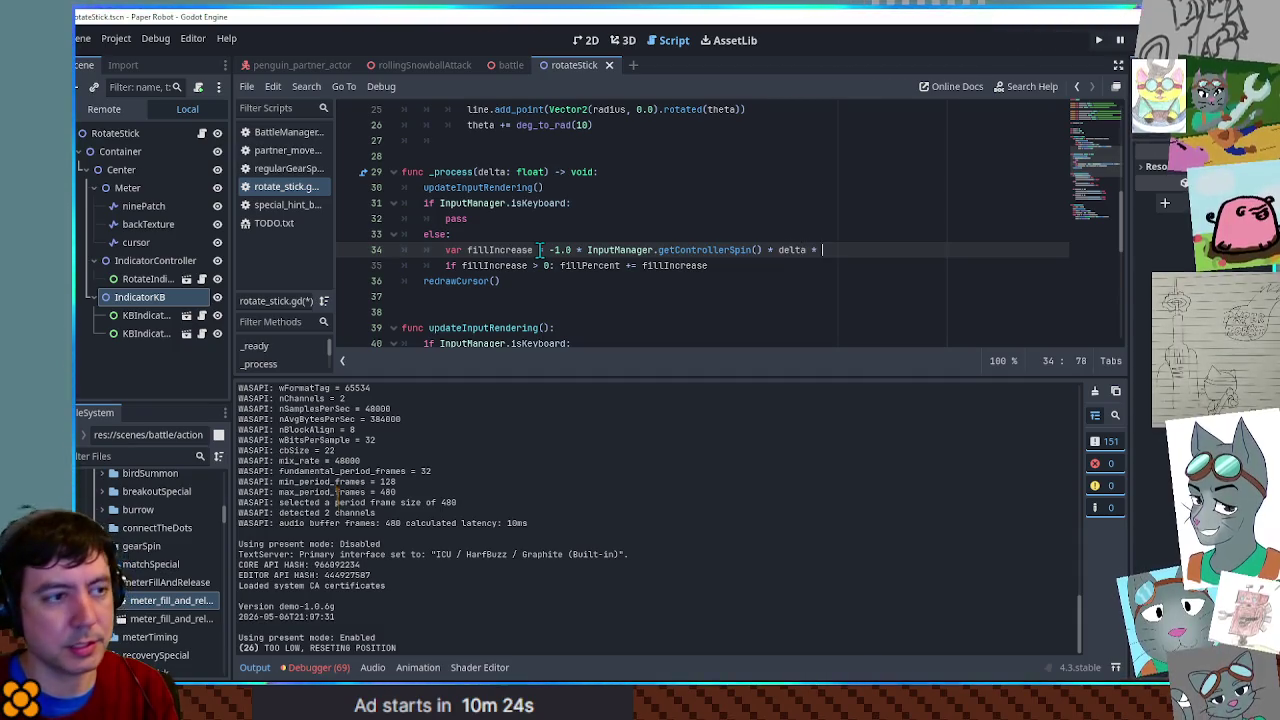
pyautogui.write('0.2')
pyautogui.hotkey('ctrl', 's')
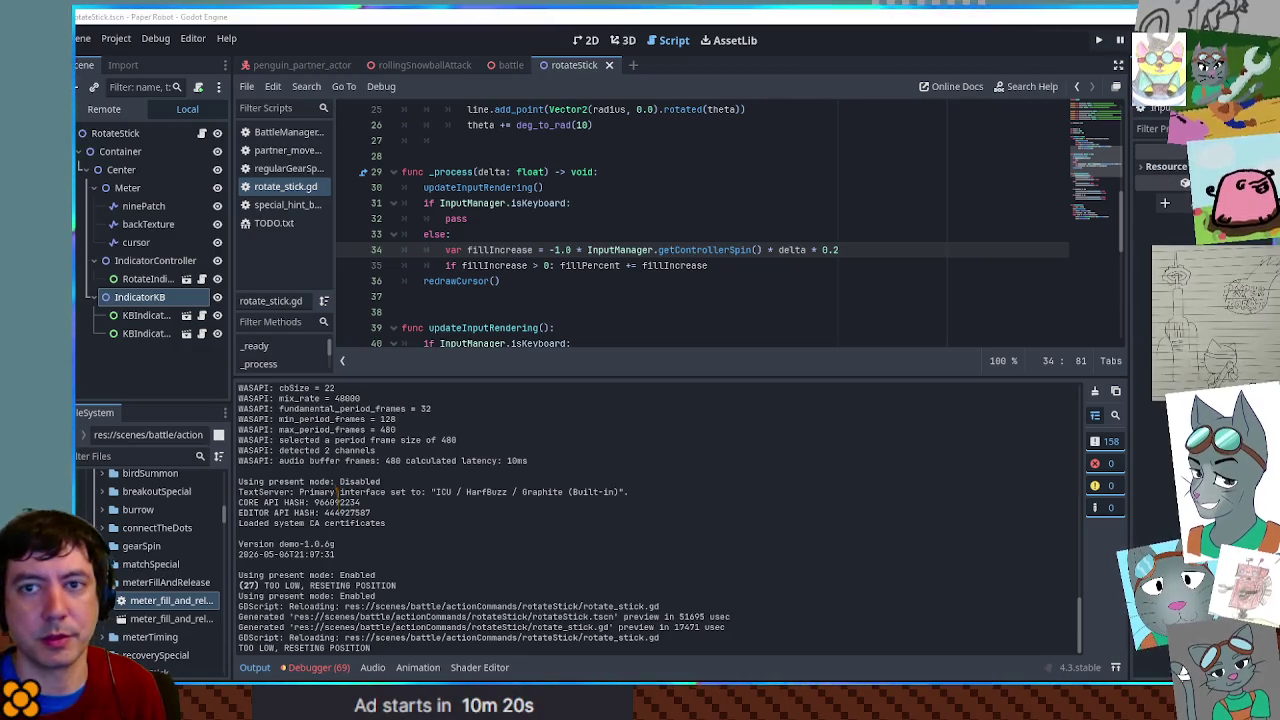
pyautogui.hotkey('alt', 'Tab')
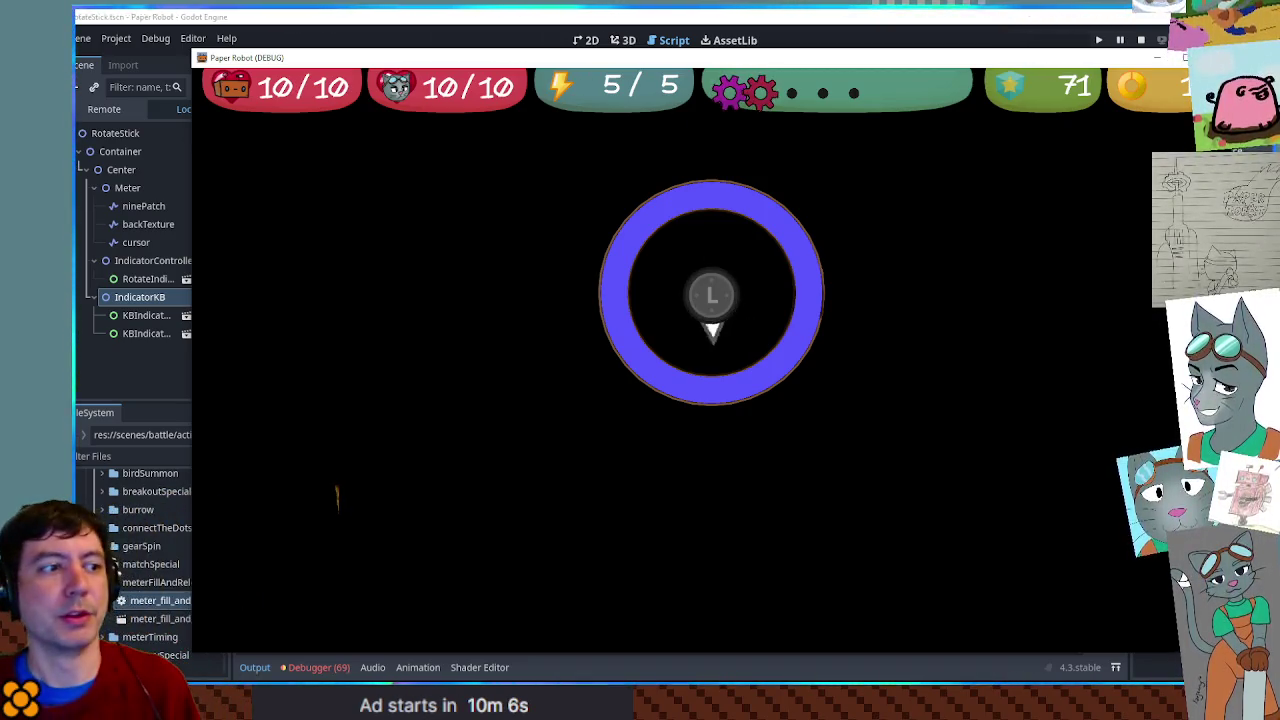
pyautogui.press('F8')
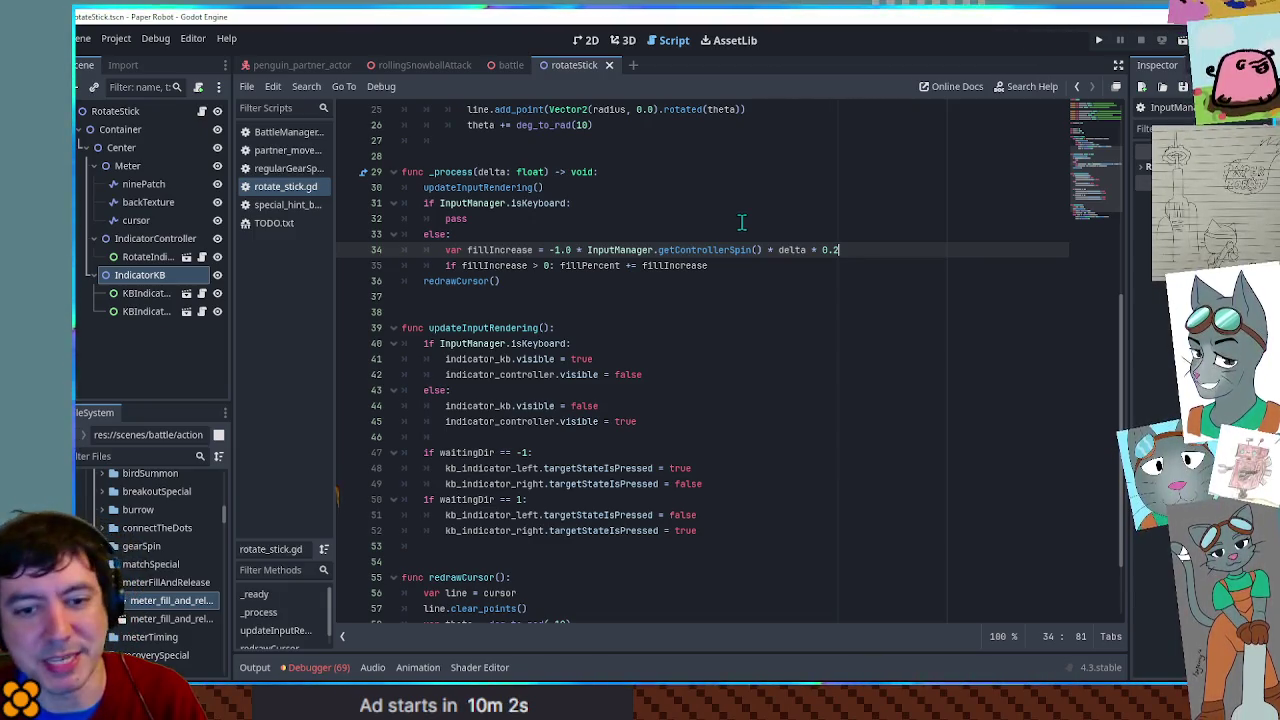
# - Replace pass in the keyboard branch with a right-press check that sets waitingDir to -1
pyautogui.scroll(2, 589, 329)
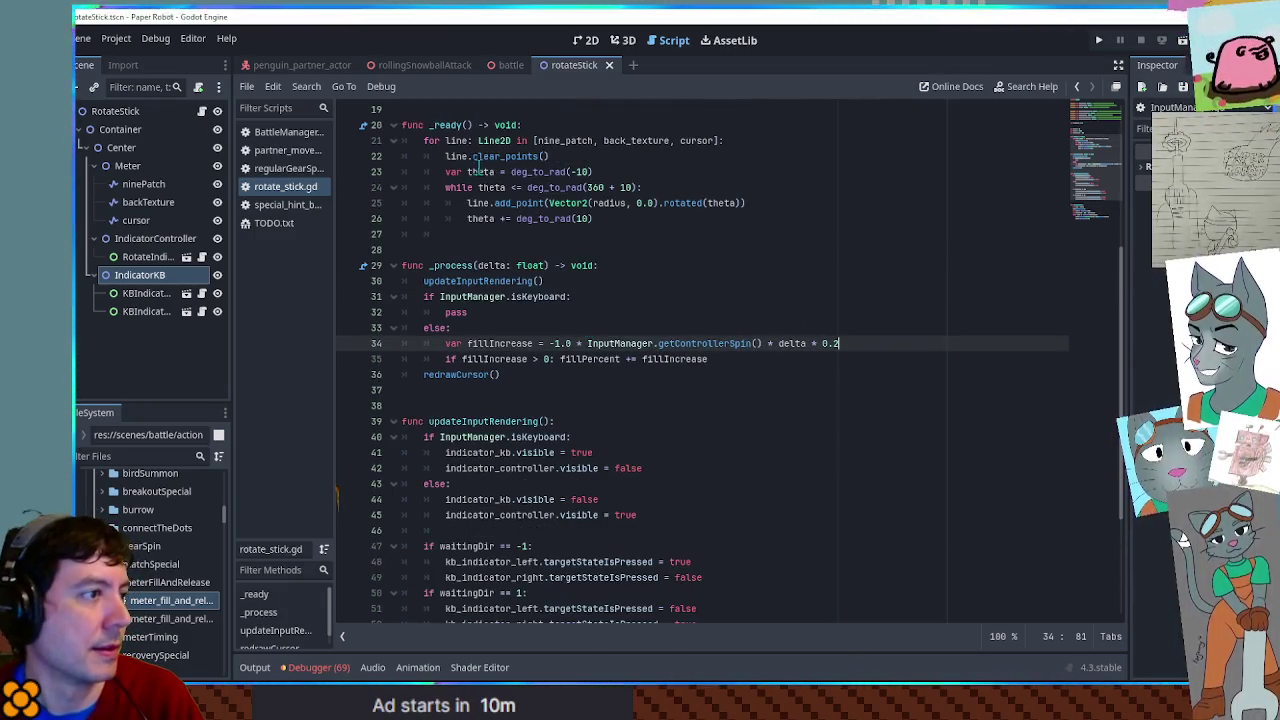
pyautogui.scroll(4, 478, 170)
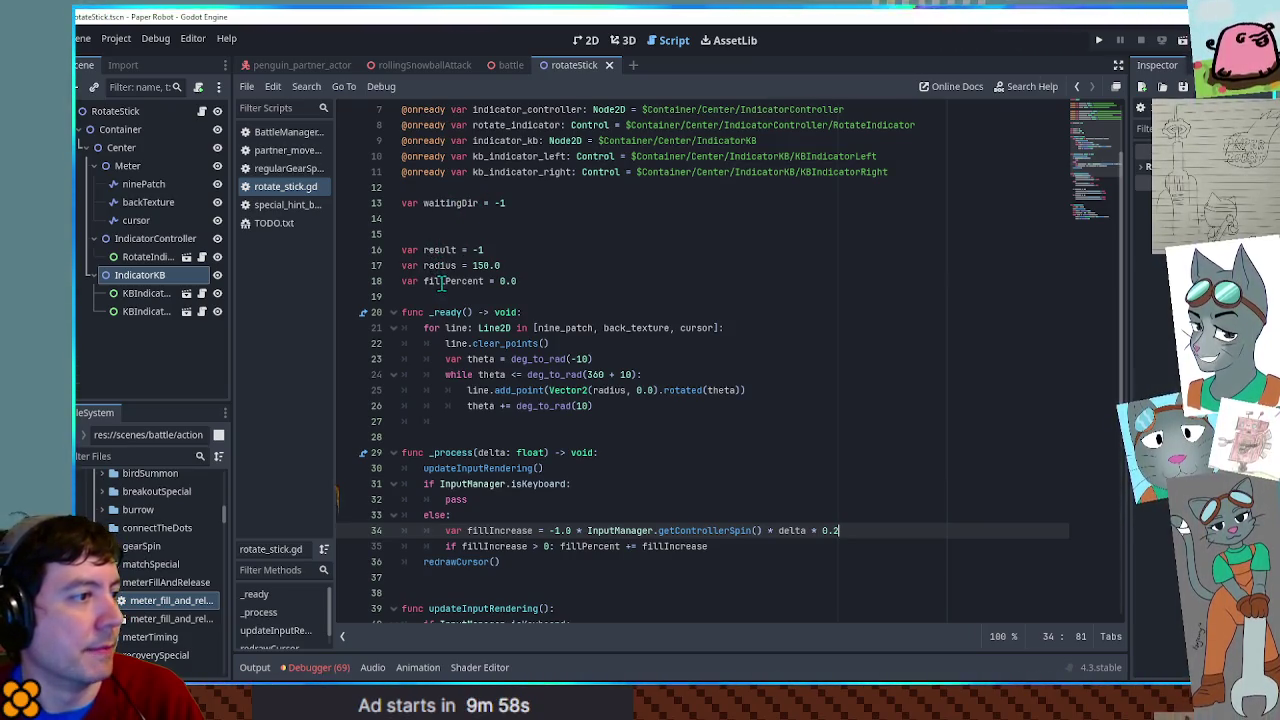
pyautogui.doubleClick(450, 201)
pyautogui.hotkey('ctrl', 'c')
pyautogui.scroll(-4, 447, 320)
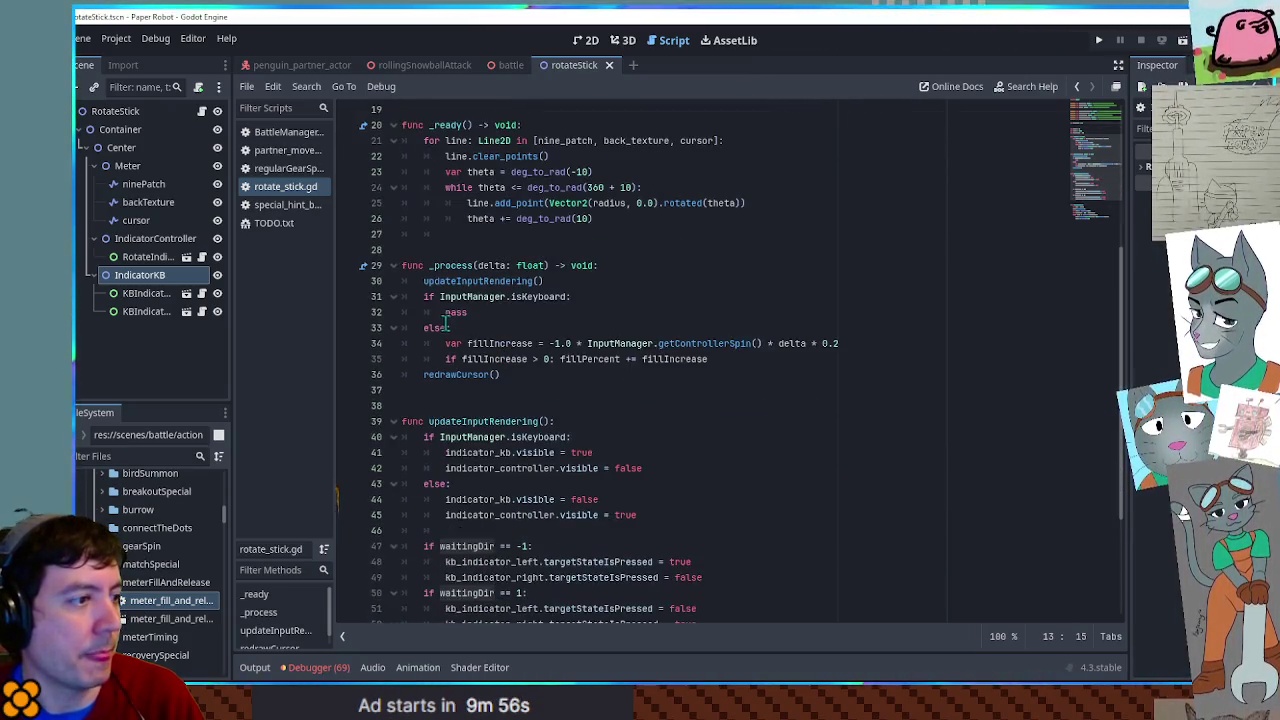
pyautogui.doubleClick(458, 312)
pyautogui.write('if')
pyautogui.hotkey('ctrl', 'v')
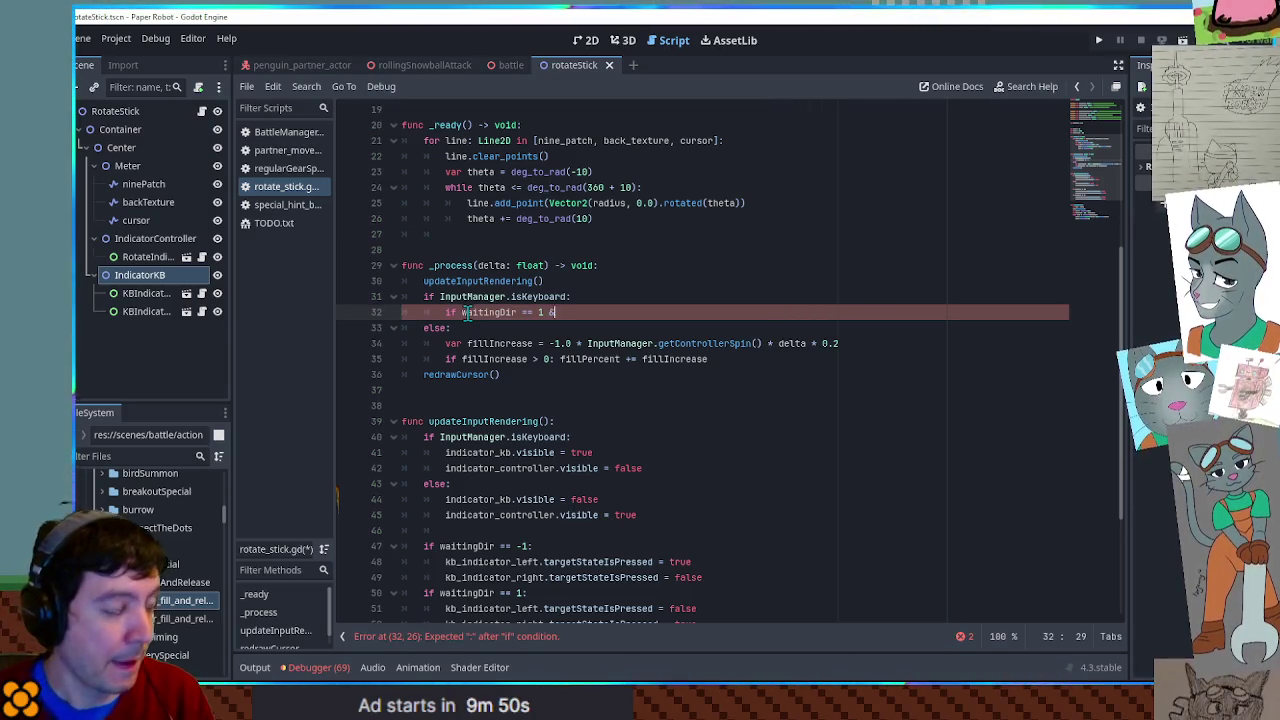
pyautogui.write('.is_')
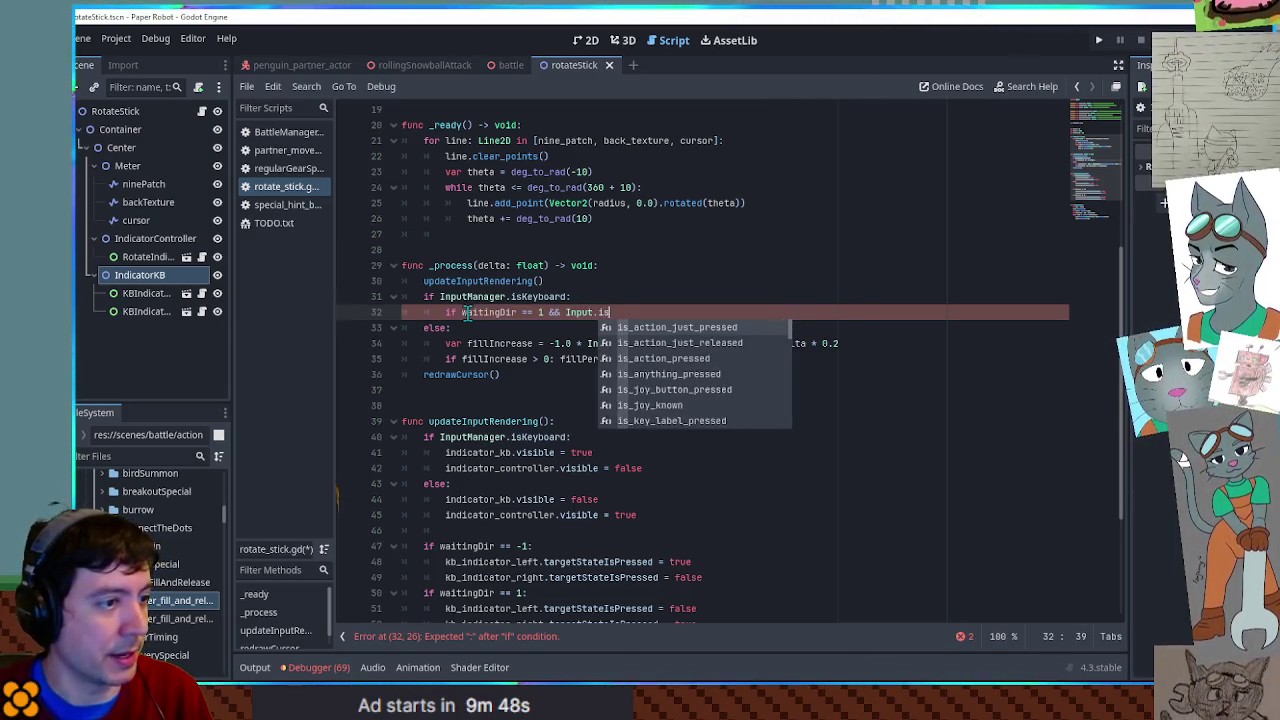
pyautogui.press('Return')
pyautogui.write('"right")')
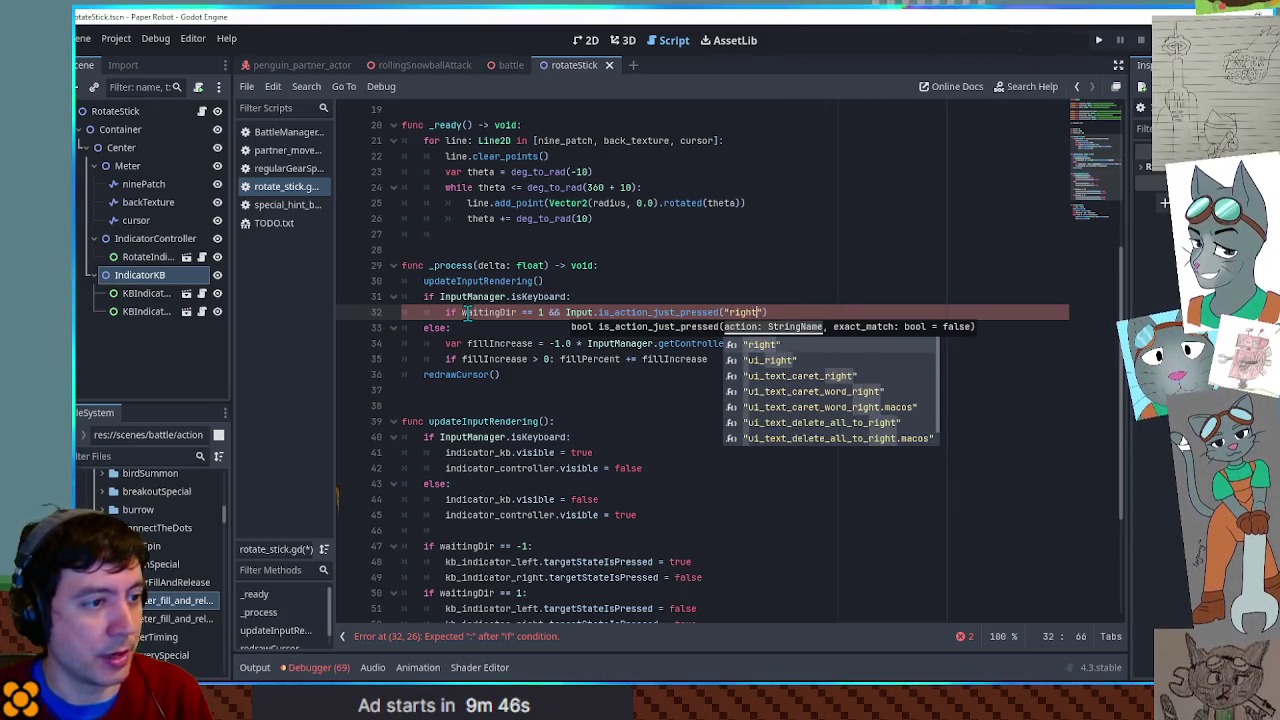
pyautogui.press('Return')
pyautogui.press('Return')
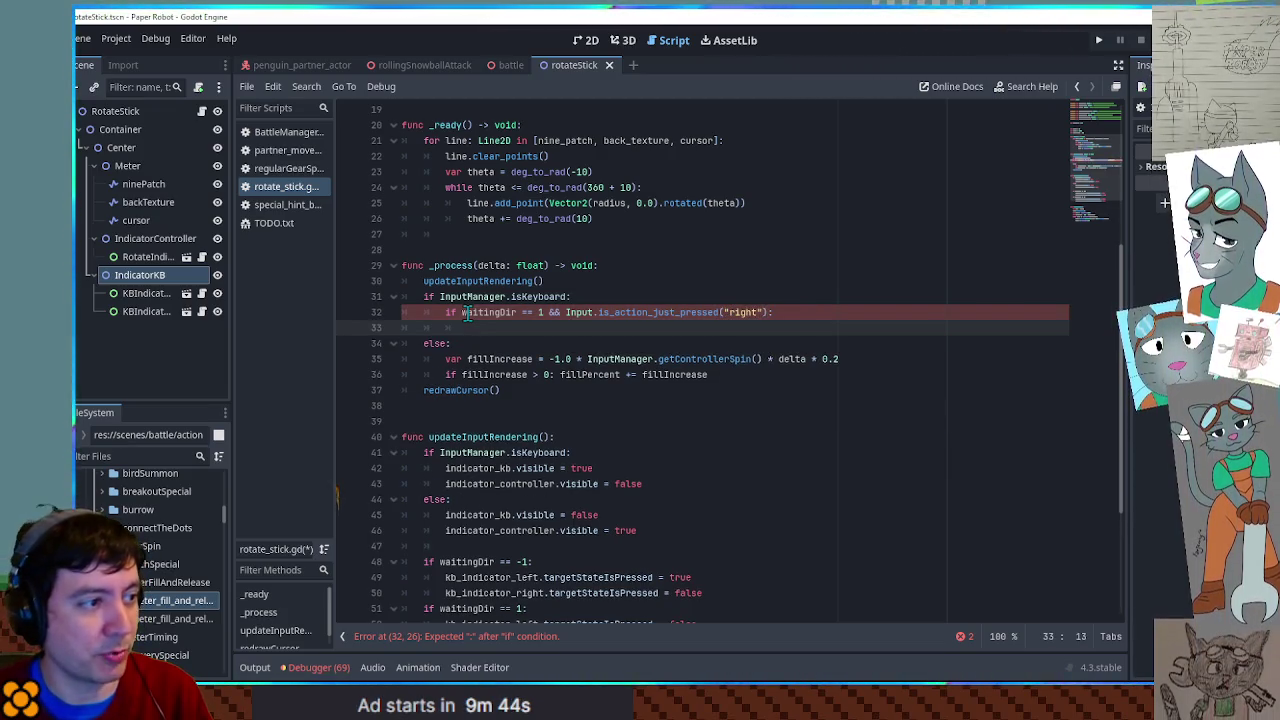
pyautogui.write('wait')
pyautogui.press('Return')
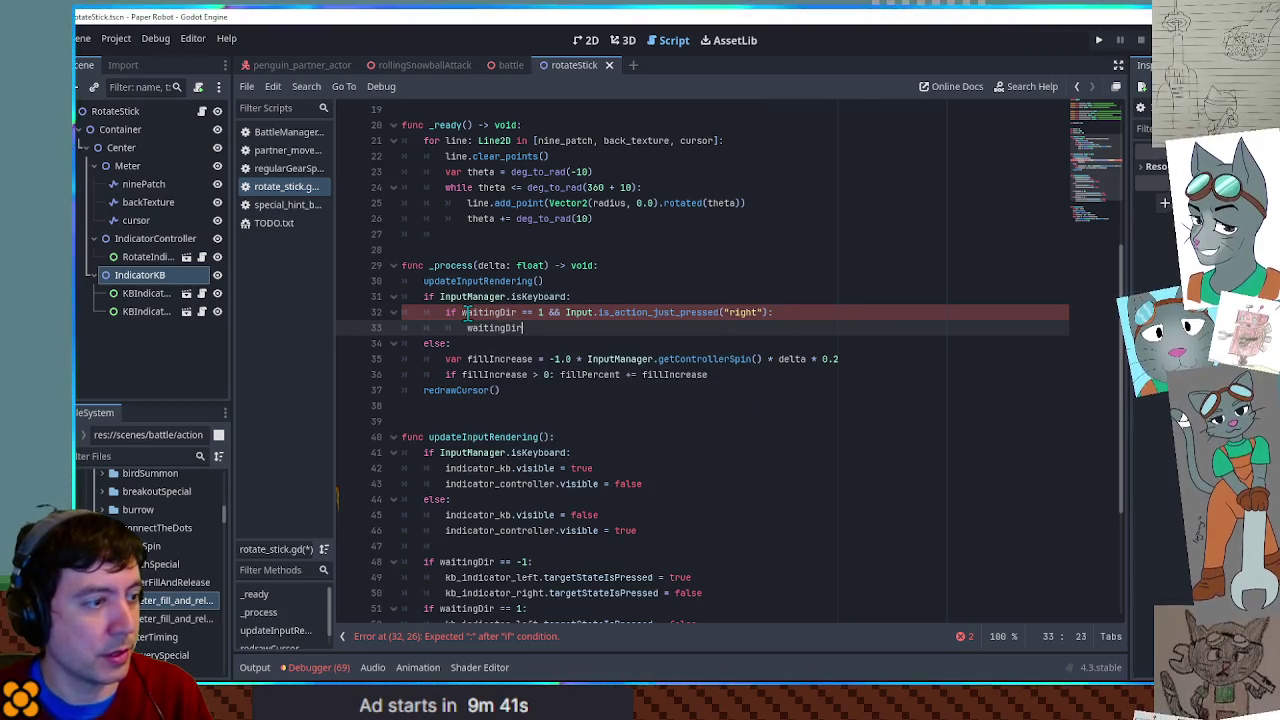
pyautogui.write(' = -1')
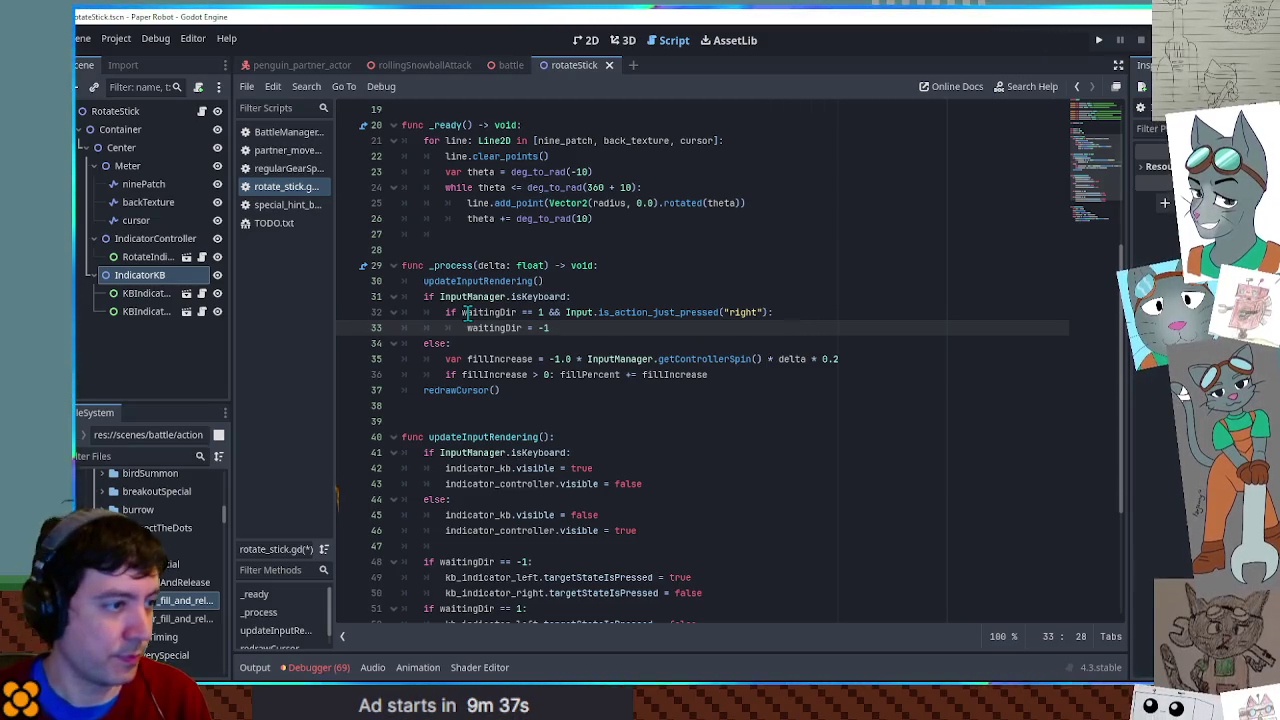
# - Duplicate that check as a left-press branch testing waitingDir == -1 and setting waitingDir to 1
pyautogui.hotkey('shift', 'Up')
pyautogui.hotkey('ctrl', 'alt', 'Down')
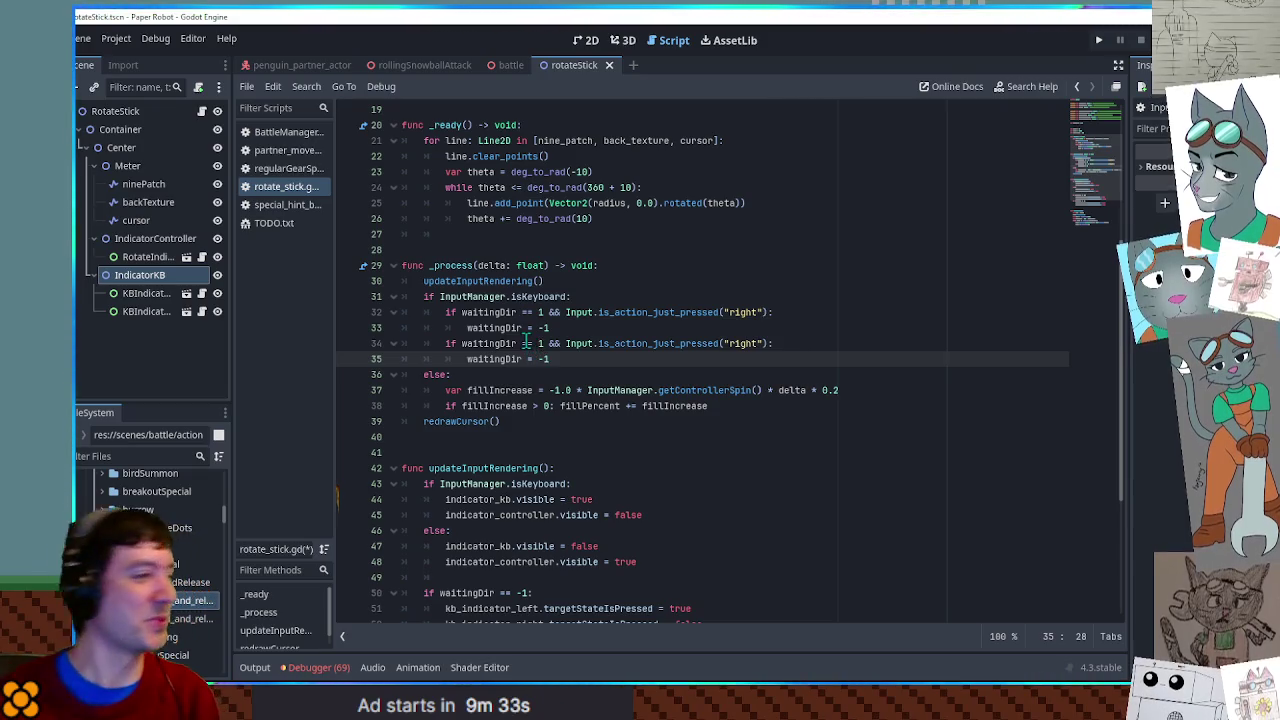
pyautogui.click(538, 343)
pyautogui.write('-')
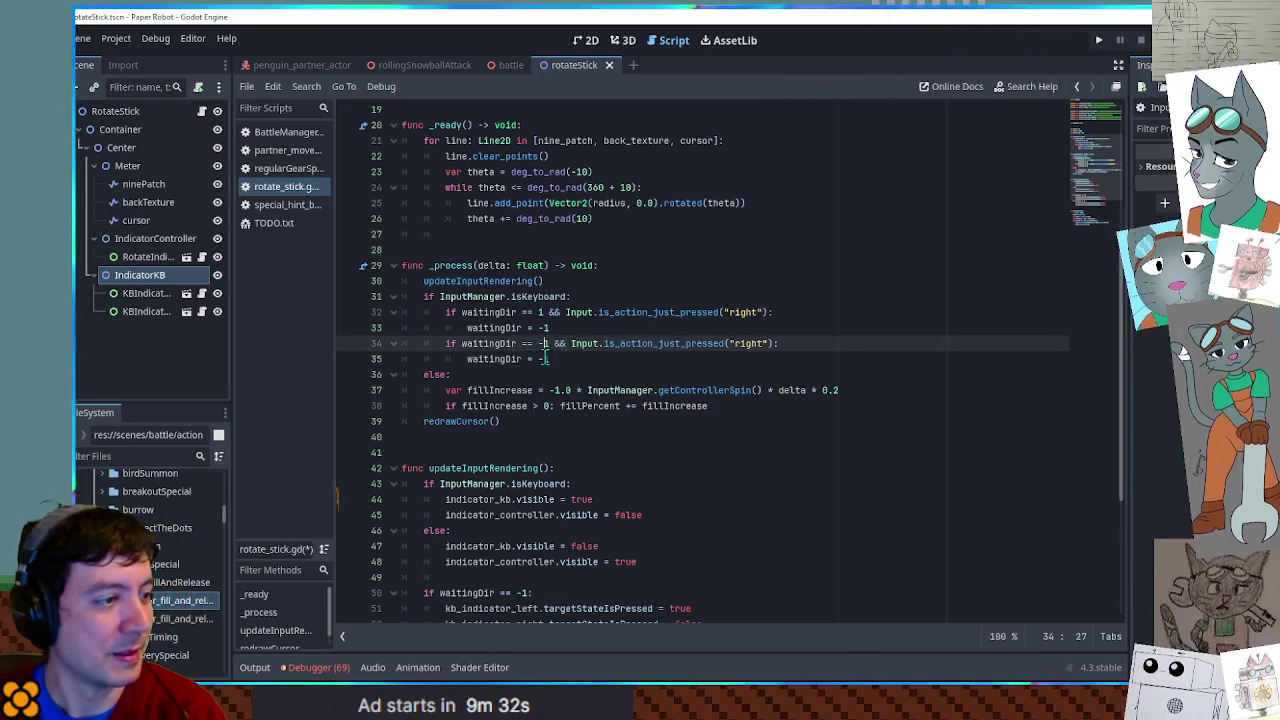
pyautogui.click(545, 359)
pyautogui.press('BackSpace')
pyautogui.doubleClick(752, 343)
pyautogui.write('left')
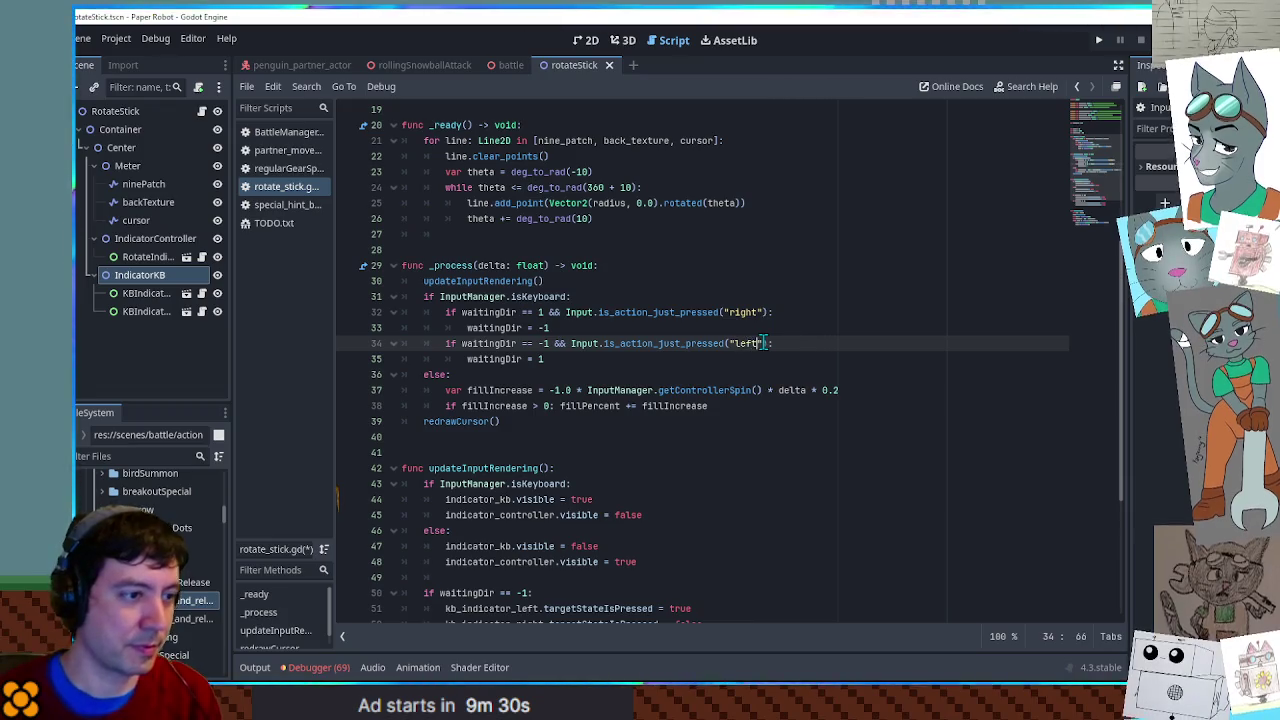
pyautogui.click(604, 296)
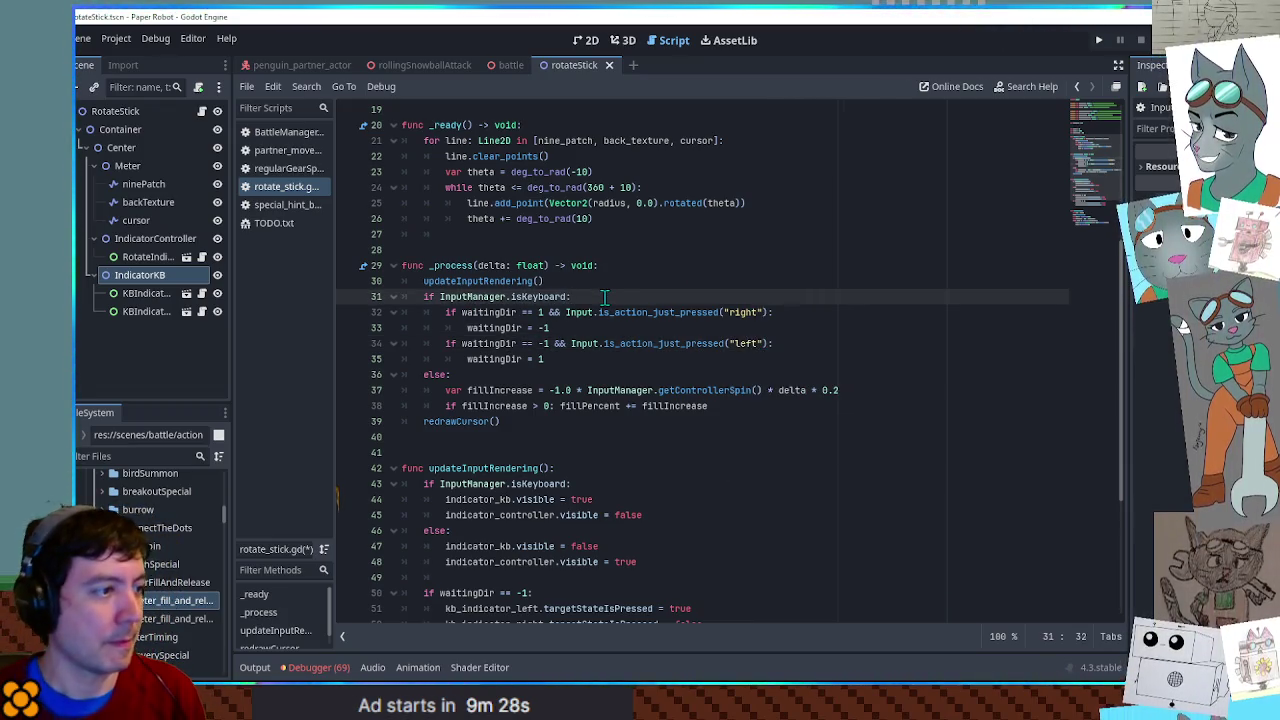
pyautogui.moveTo(734, 405); pyautogui.dragTo(727, 378)
# - Paste the 'if fillIncrease > 0: fillPercent += fillIncrease' update and declare 'var fillIncrease = 0.0'
pyautogui.click(700, 421)
pyautogui.moveTo(700, 421); pyautogui.dragTo(850, 390)
pyautogui.click(583, 359)
pyautogui.write('if fillIncrease > 0: fillPercent += fillIncrease')
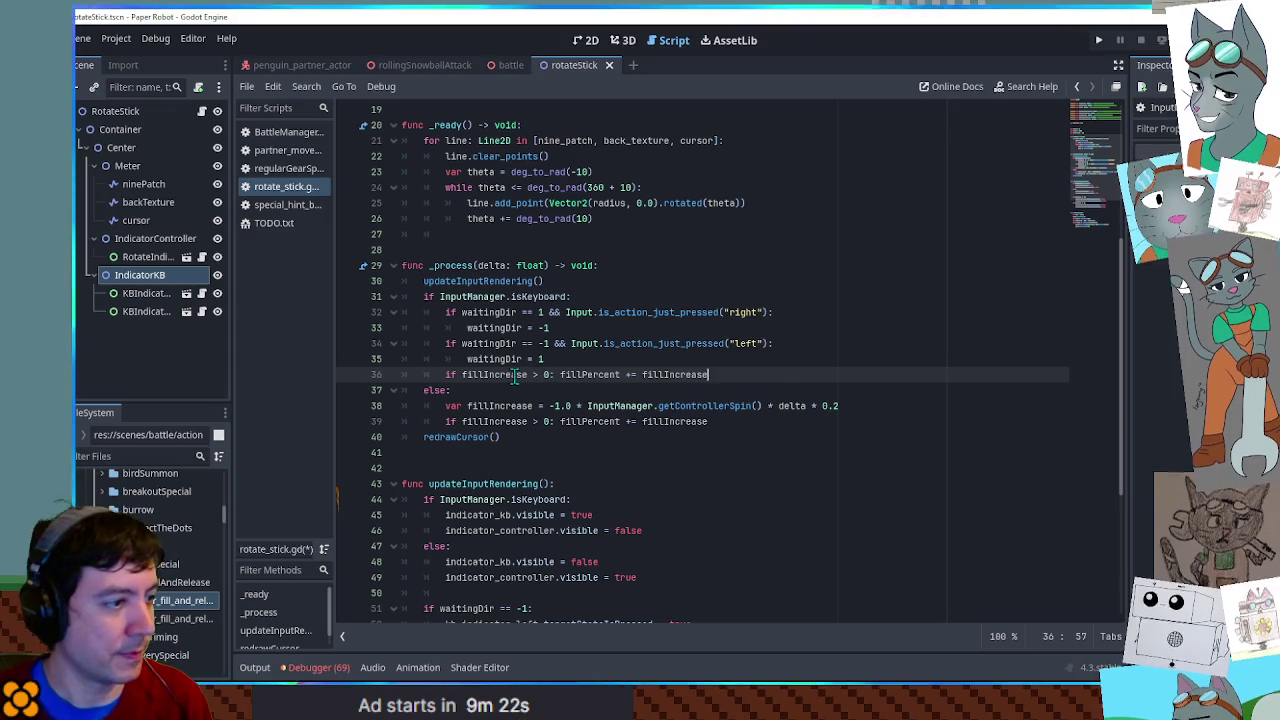
pyautogui.doubleClick(515, 375)
pyautogui.click(601, 297)
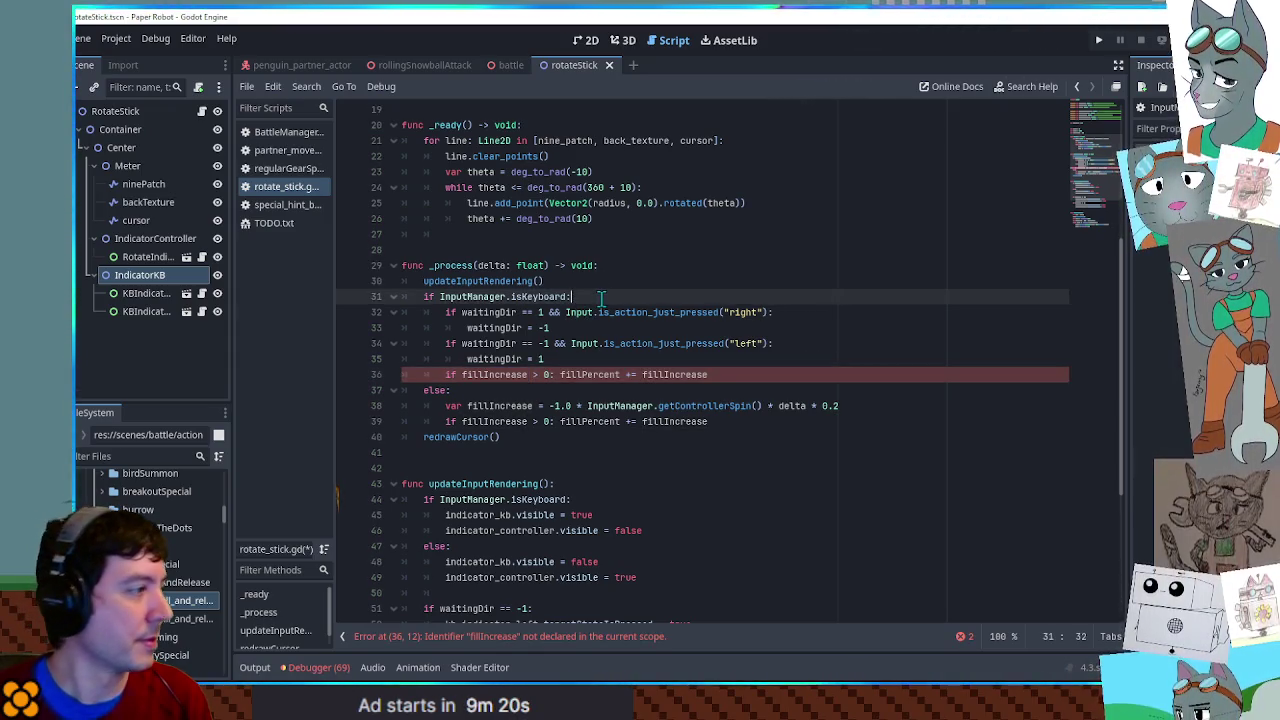
pyautogui.press('Return')
pyautogui.write('ar fillIncrease = 0.0')
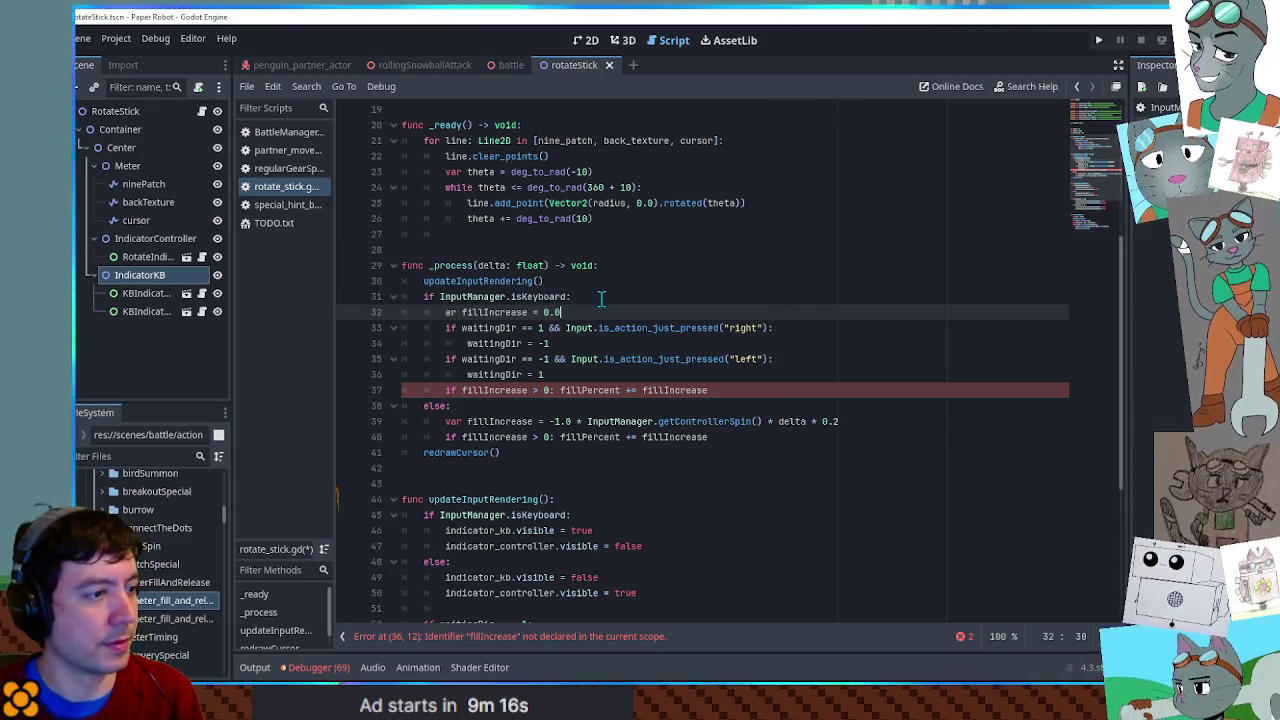
pyautogui.write('v')
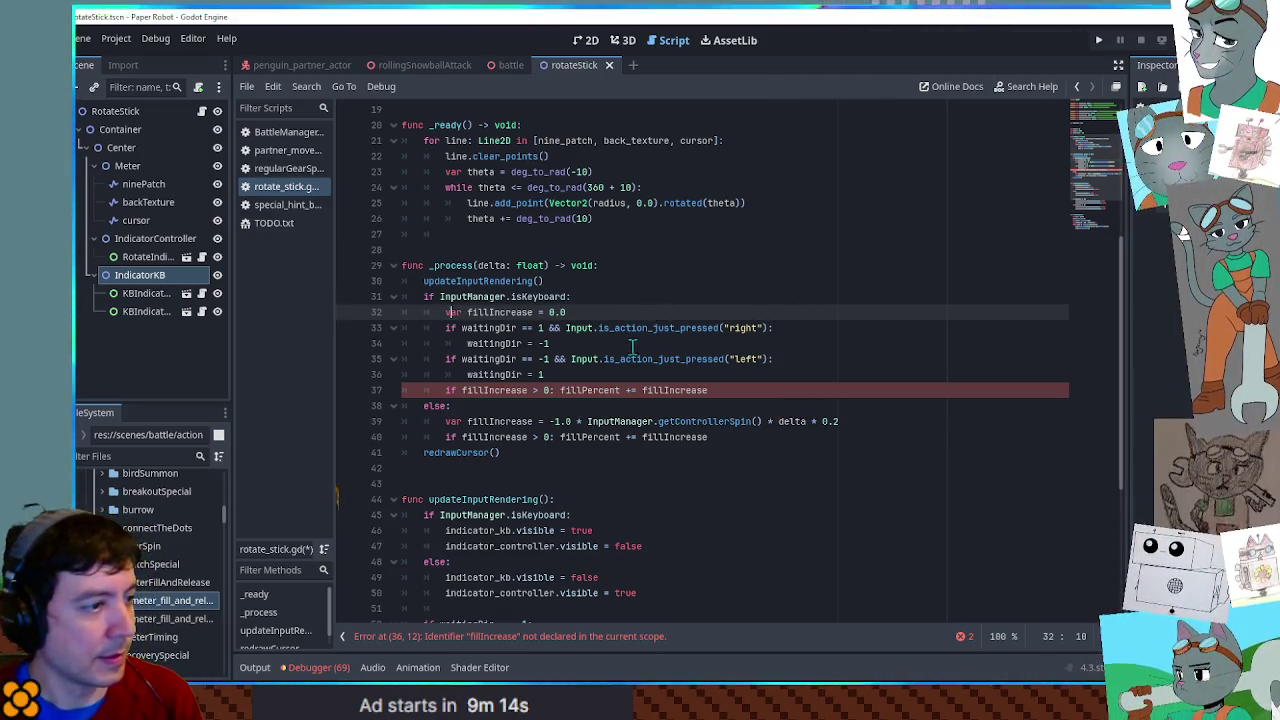
# - Set fillIncrease = 0.04 in both the right-press and left-press blocks
pyautogui.doubleClick(678, 390)
pyautogui.click(668, 344)
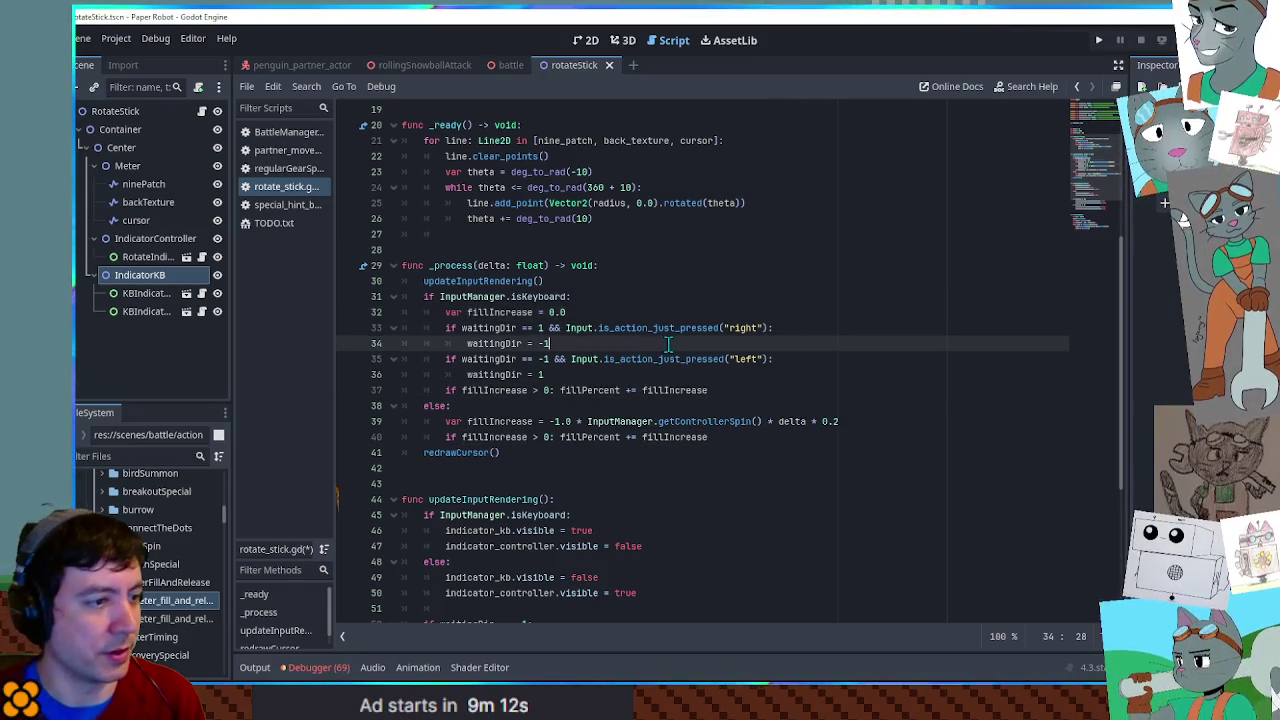
pyautogui.press('Return')
pyautogui.write('fillIncrease =')
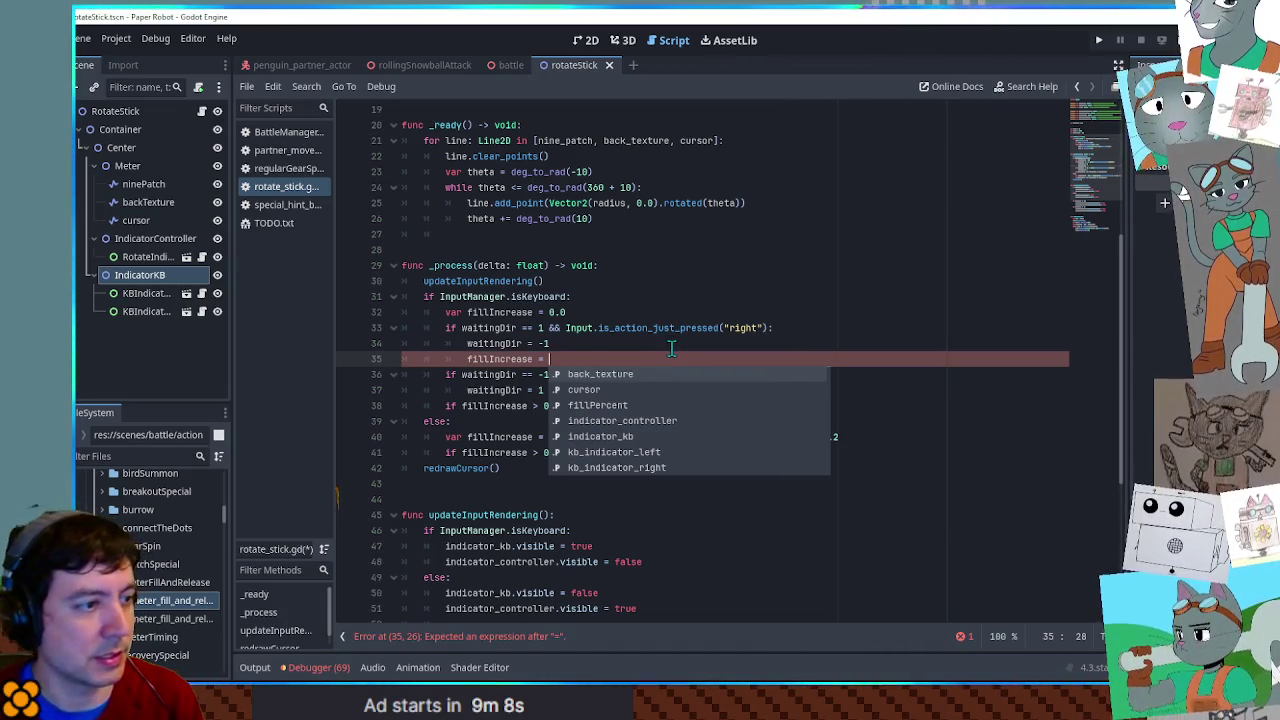
pyautogui.press('Escape')
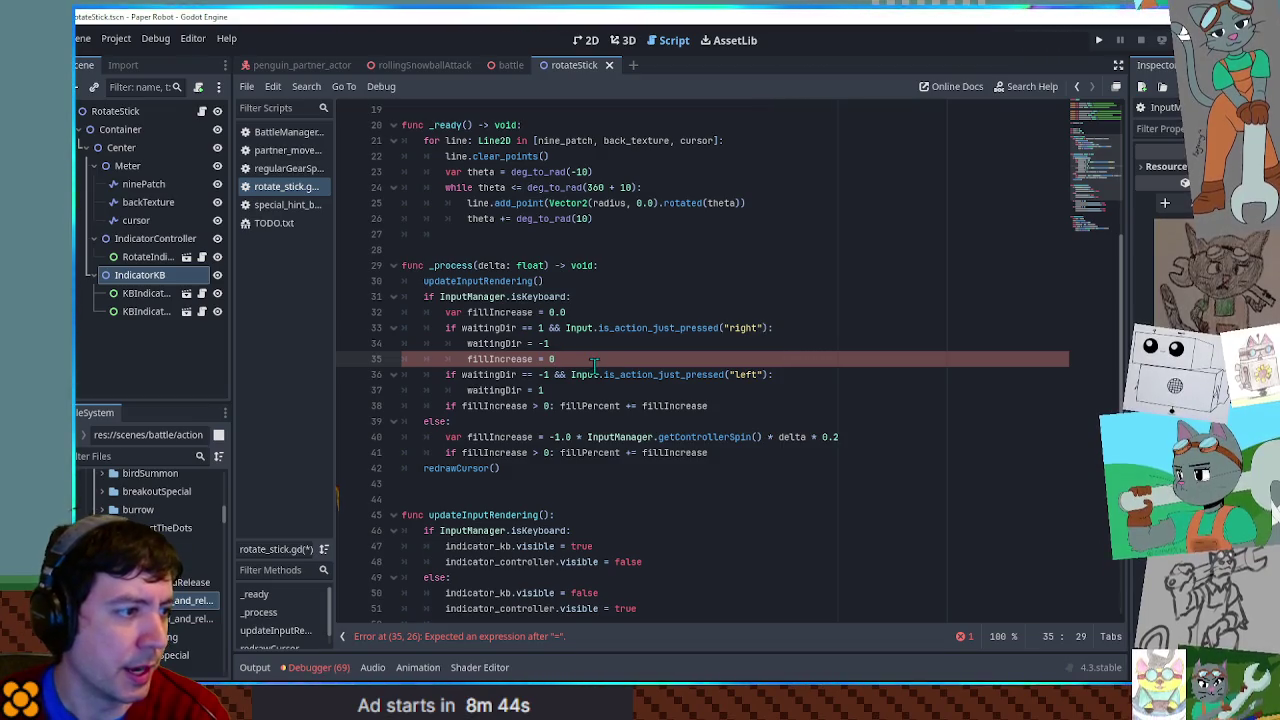
pyautogui.write('.04')
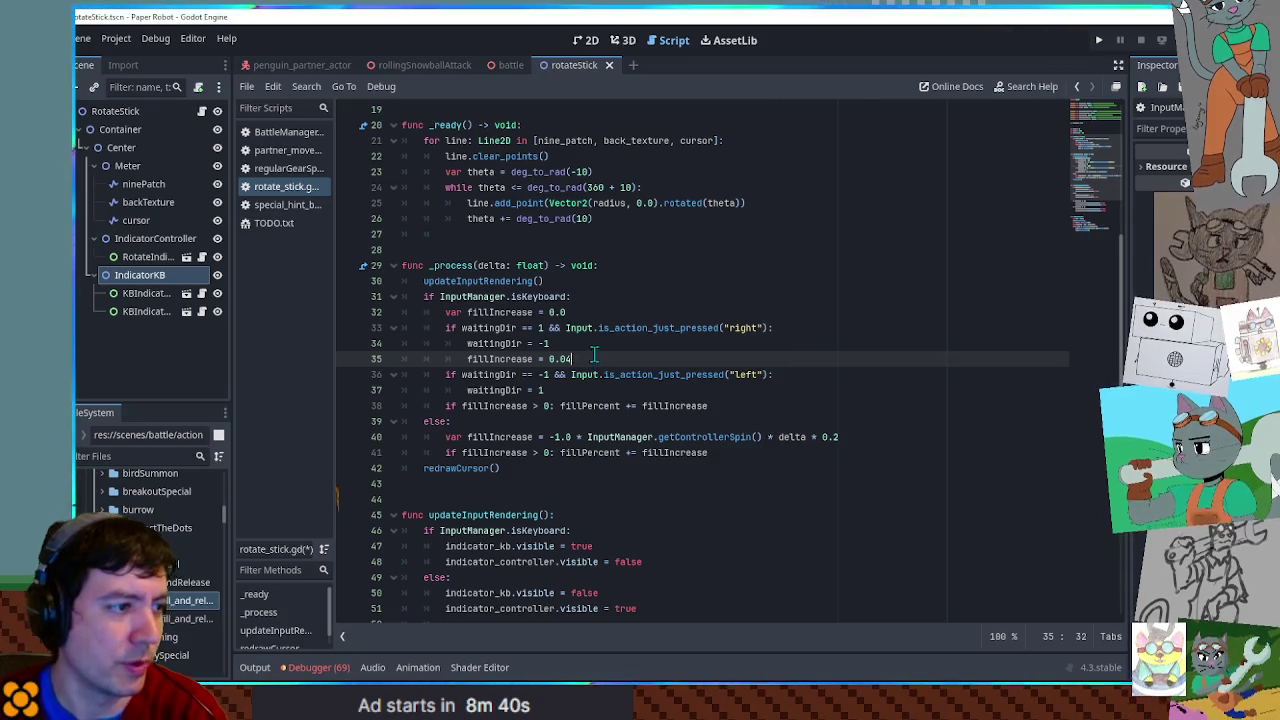
pyautogui.hotkey('ctrl', 'c')
pyautogui.click(598, 390)
pyautogui.press('Return')
pyautogui.hotkey('ctrl', 'v')
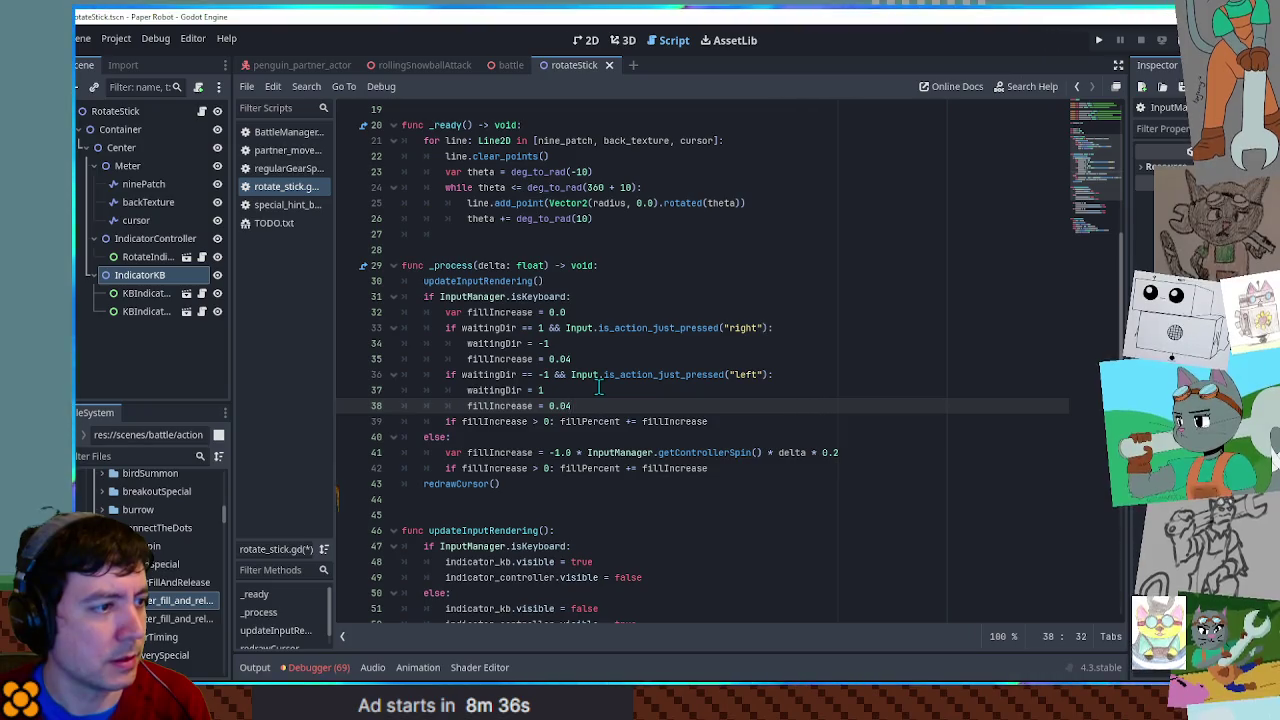
pyautogui.click(599, 388)
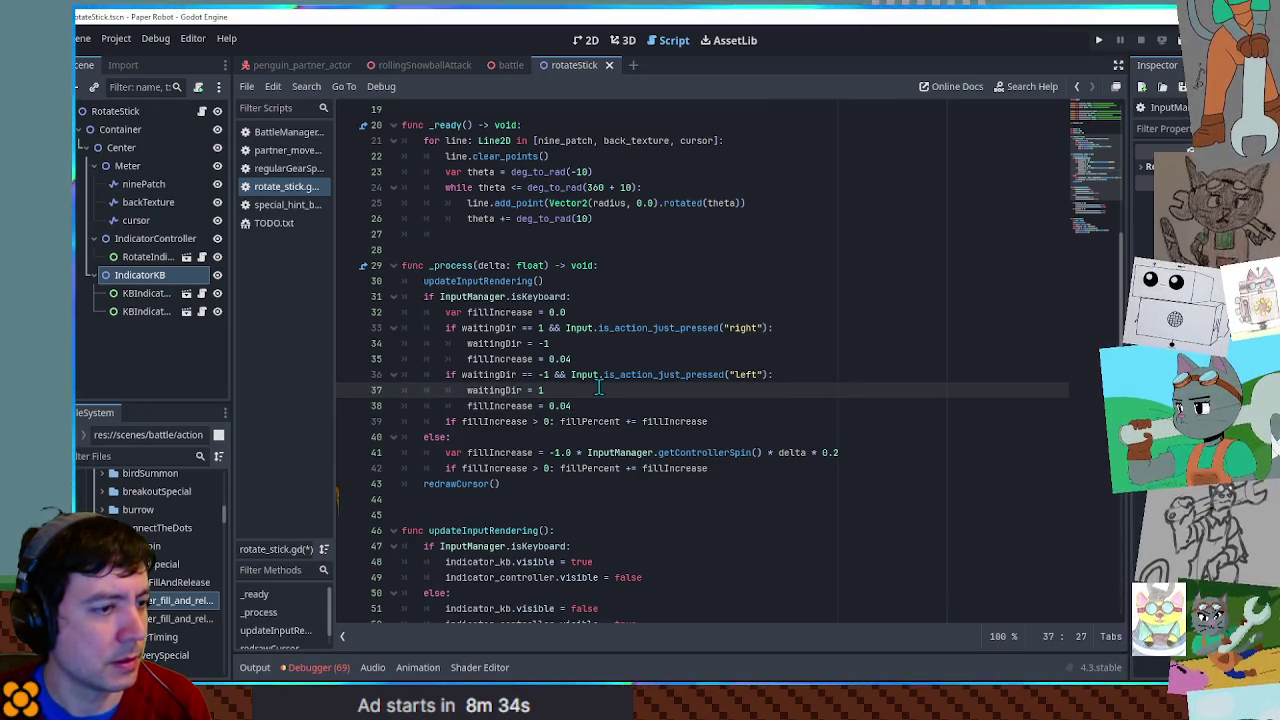
# - Declare 'var fillPerTap = 0.04' and use fillPerTap in place of both 0.04 values
pyautogui.scroll(-2, 599, 388)
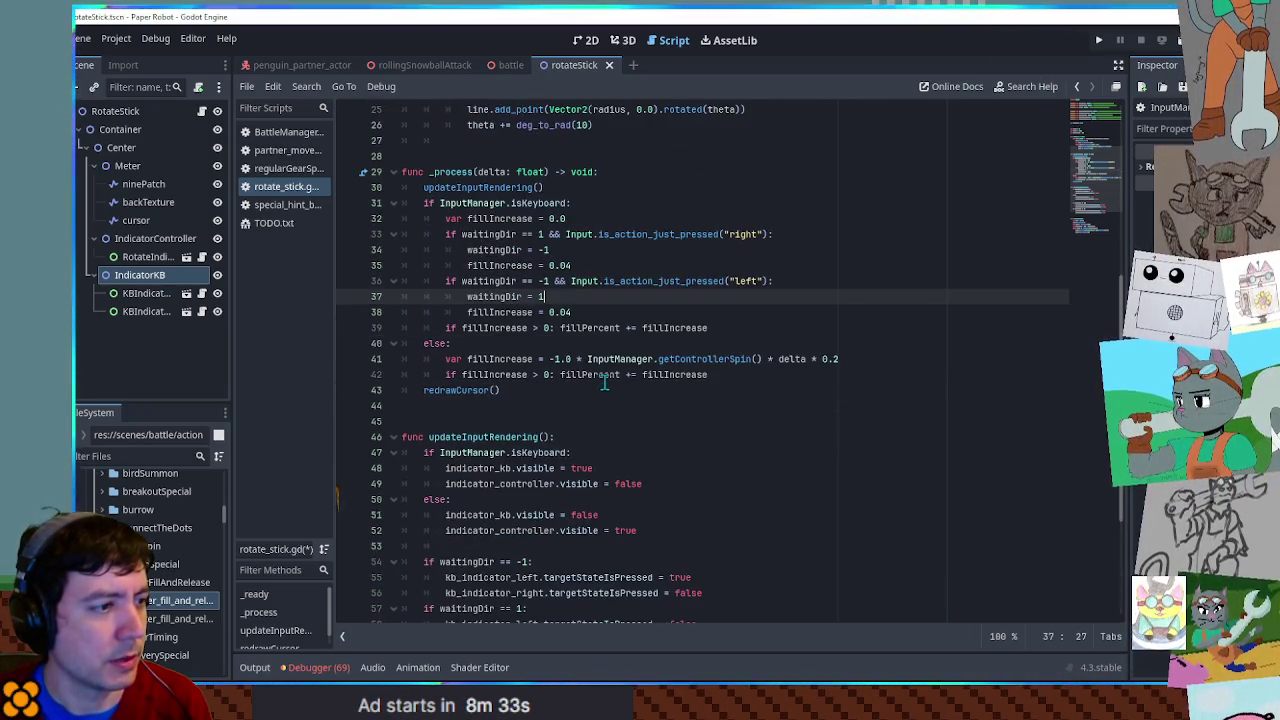
pyautogui.click(593, 204)
pyautogui.press('Return')
pyautogui.write('var fillPerTap = 0.04')
pyautogui.doubleClick(500, 218)
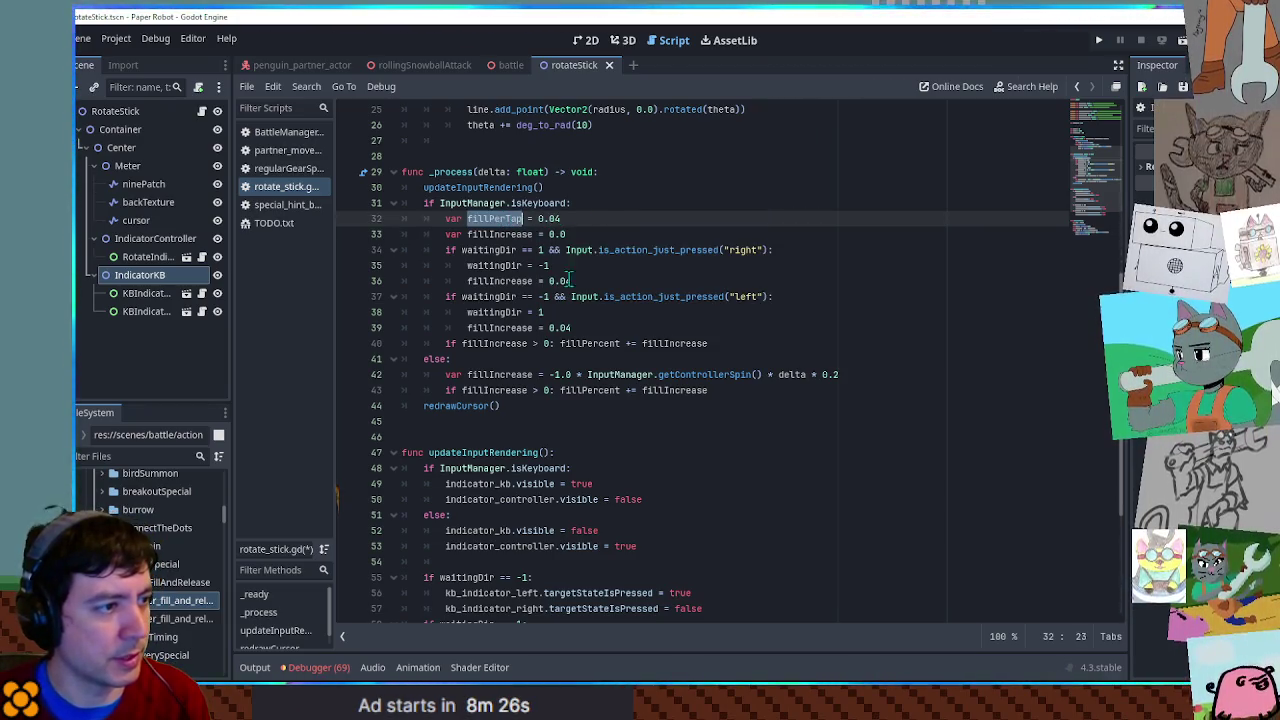
pyautogui.hotkey('ctrl', 'c')
pyautogui.doubleClick(559, 281)
pyautogui.hotkey('ctrl', 'v')
pyautogui.doubleClick(559, 328)
pyautogui.hotkey('ctrl', 'v')
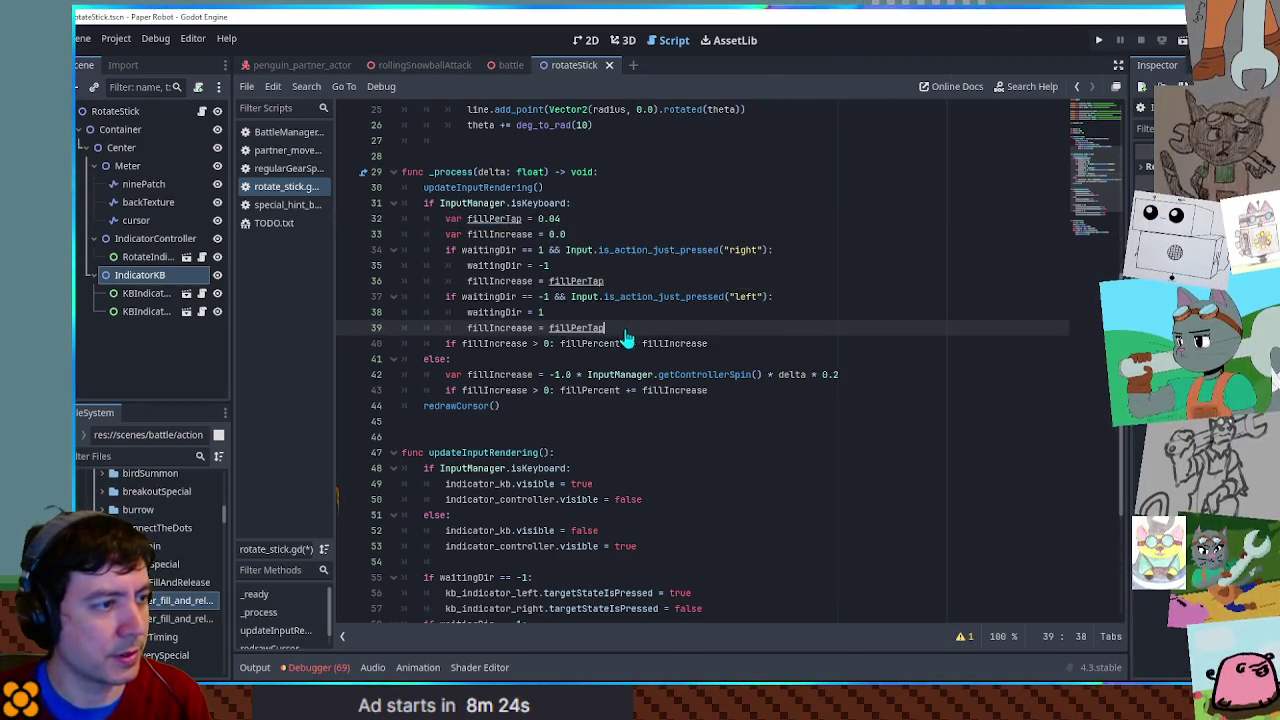
# - Combine the right and left tap tests into one condition joined with || in the right-press check
pyautogui.click(846, 356)
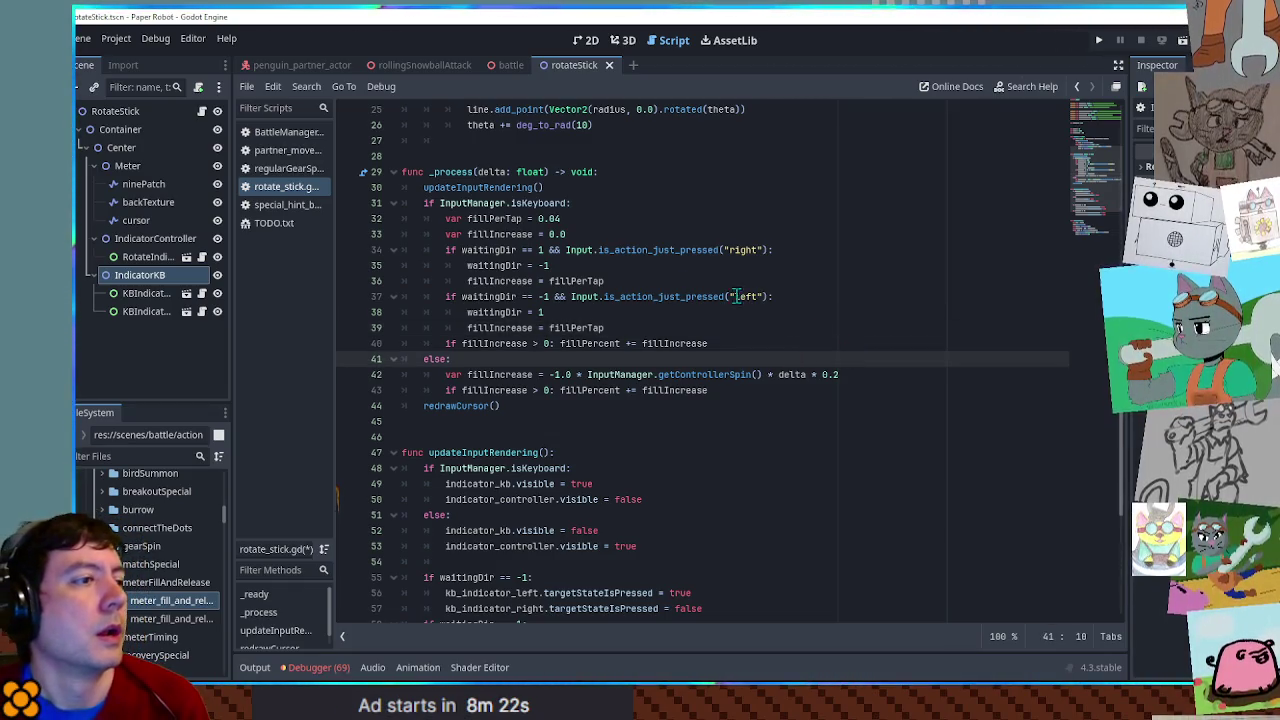
pyautogui.moveTo(461, 249)
pyautogui.mouseDown()
pyautogui.moveTo(768, 249)
pyautogui.moveTo(463, 250)
pyautogui.mouseUp()
pyautogui.write('(')
pyautogui.hotkey('ctrl', 'c')
pyautogui.click(784, 250)
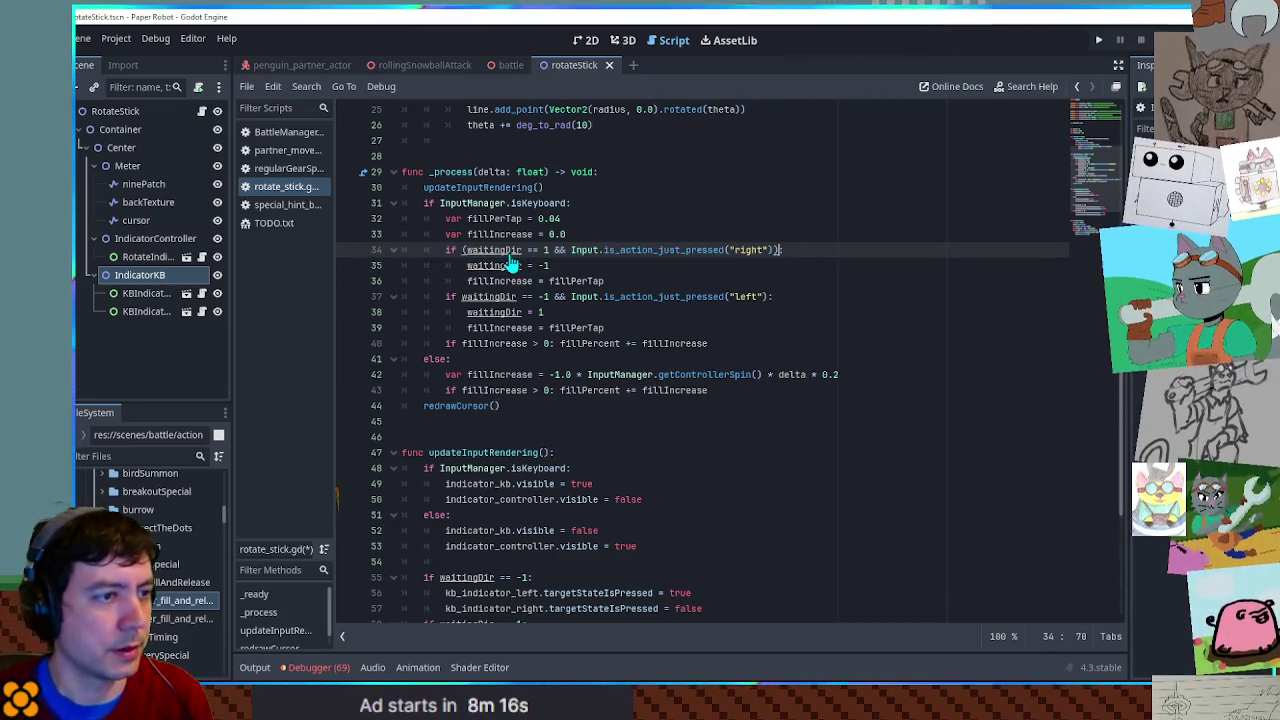
pyautogui.write('||')
pyautogui.hotkey('ctrl', 'v')
pyautogui.click(829, 250)
pyautogui.write('-')
pyautogui.doubleClick(1028, 251)
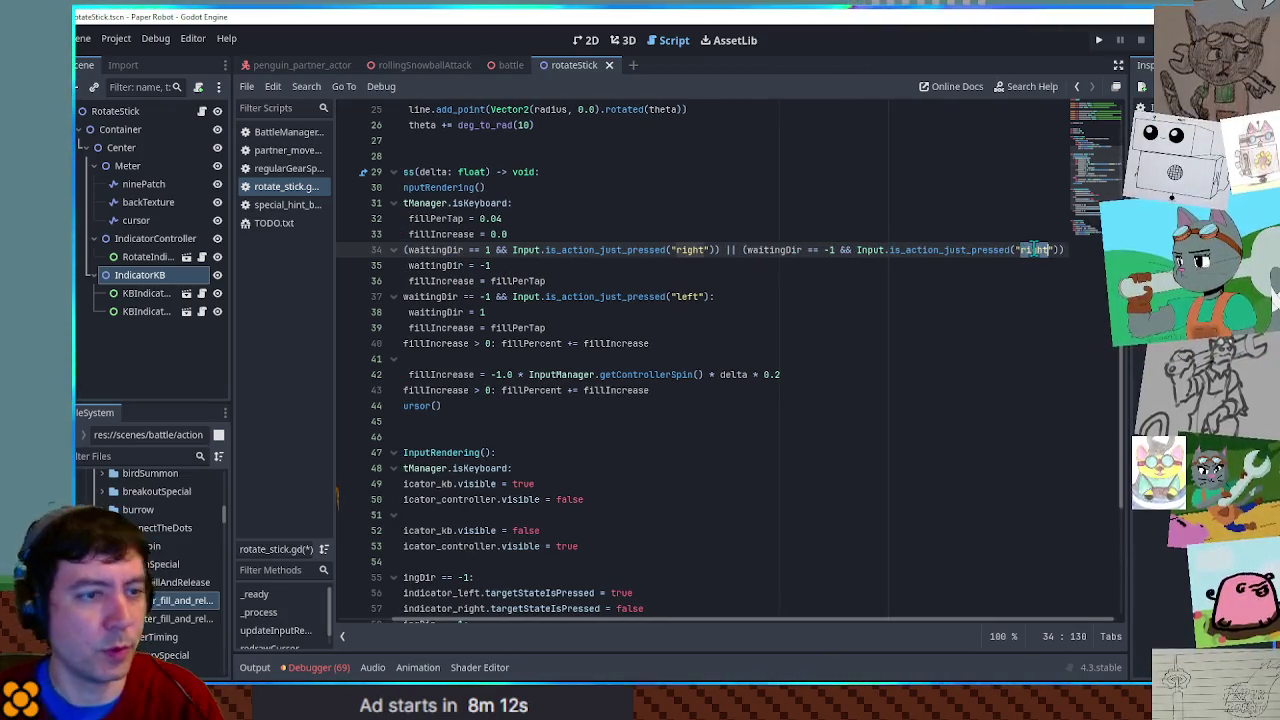
pyautogui.write('left')
# - Break the long condition onto an indented continuation line using a backslash
pyautogui.click(749, 252)
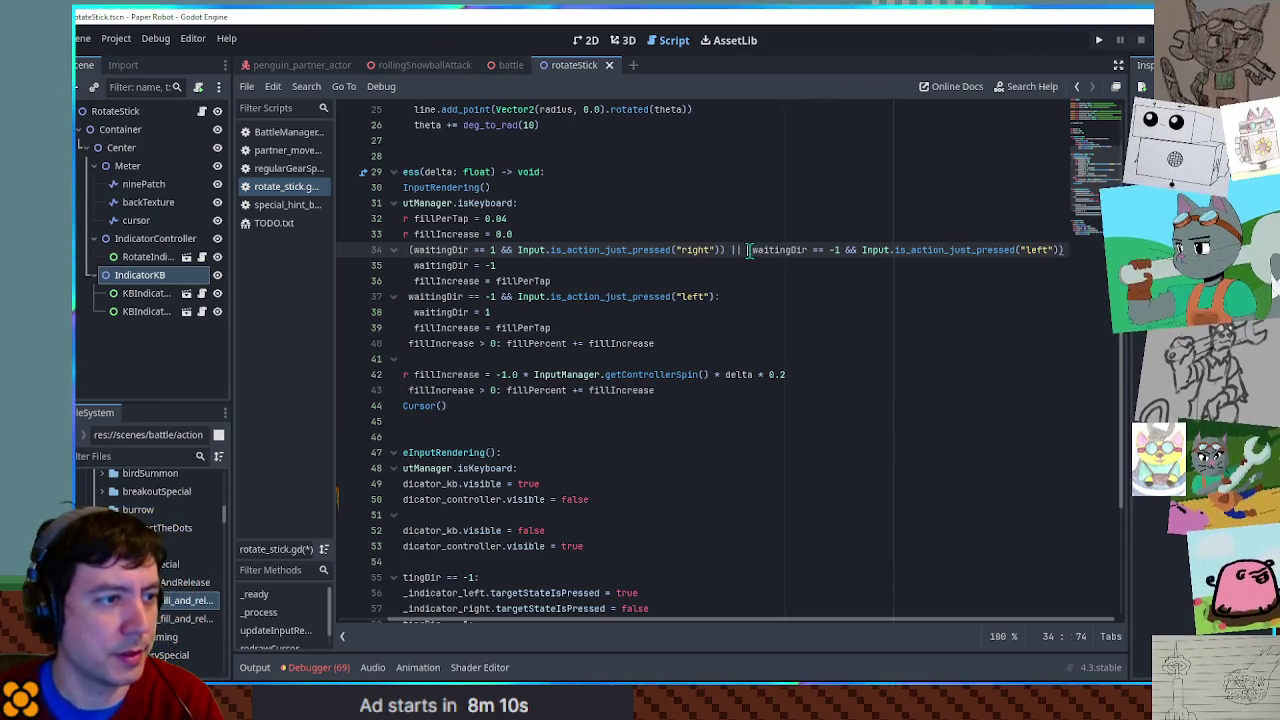
pyautogui.press('Return')
pyautogui.press('Left')
pyautogui.write('\\')
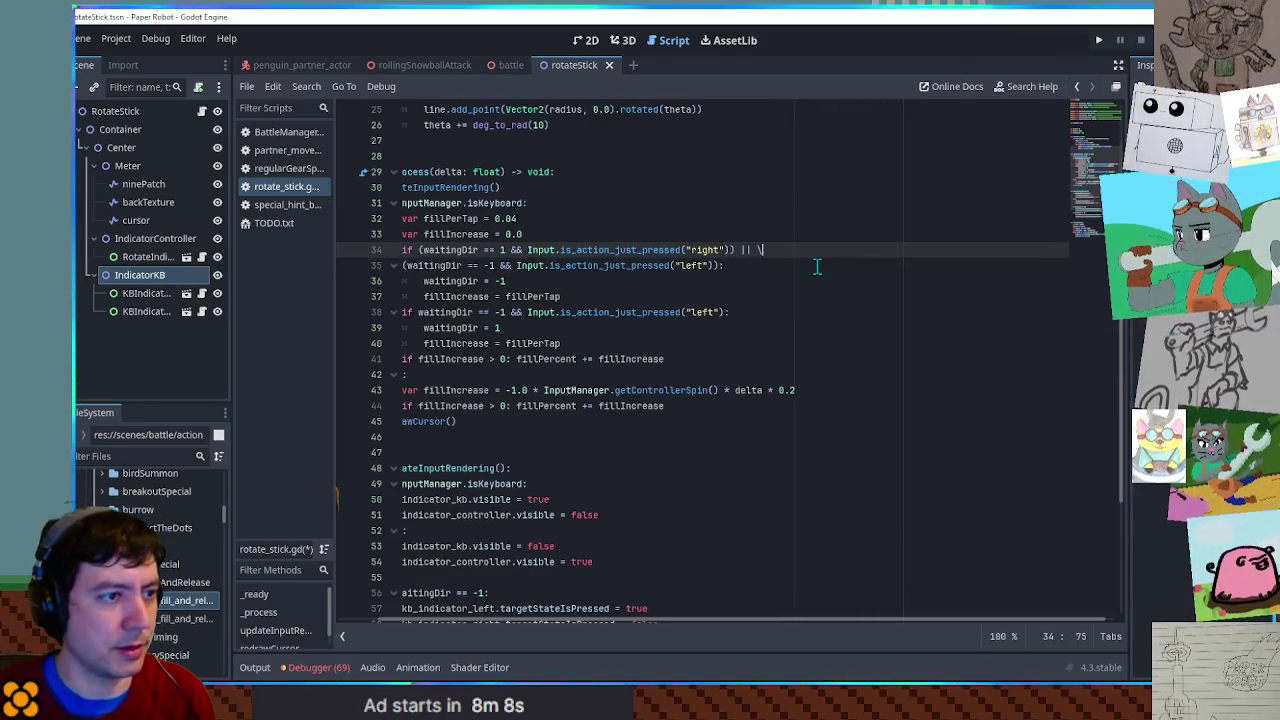
pyautogui.press('Down')
pyautogui.press('Home')
pyautogui.press('Tab')
pyautogui.press('Tab')
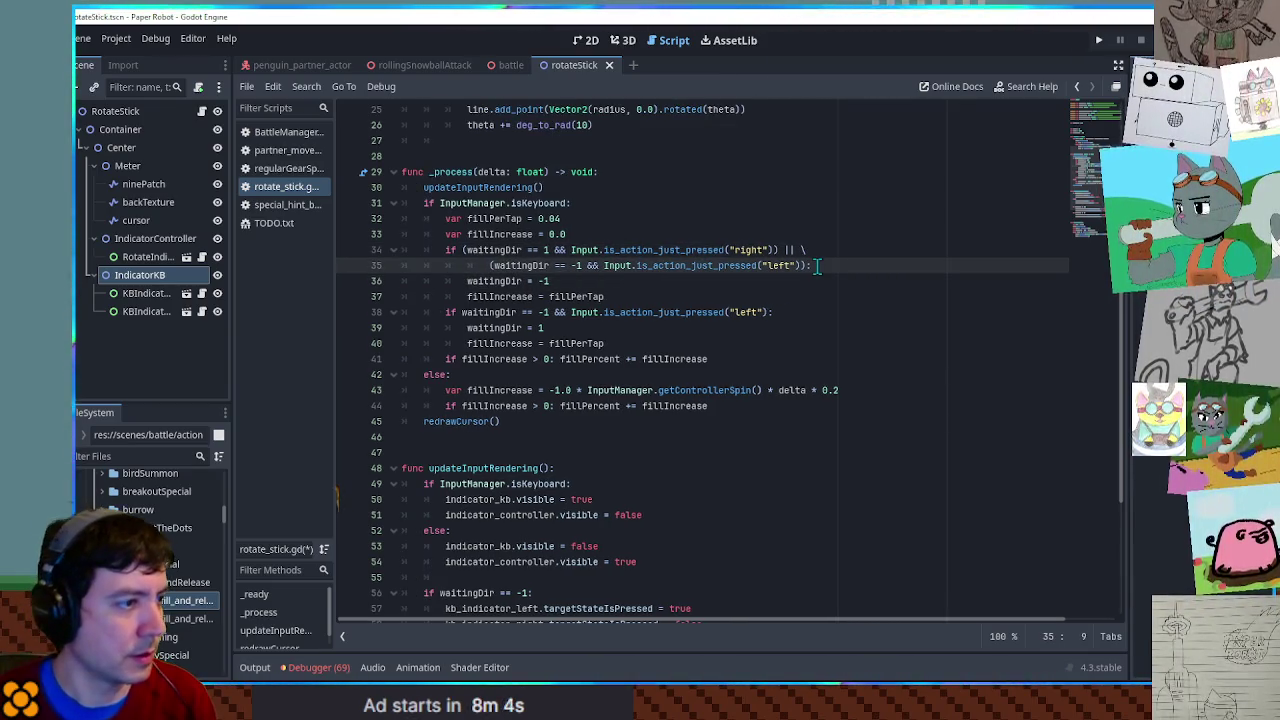
# - Delete the redundant left-press block and turn the fillIncrease assignment into 'fillPercent +='
pyautogui.click(531, 281)
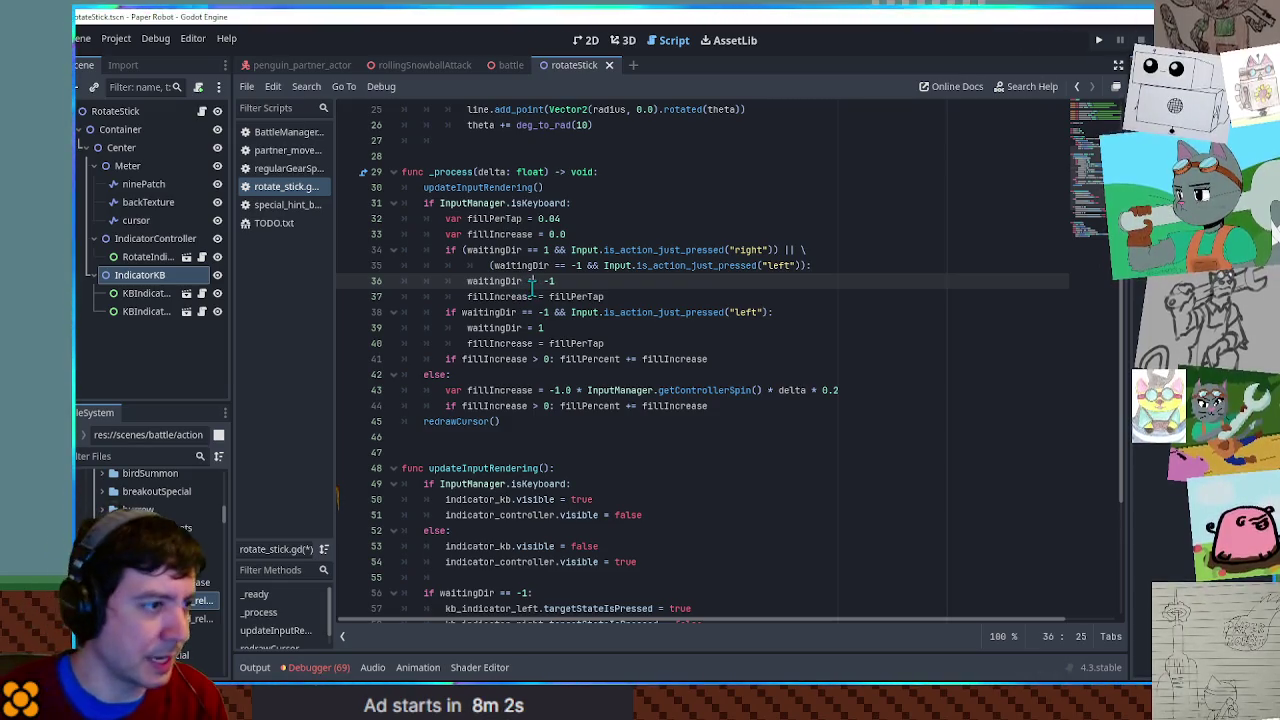
pyautogui.click(526, 313)
pyautogui.hotkey('ctrl', 'shift', 'k')
pyautogui.hotkey('ctrl', 'shift', 'k')
pyautogui.hotkey('ctrl', 'shift', 'k')
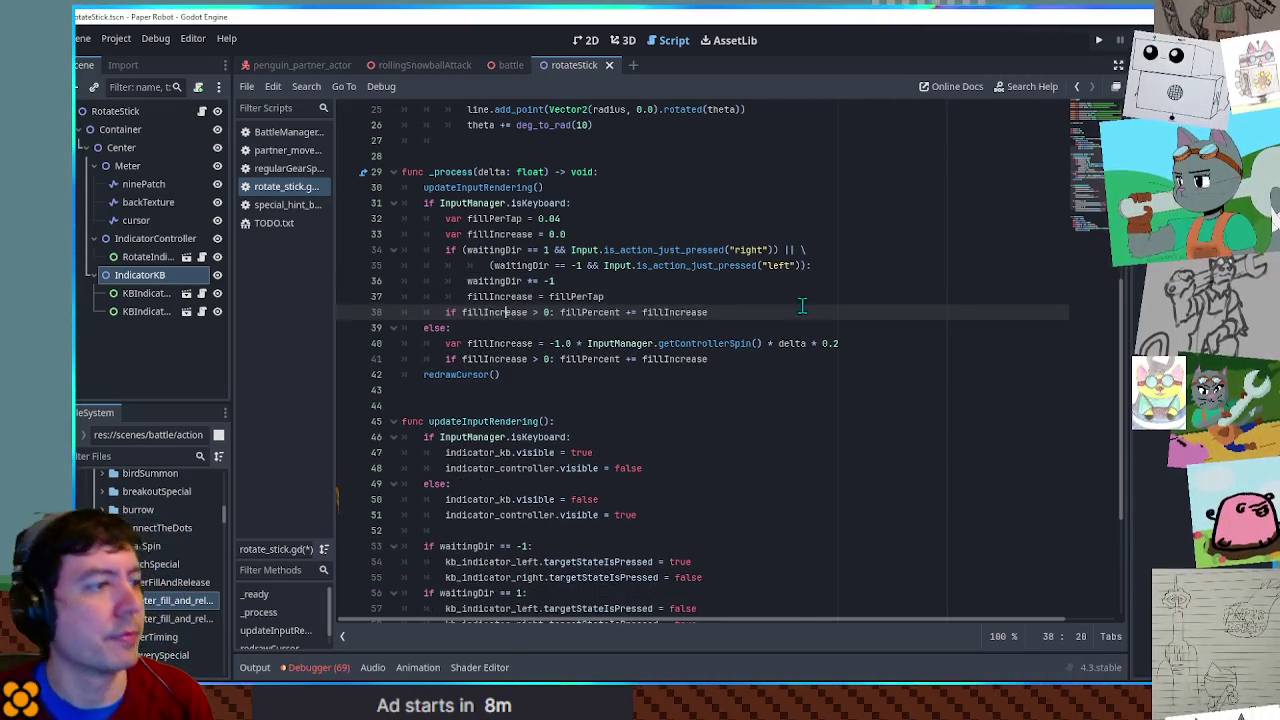
pyautogui.click(793, 306)
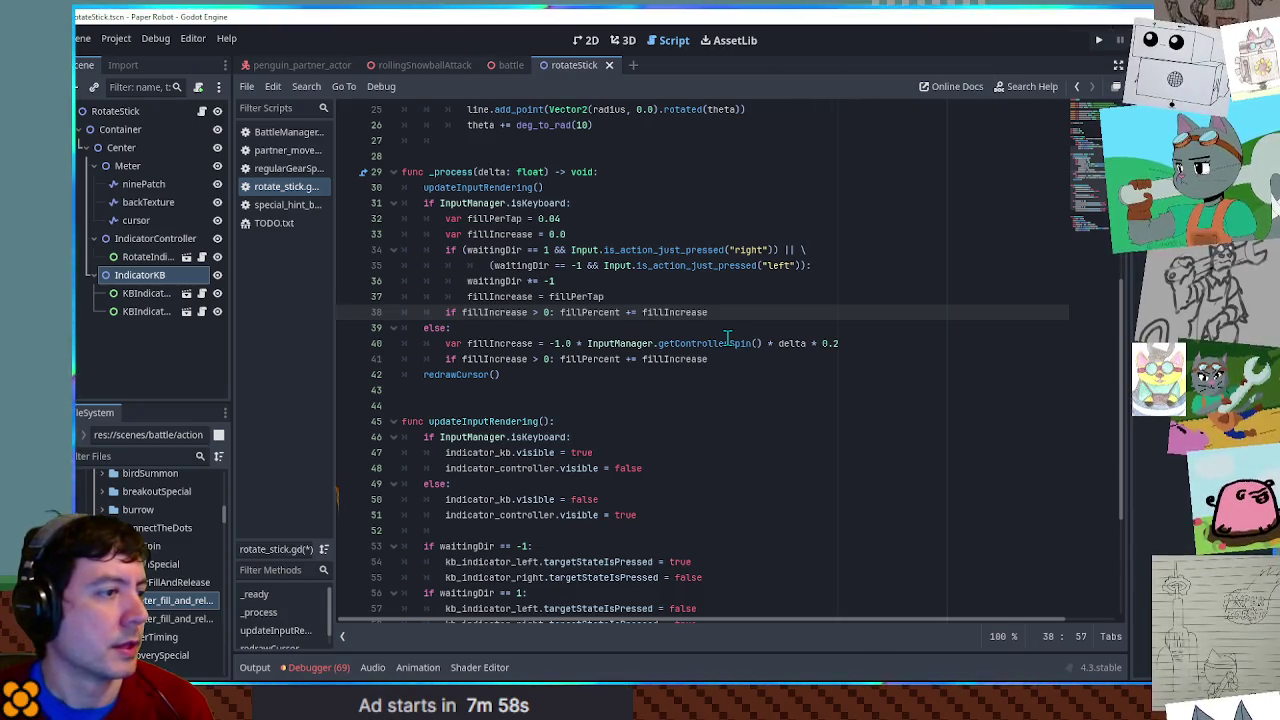
pyautogui.doubleClick(593, 312)
pyautogui.moveTo(593, 312); pyautogui.dragTo(636, 312)
pyautogui.hotkey('ctrl', 'c')
pyautogui.moveTo(467, 296); pyautogui.dragTo(543, 296)
pyautogui.hotkey('ctrl', 'v')
# - Remove the fillIncrease and fillPerTap lines, leaving each tap adding 0.04 directly to fillPercent
pyautogui.click(500, 234)
pyautogui.hotkey('ctrl', 'shift', 'k')
pyautogui.click(500, 296)
pyautogui.hotkey('ctrl', 'shift', 'k')
pyautogui.click(494, 218)
pyautogui.hotkey('ctrl', 'shift', 'k')
pyautogui.doubleClick(600, 265)
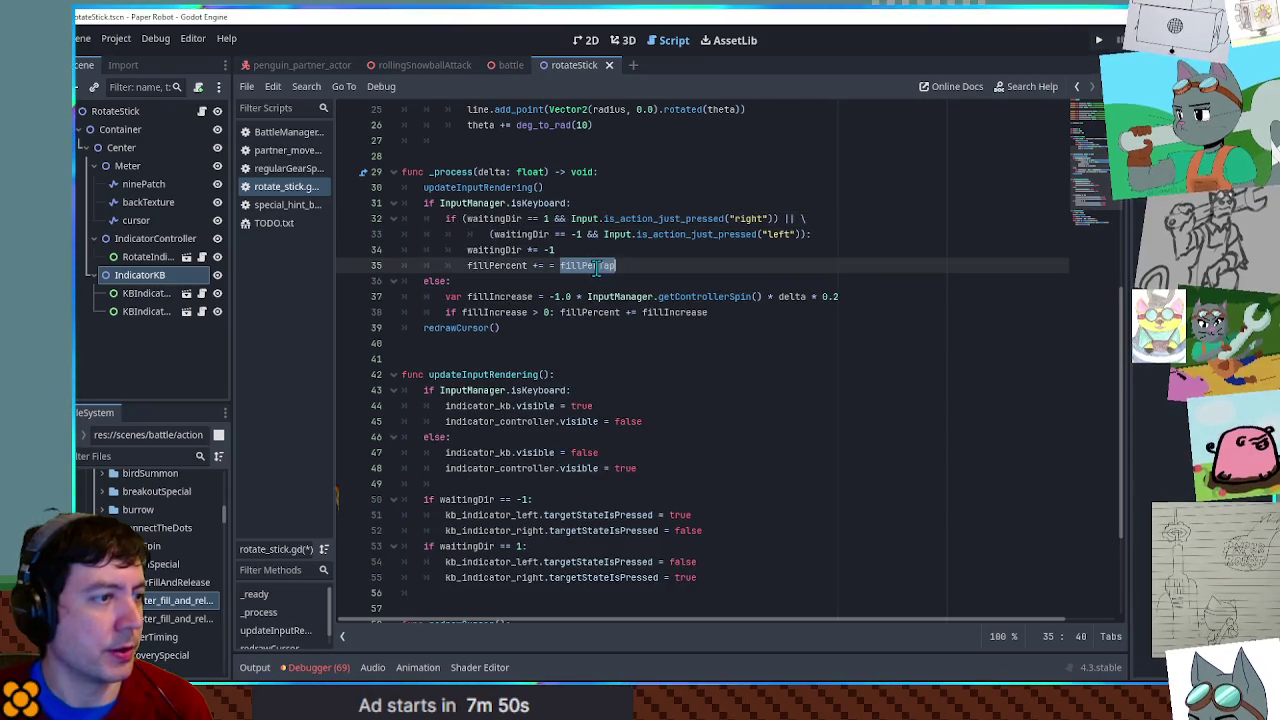
pyautogui.write('= 0.04')
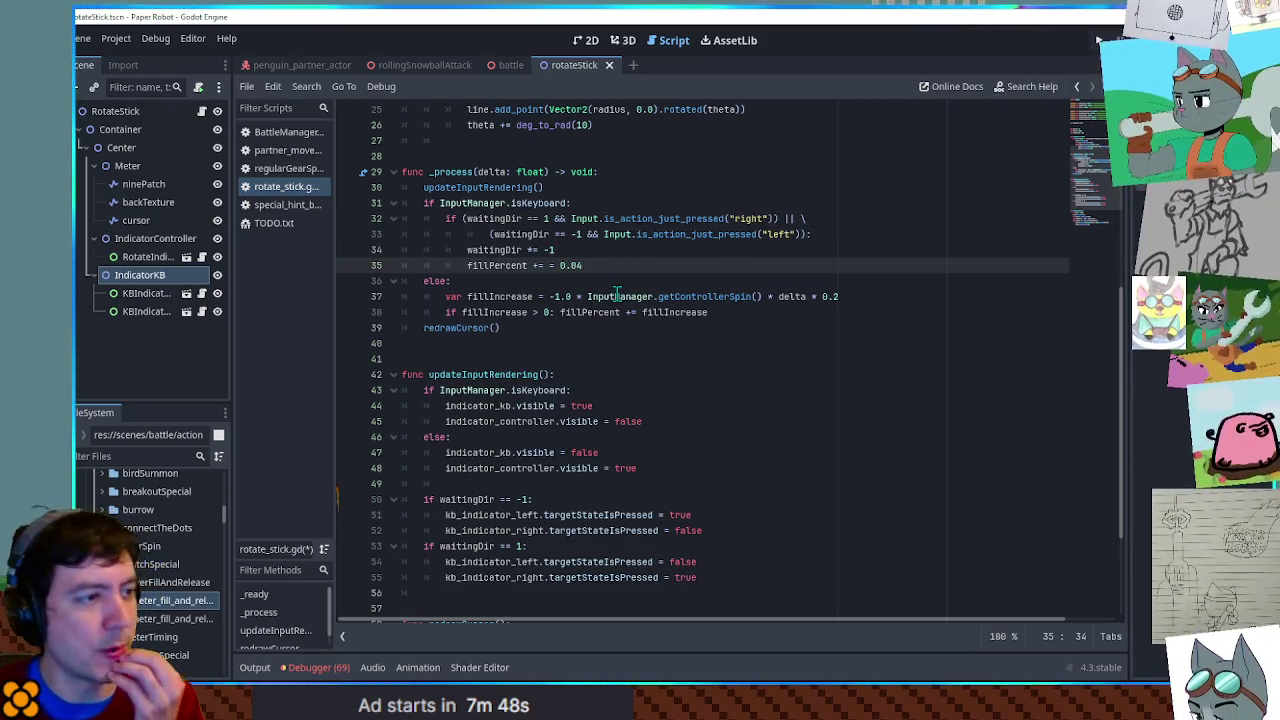
pyautogui.click(556, 265)
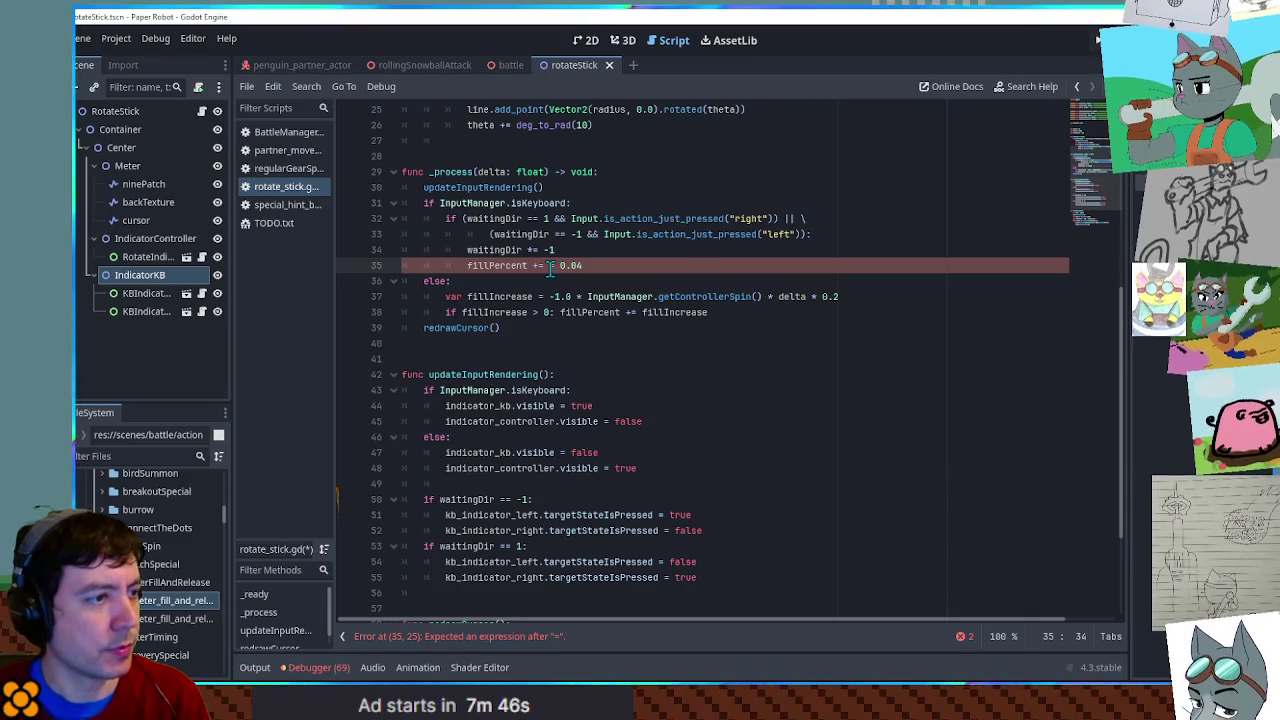
pyautogui.press('BackSpace')
pyautogui.press('BackSpace')
# - Jump to the getControllerSpin definition in InputManager.gd
pyautogui.click(711, 327)
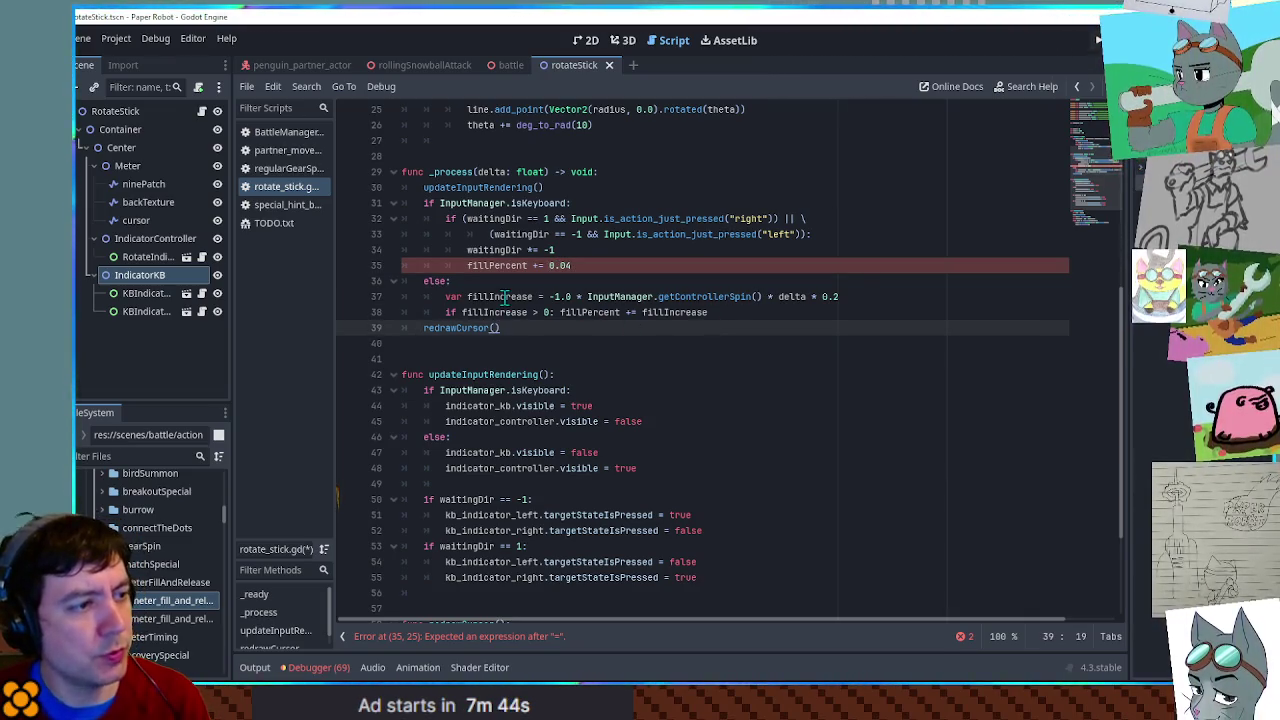
pyautogui.click(686, 298)
pyautogui.keyDown('ctrl'); pyautogui.click(686, 308); pyautogui.keyUp('ctrl')
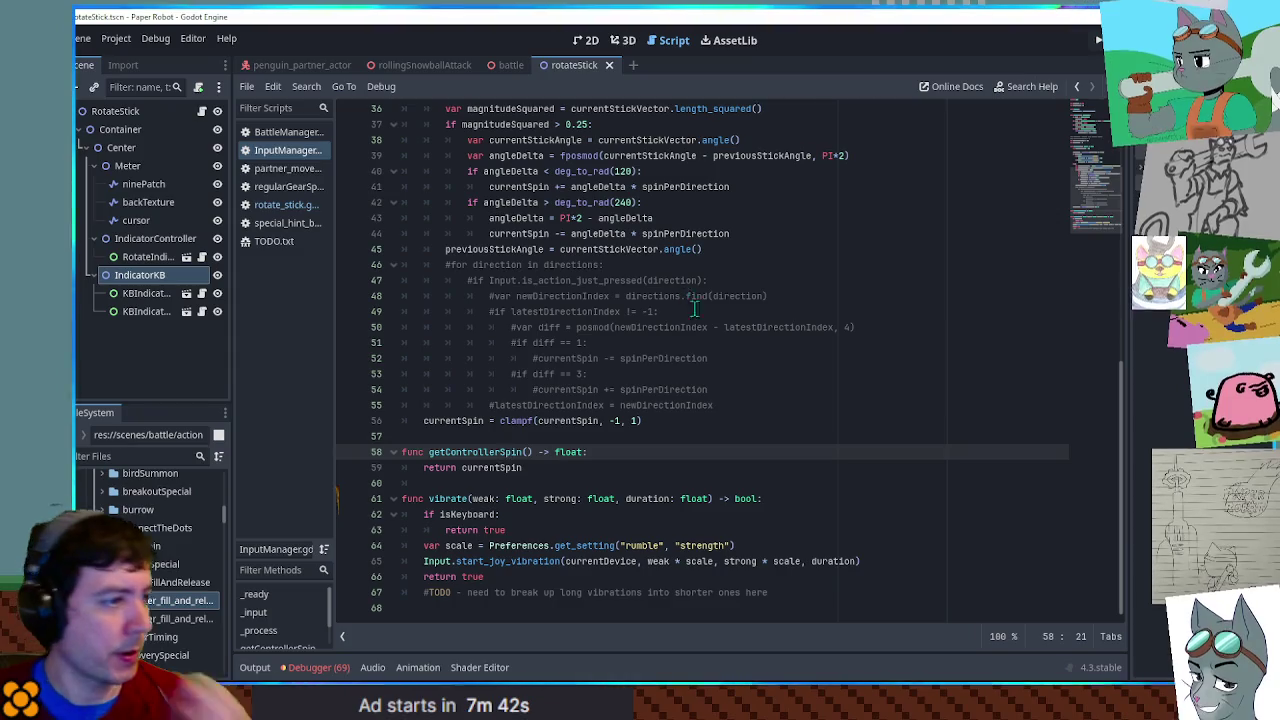
pyautogui.scroll(5, 560, 418)
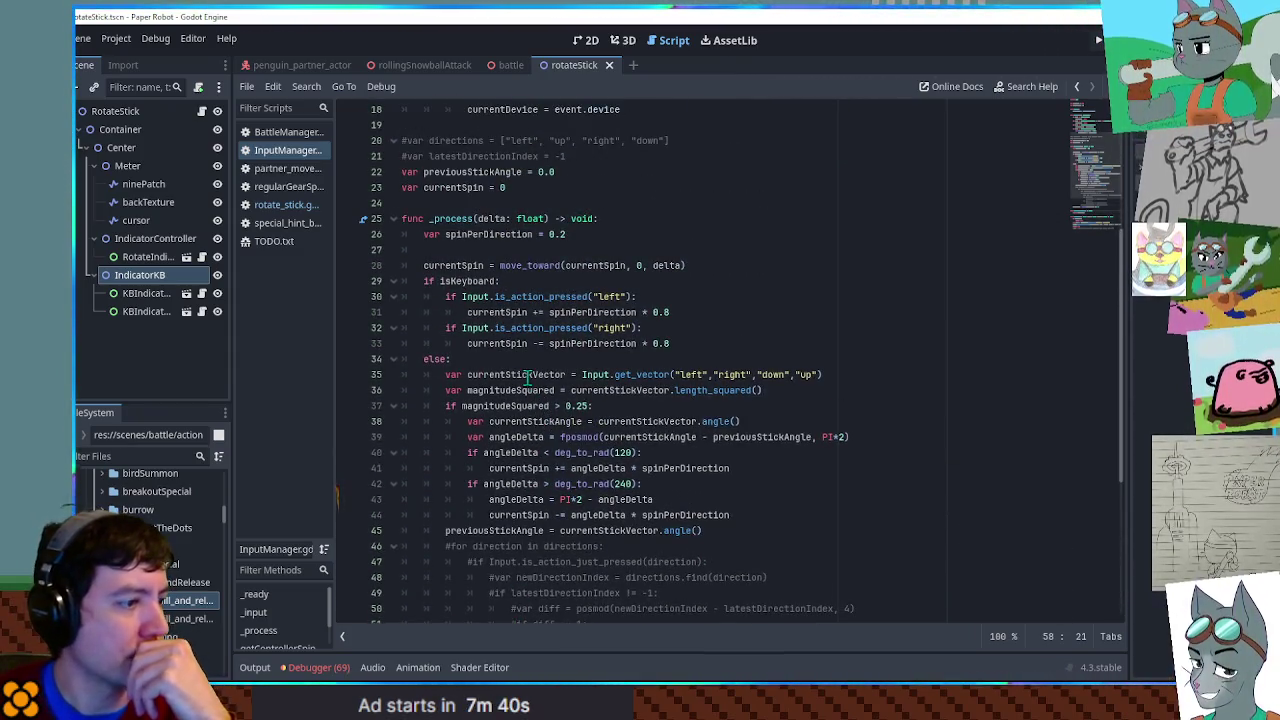
pyautogui.scroll(-5, 530, 400)
pyautogui.doubleClick(496, 516)
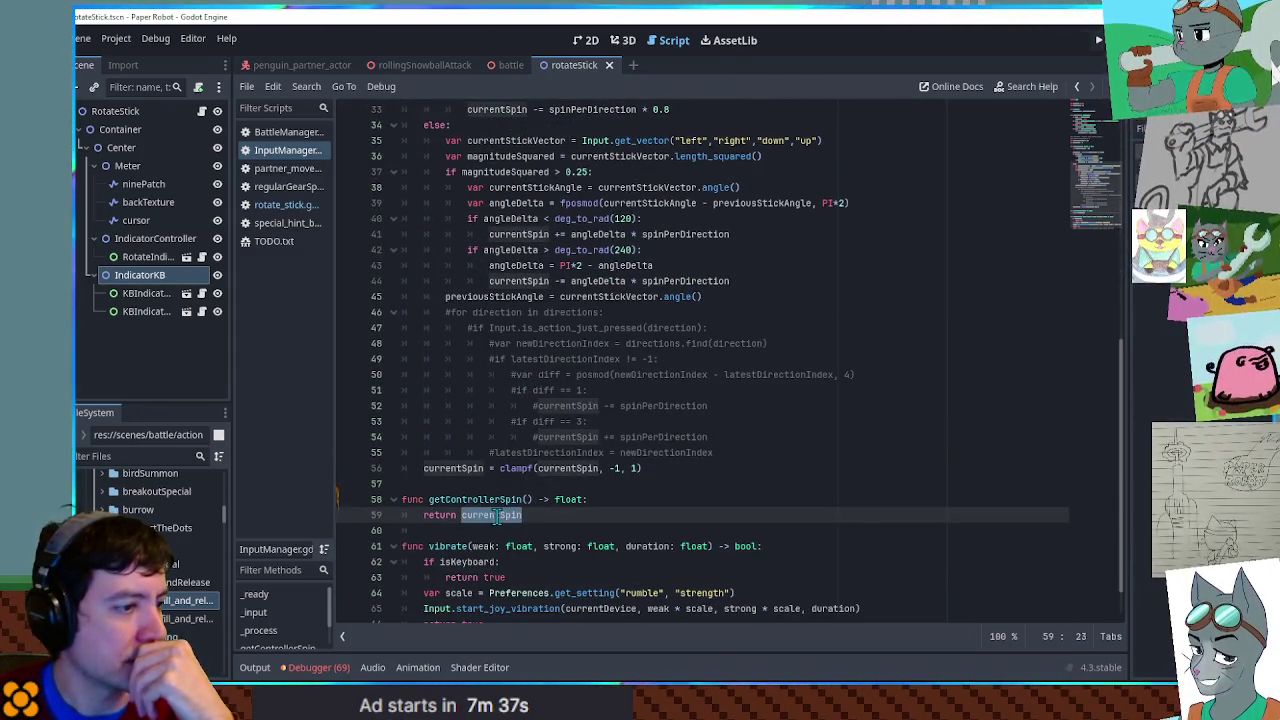
pyautogui.scroll(3, 496, 516)
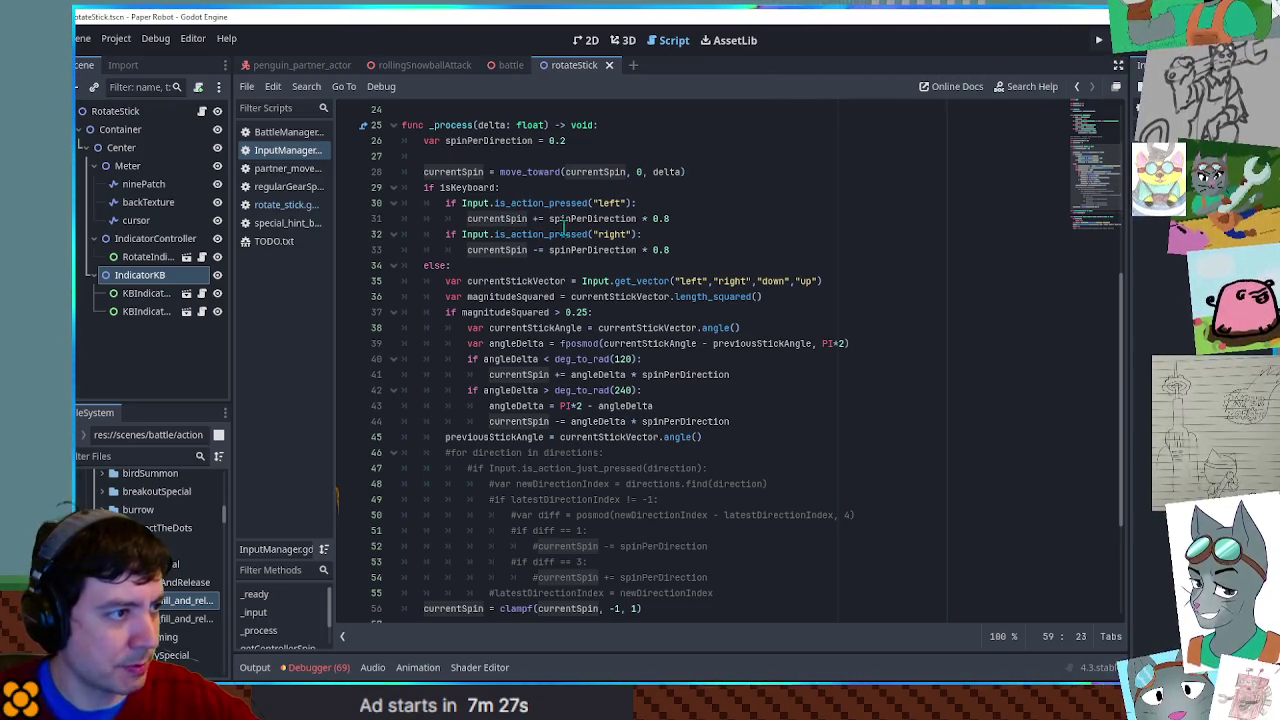
pyautogui.scroll(-3, 588, 226)
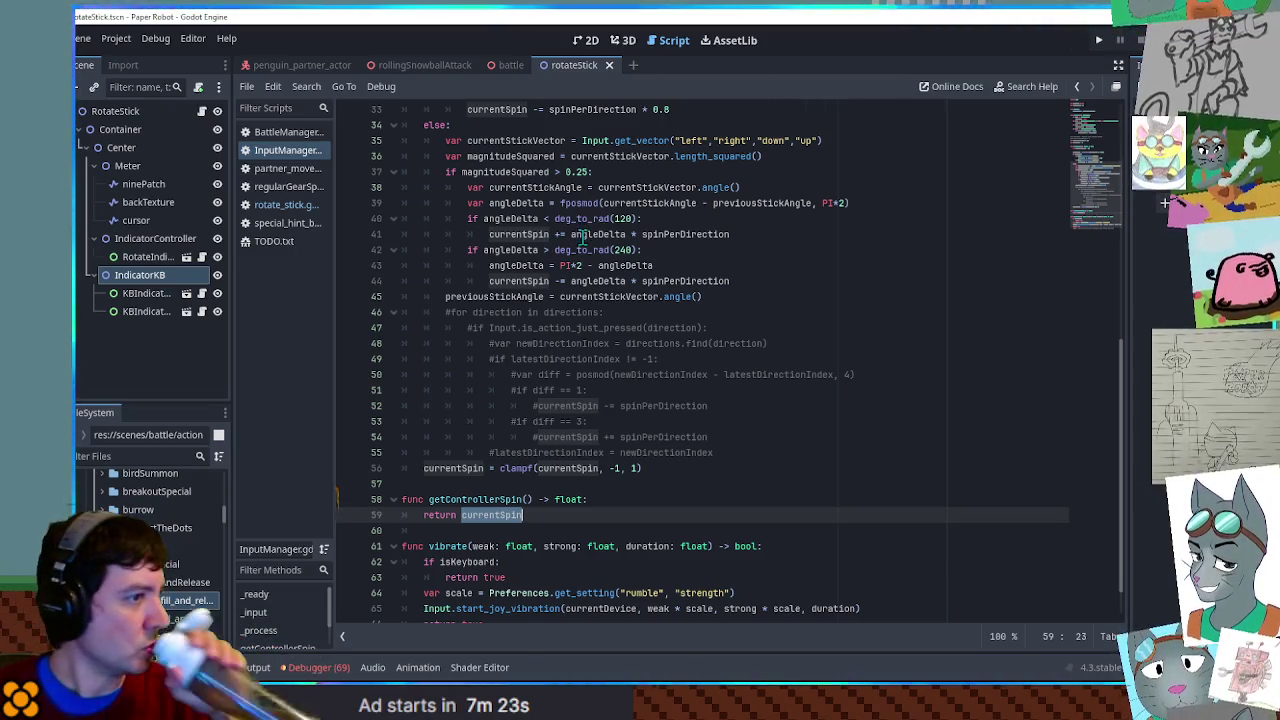
pyautogui.scroll(1, 584, 236)
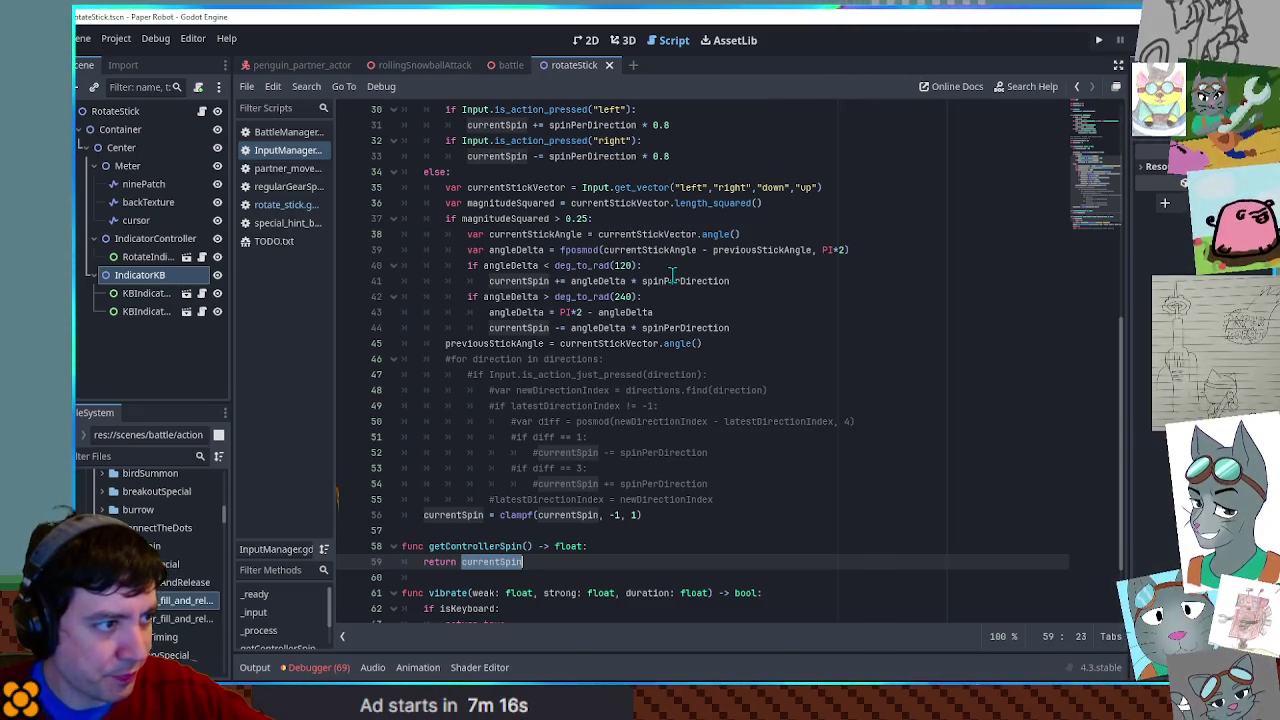
pyautogui.doubleClick(601, 281)
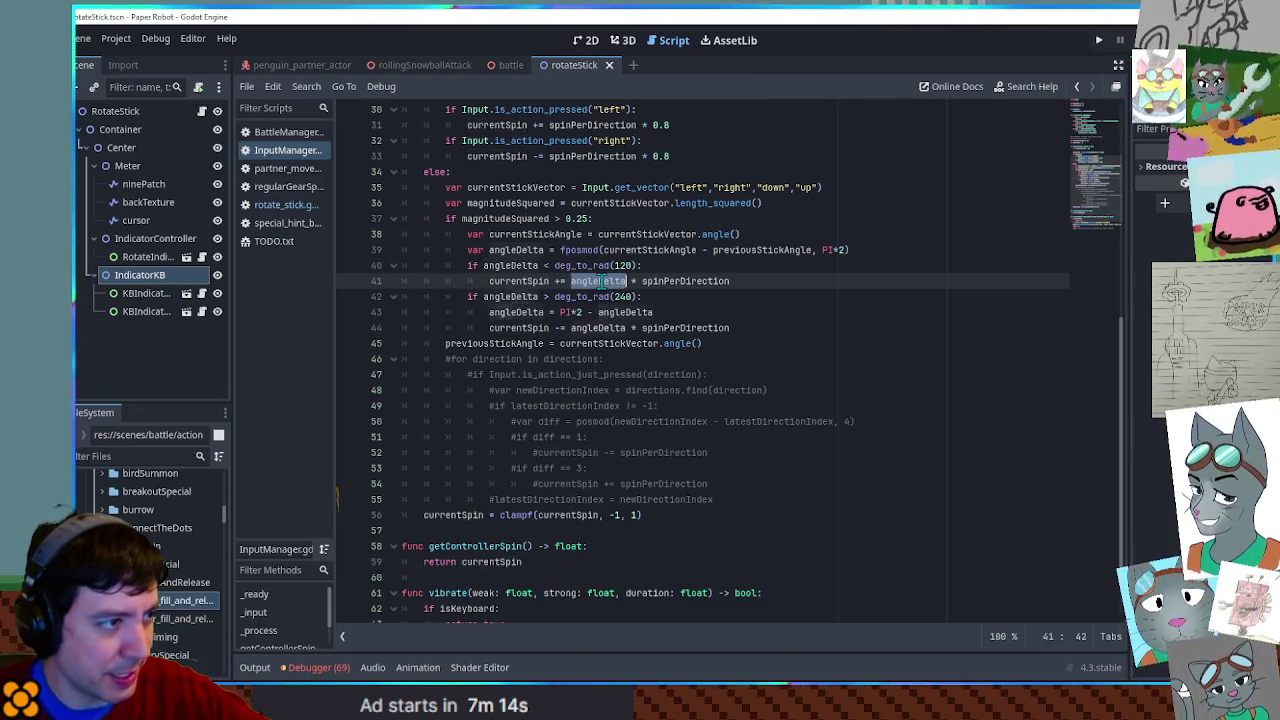
pyautogui.doubleClick(676, 250)
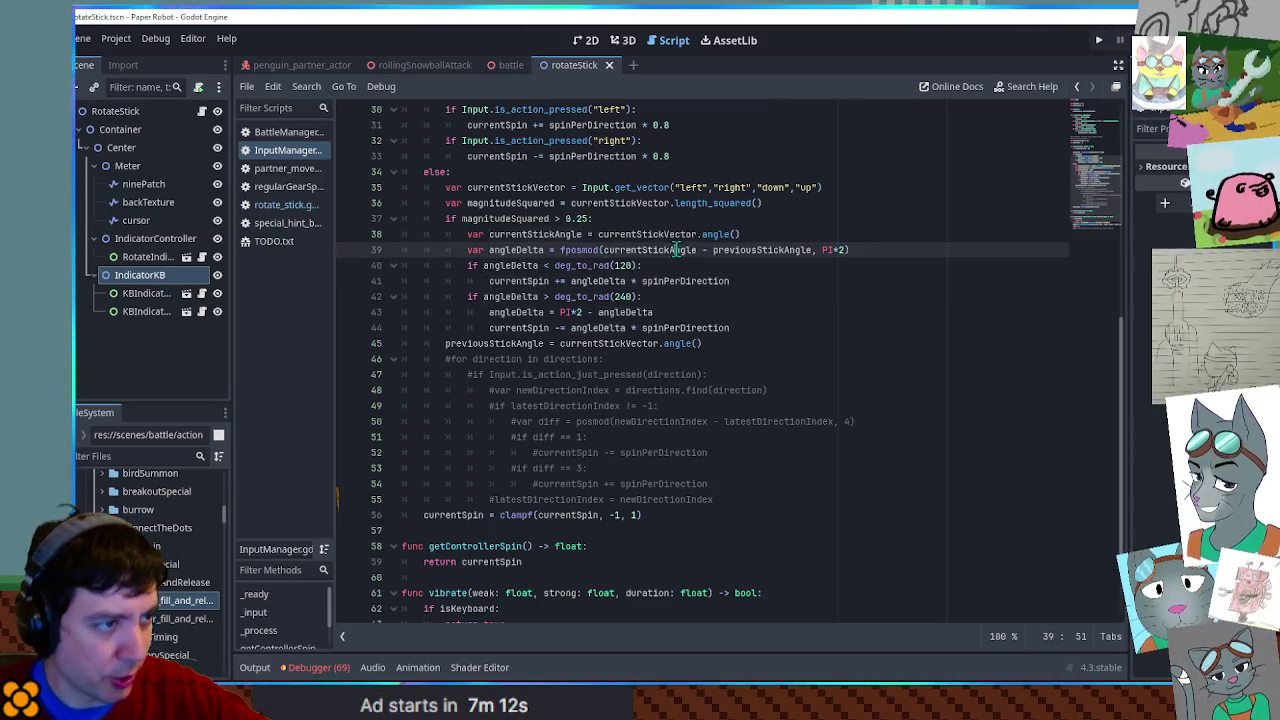
pyautogui.doubleClick(752, 250)
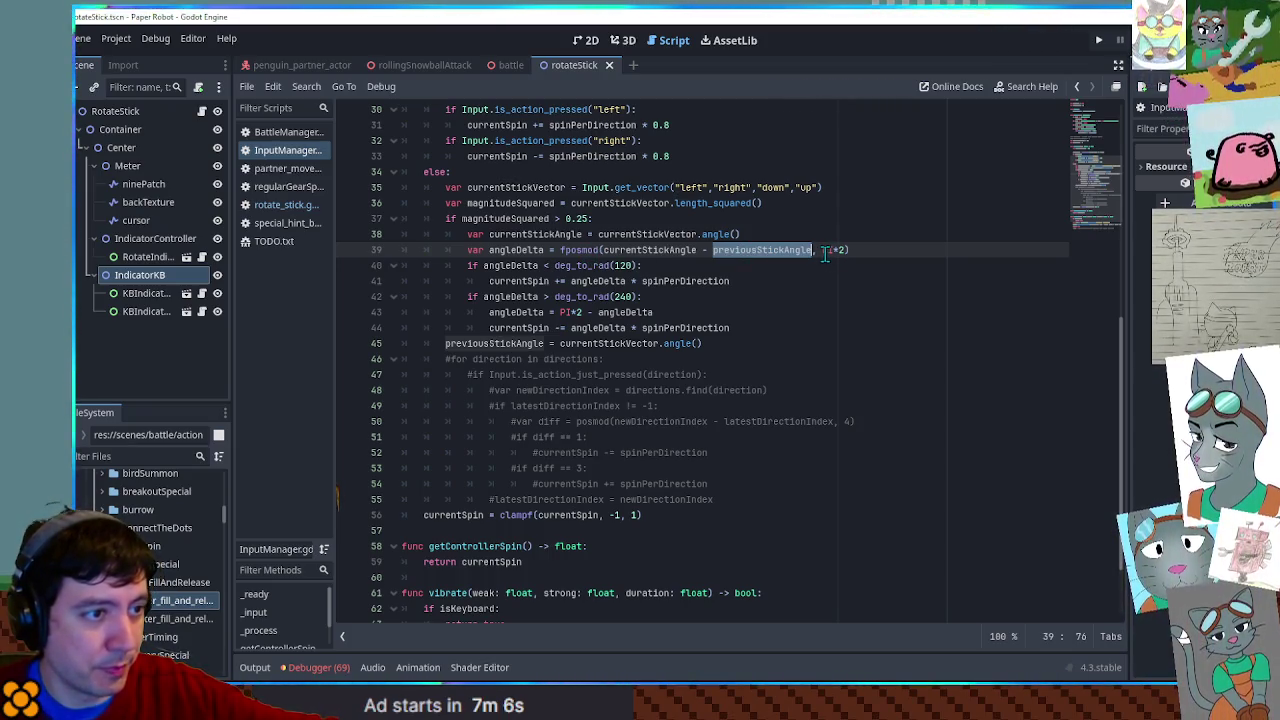
pyautogui.doubleClick(514, 252)
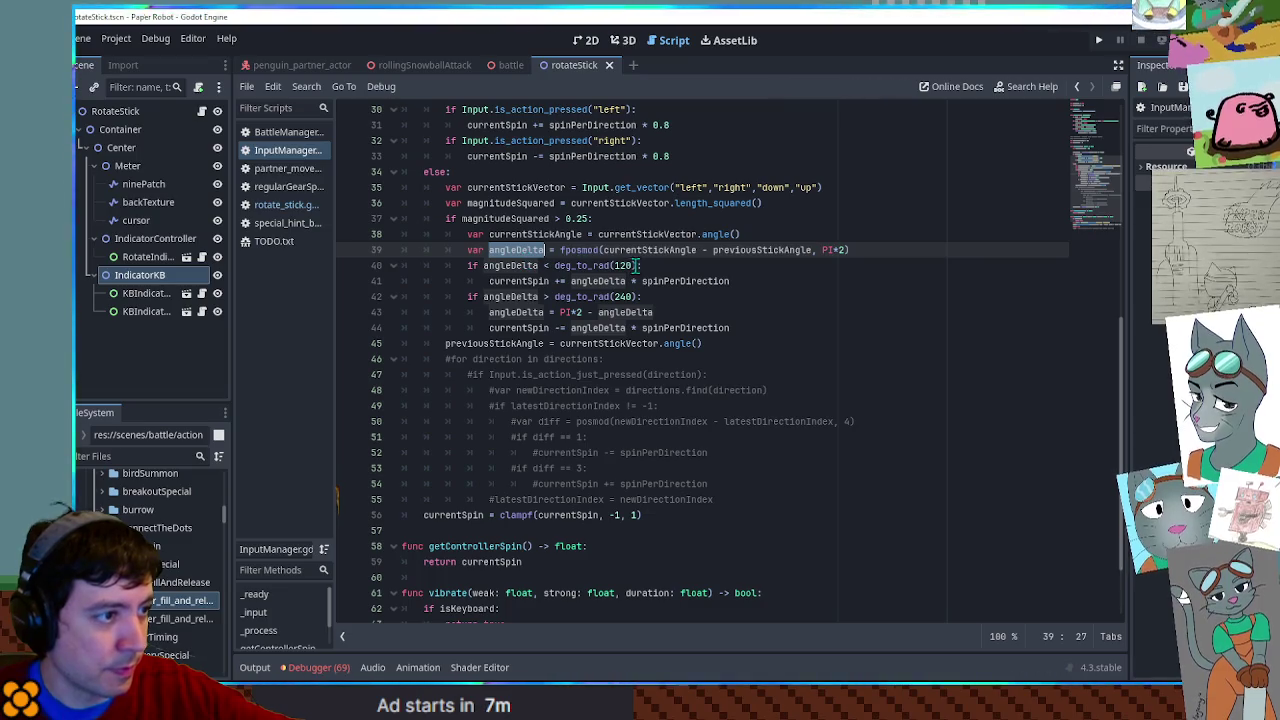
pyautogui.doubleClick(533, 281)
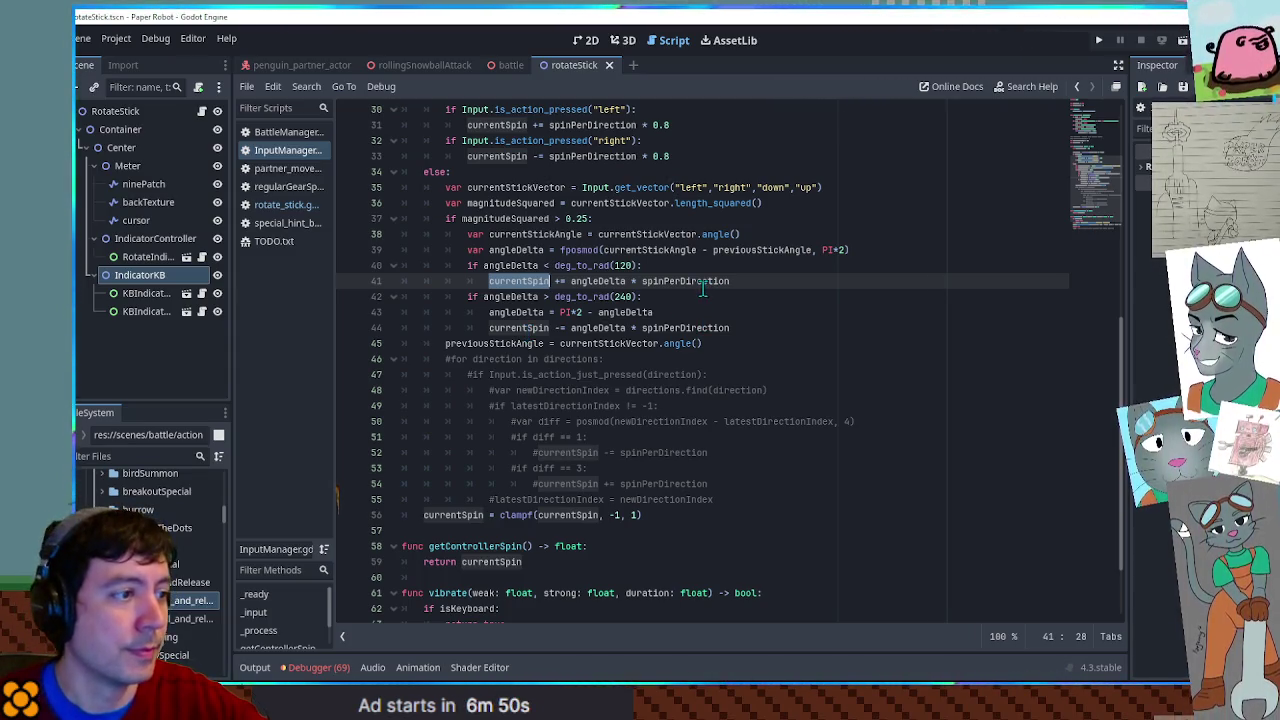
pyautogui.doubleClick(600, 283)
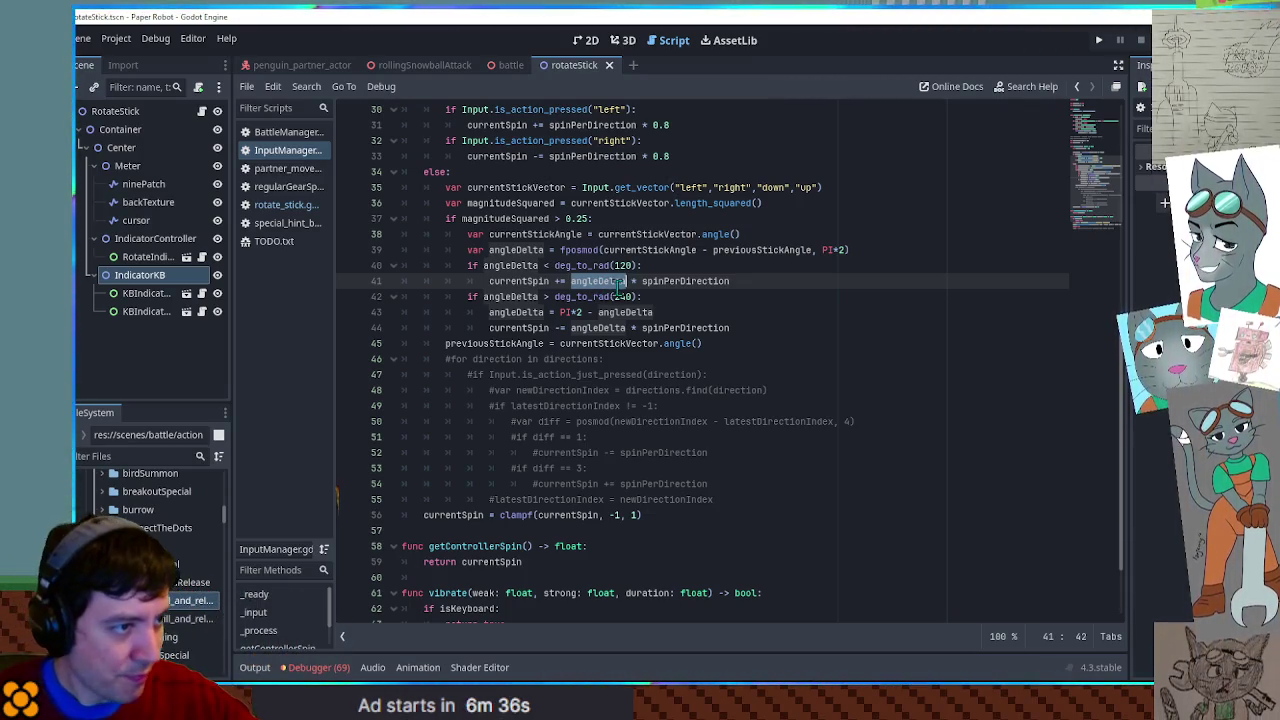
pyautogui.doubleClick(679, 283)
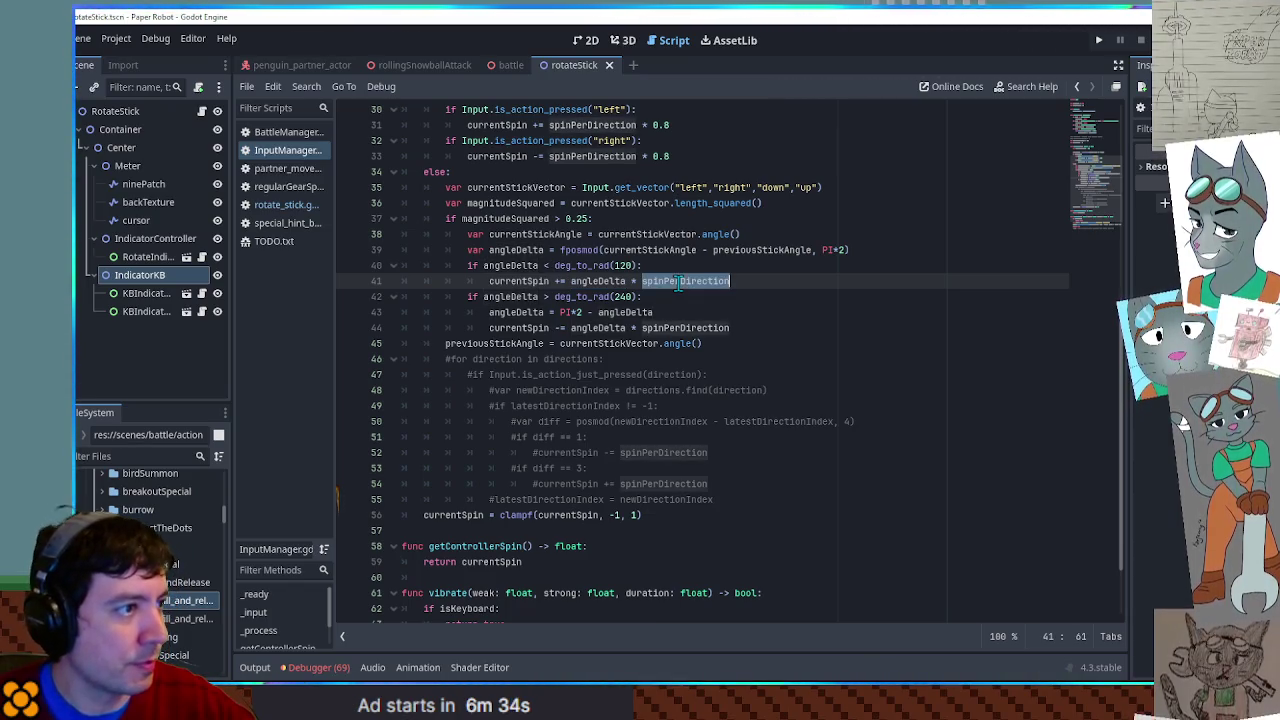
pyautogui.scroll(6, 679, 283)
pyautogui.scroll(-4, 678, 283)
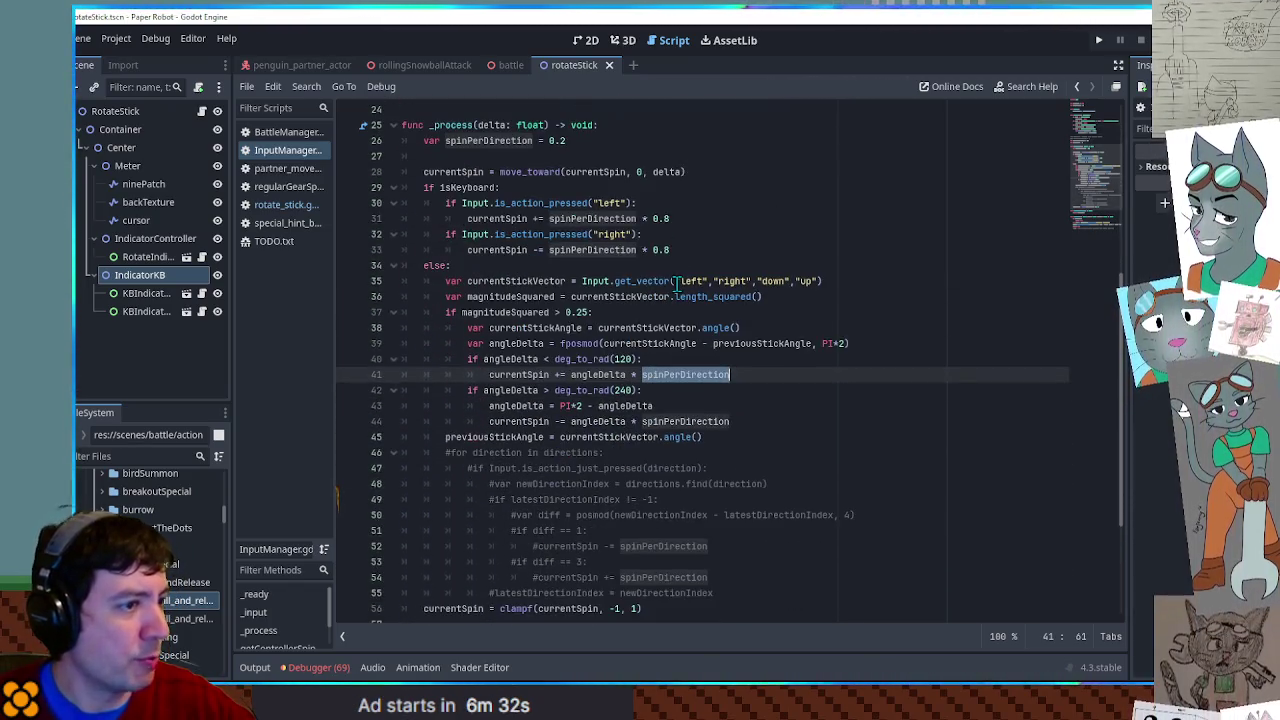
pyautogui.scroll(-2, 679, 281)
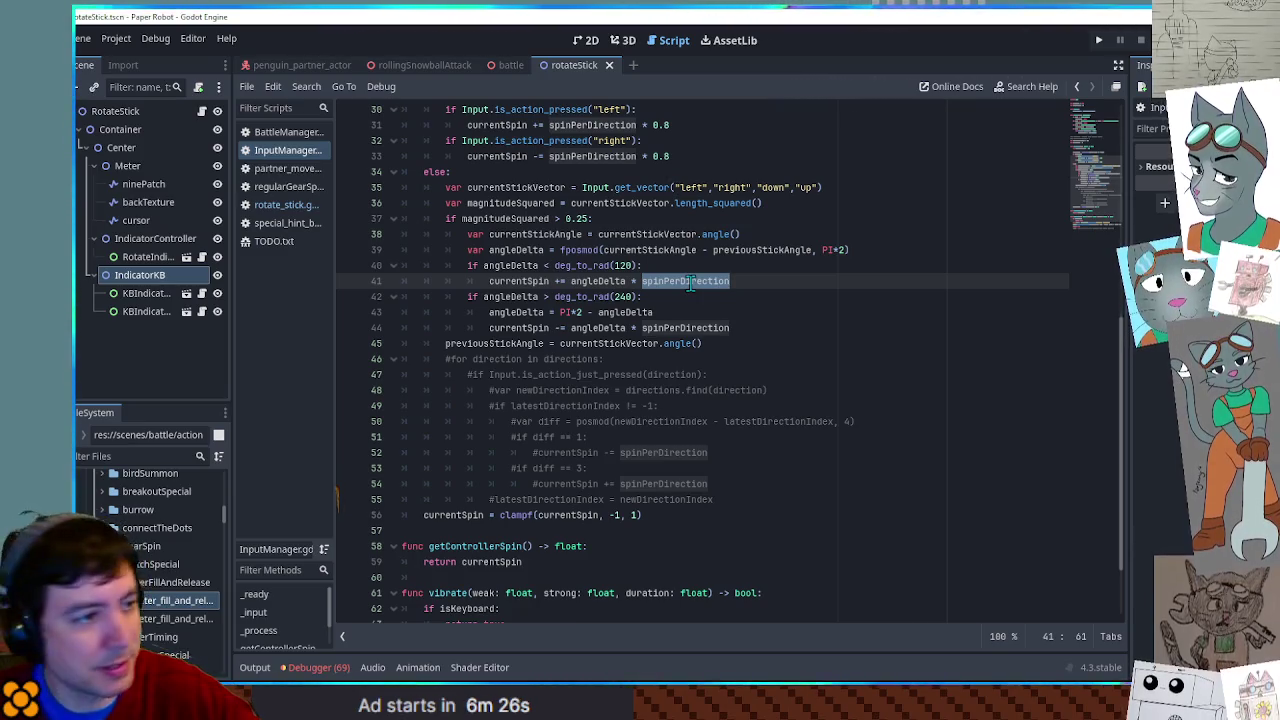
pyautogui.doubleClick(598, 283)
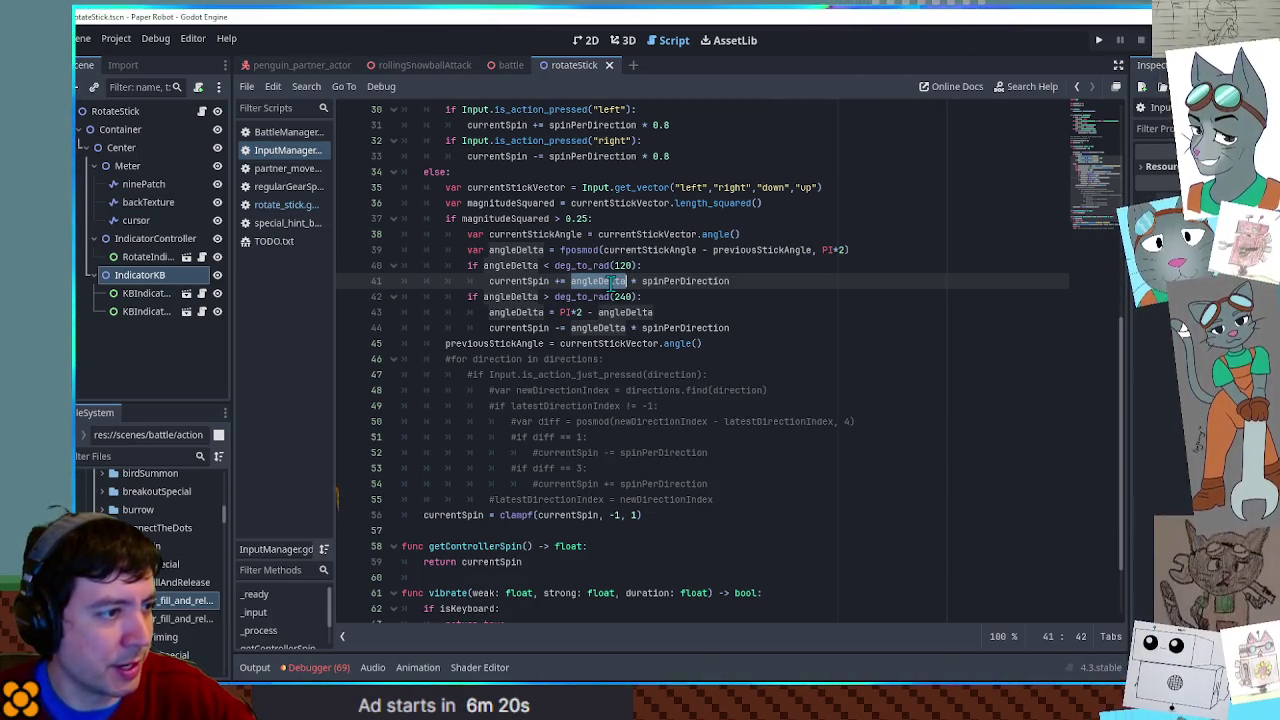
pyautogui.doubleClick(520, 281)
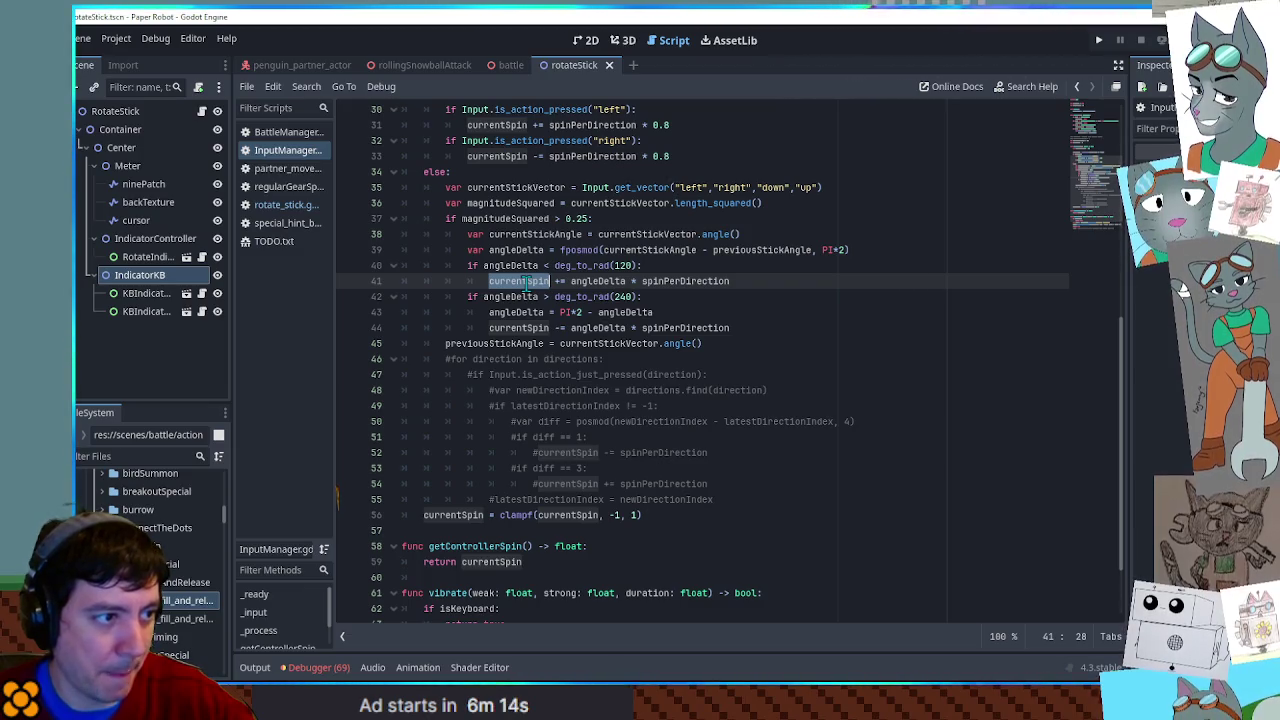
pyautogui.scroll(3, 527, 283)
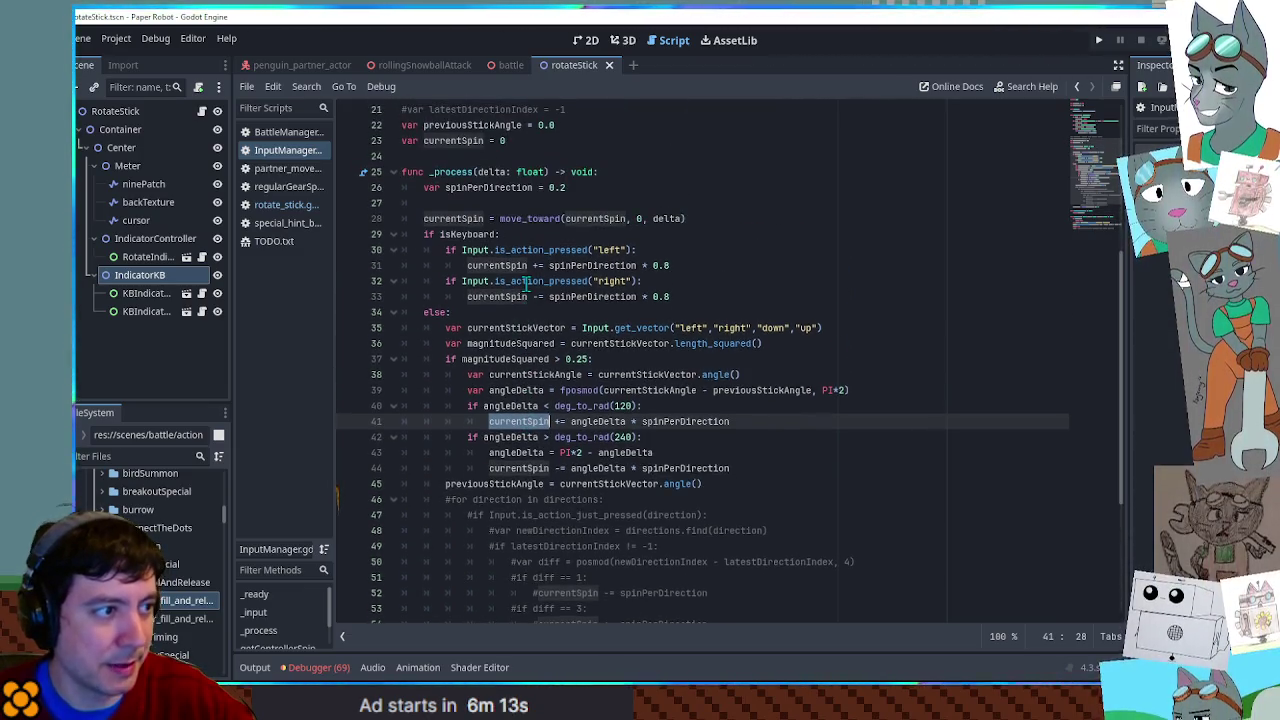
# - Review the spin decay code, go back to rotate_stick.gd, and run the meter scene with F6
pyautogui.doubleClick(637, 218)
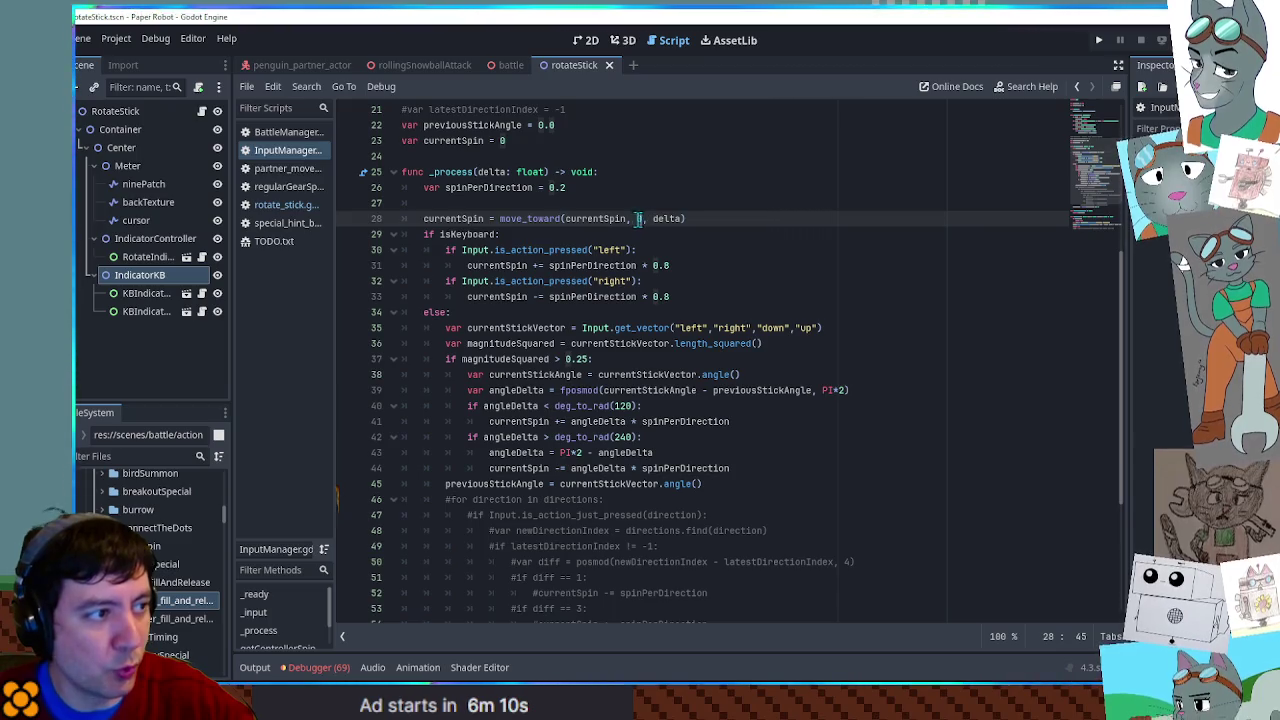
pyautogui.doubleClick(657, 220)
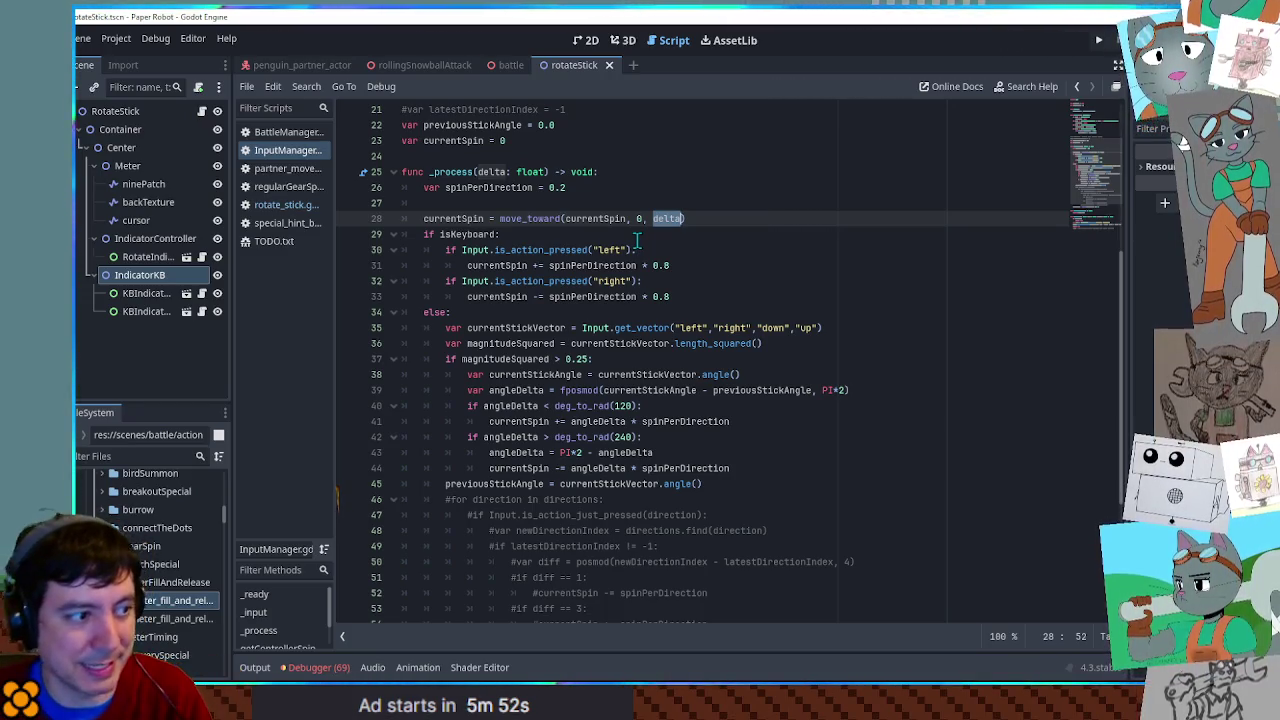
pyautogui.click(262, 207)
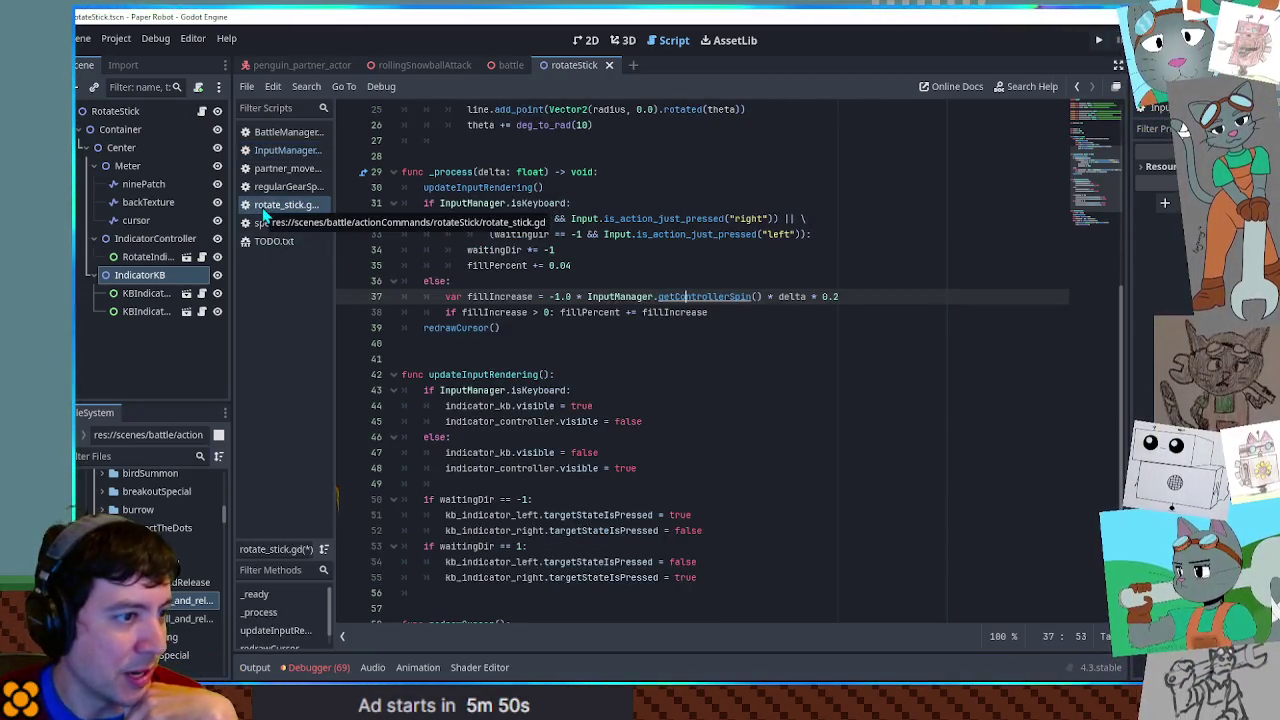
pyautogui.doubleClick(793, 292)
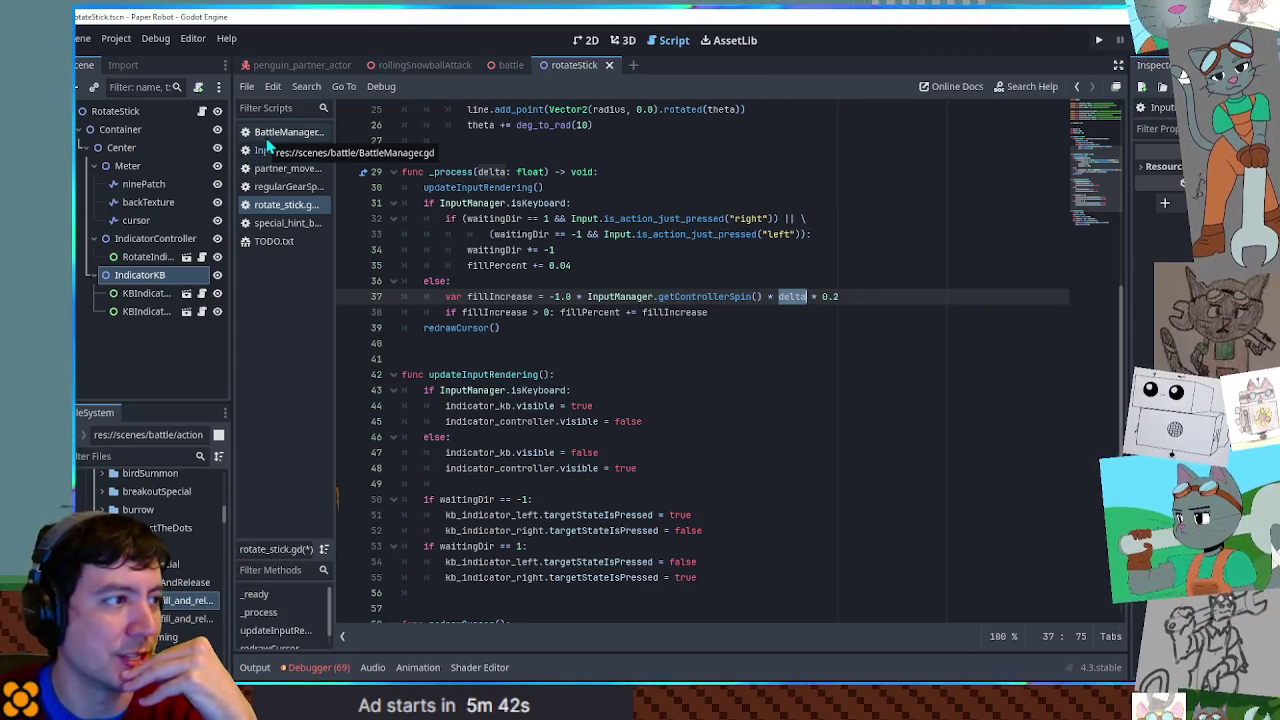
pyautogui.click(628, 250)
pyautogui.press('F6')
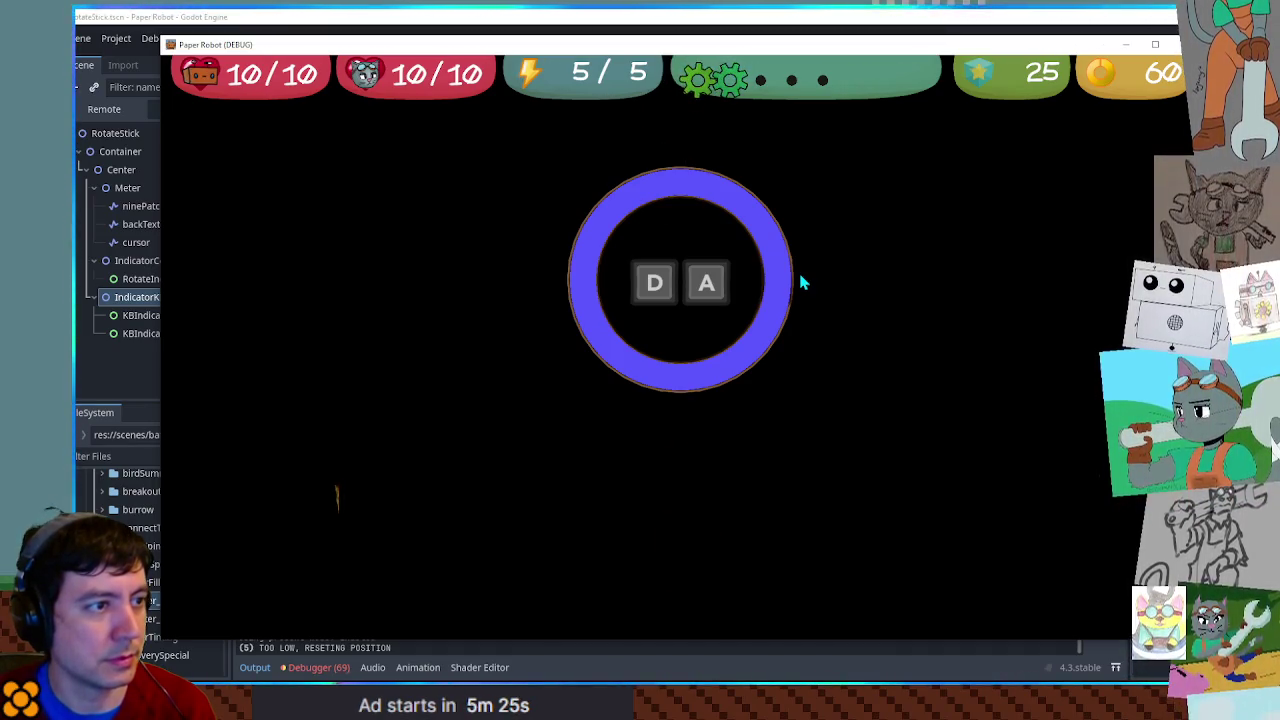
# - Close the Paper Robot test window and highlight targetStateIsPressed on line 52 of rotate_stick.gd
pyautogui.click(1168, 46)
pyautogui.scroll(-3, 711, 328)
pyautogui.doubleClick(590, 388)
pyautogui.doubleClick(588, 377)
pyautogui.doubleClick(587, 388)
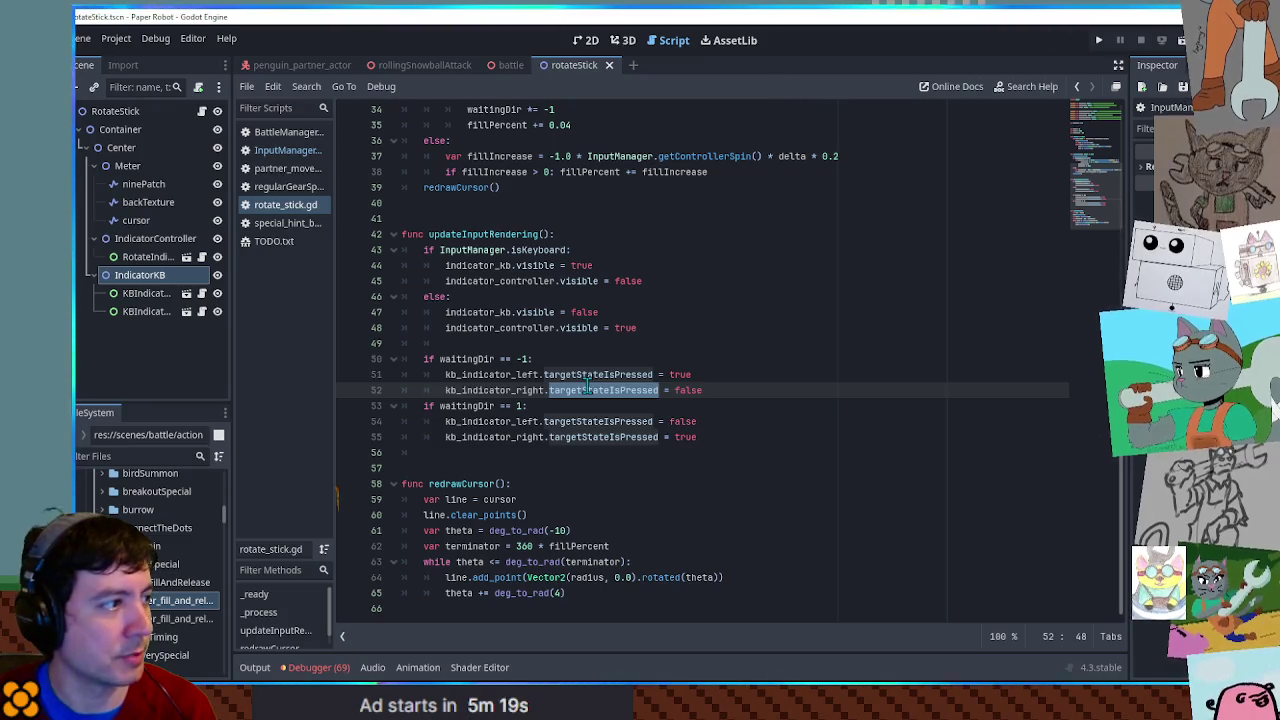
pyautogui.click(203, 293)
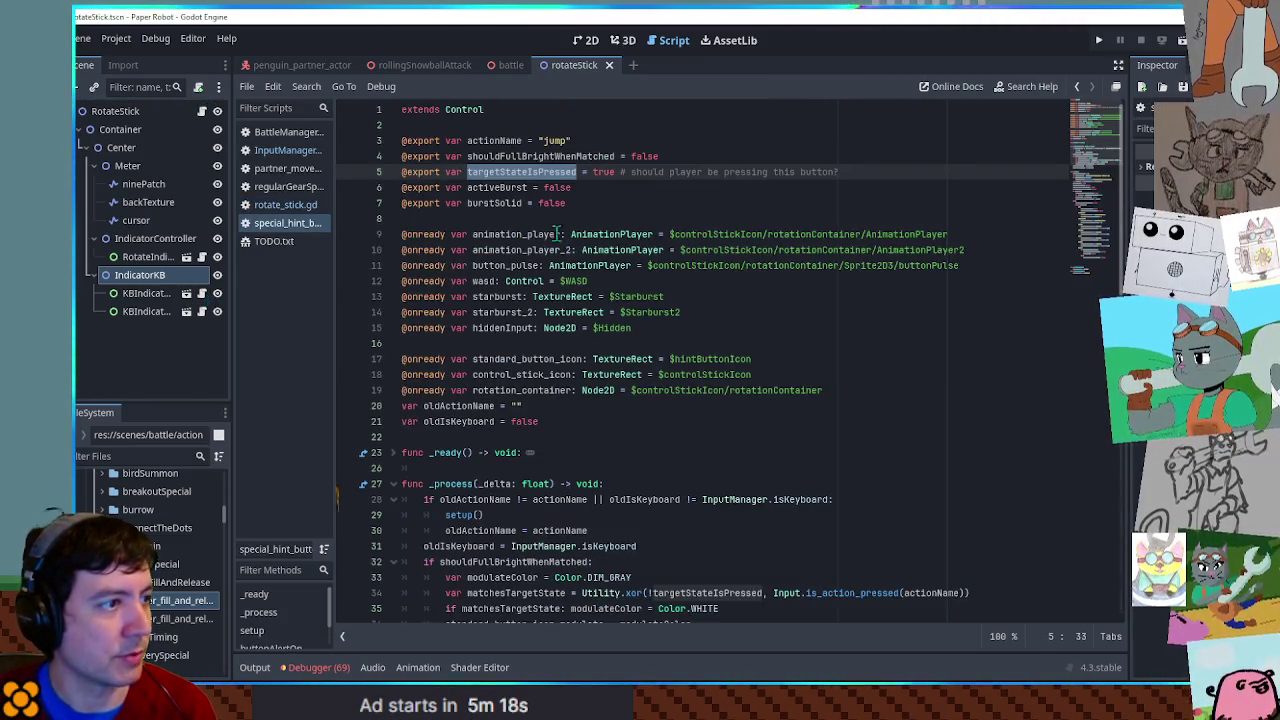
pyautogui.scroll(-10, 630, 230)
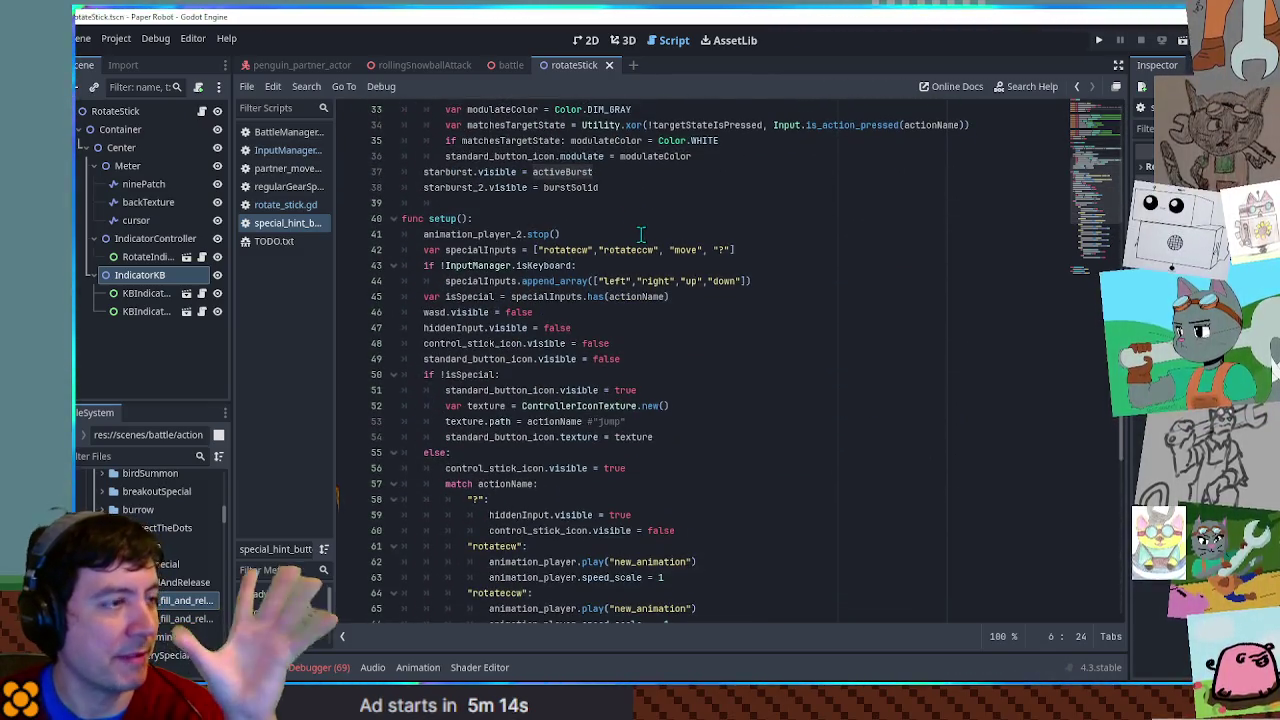
pyautogui.scroll(10, 641, 234)
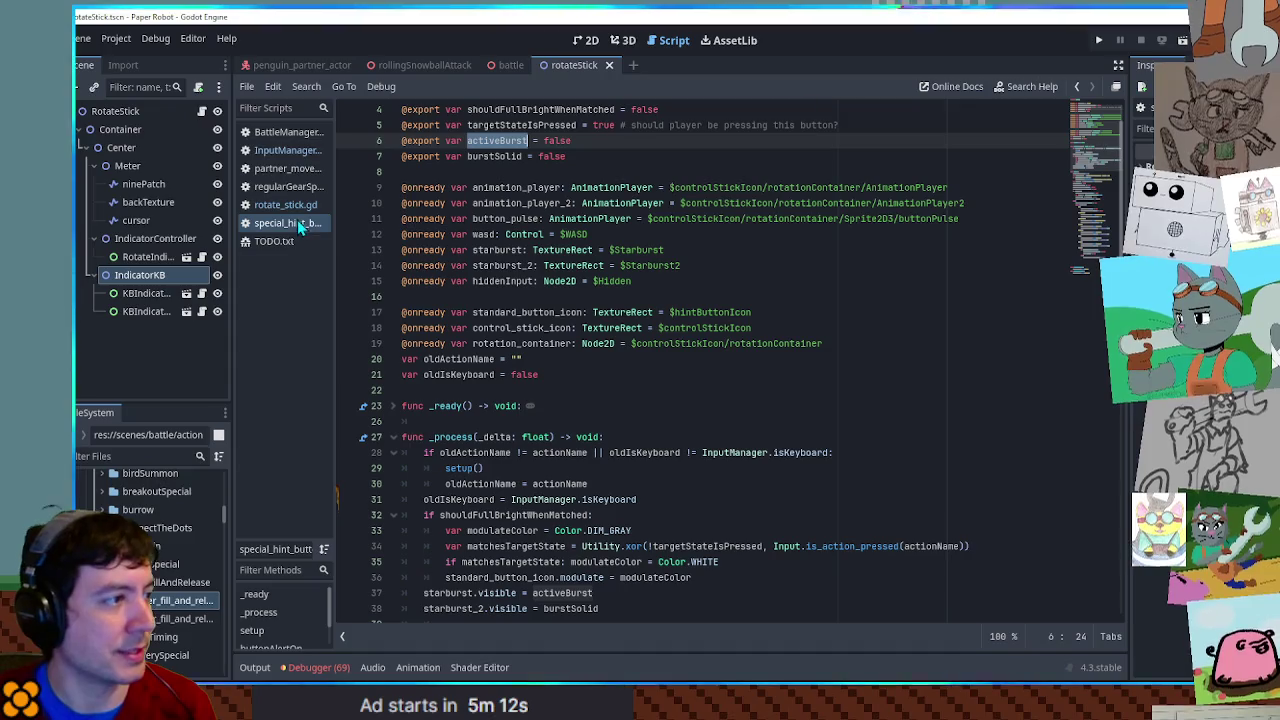
pyautogui.middleClick(298, 222)
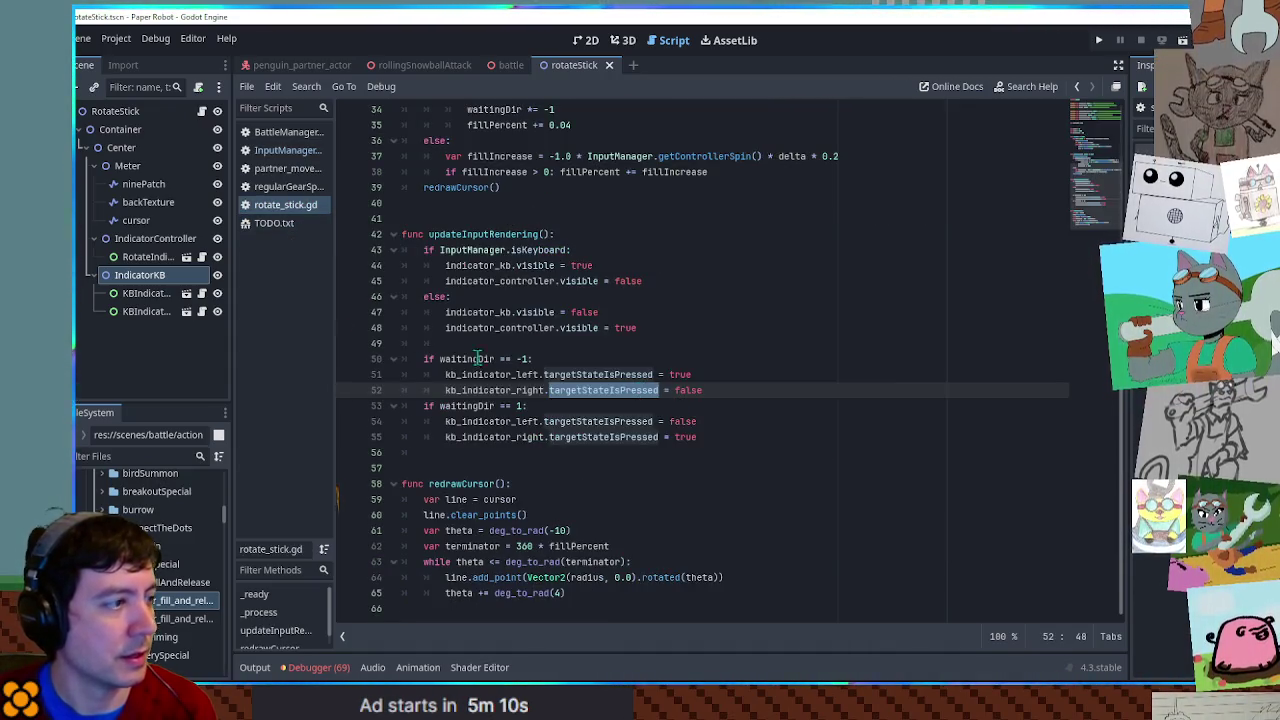
pyautogui.hotkey('ctrl', 'shift', 't')
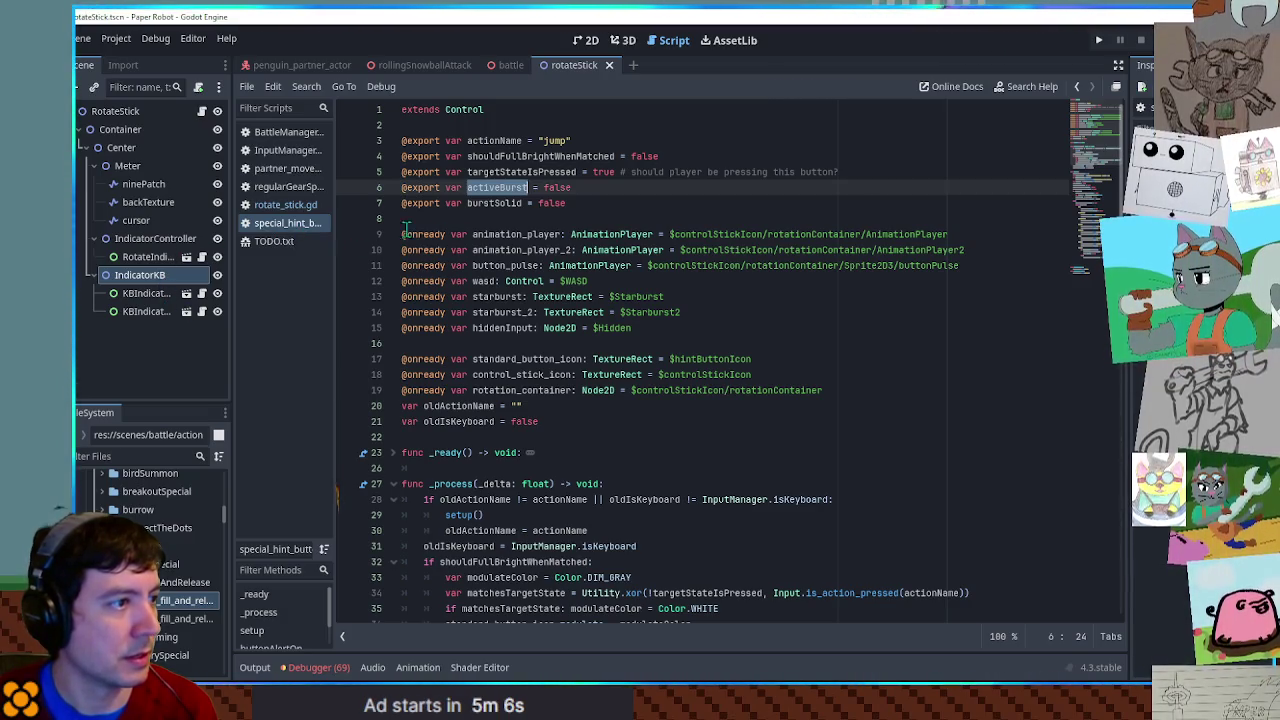
pyautogui.press('Down')
pyautogui.hotkey('ctrl', 'Left')
pyautogui.hotkey('ctrl', 'shift', 'Right')
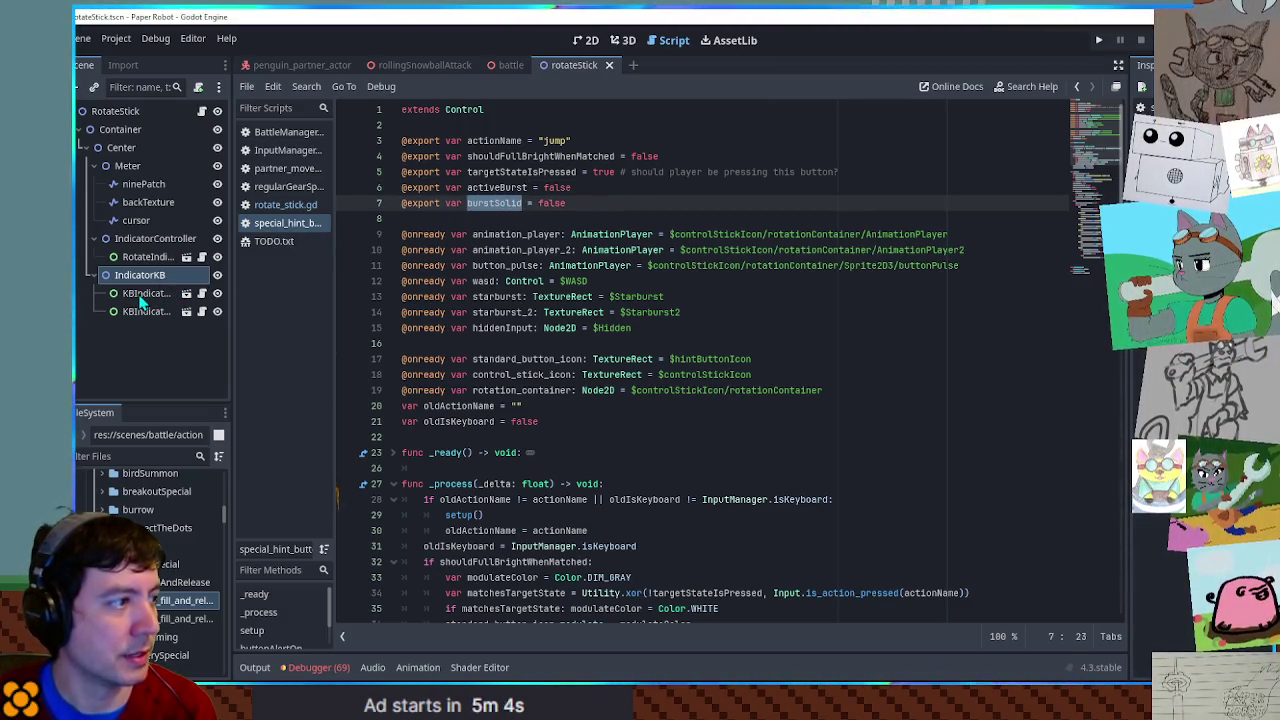
# - Test the meter by alternating A and D in a game run, then stop it
pyautogui.click(285, 204)
pyautogui.press('F5')
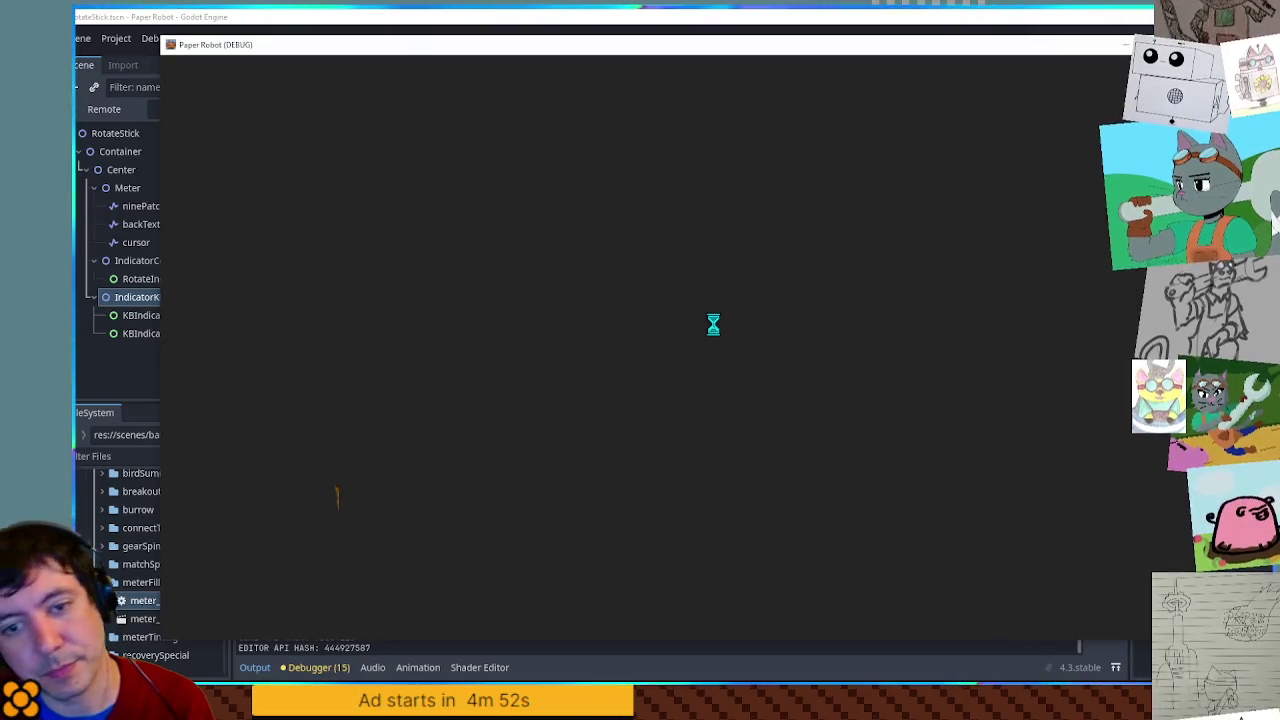
pyautogui.press('a')
pyautogui.press('d')
pyautogui.press('a')
pyautogui.press('d')
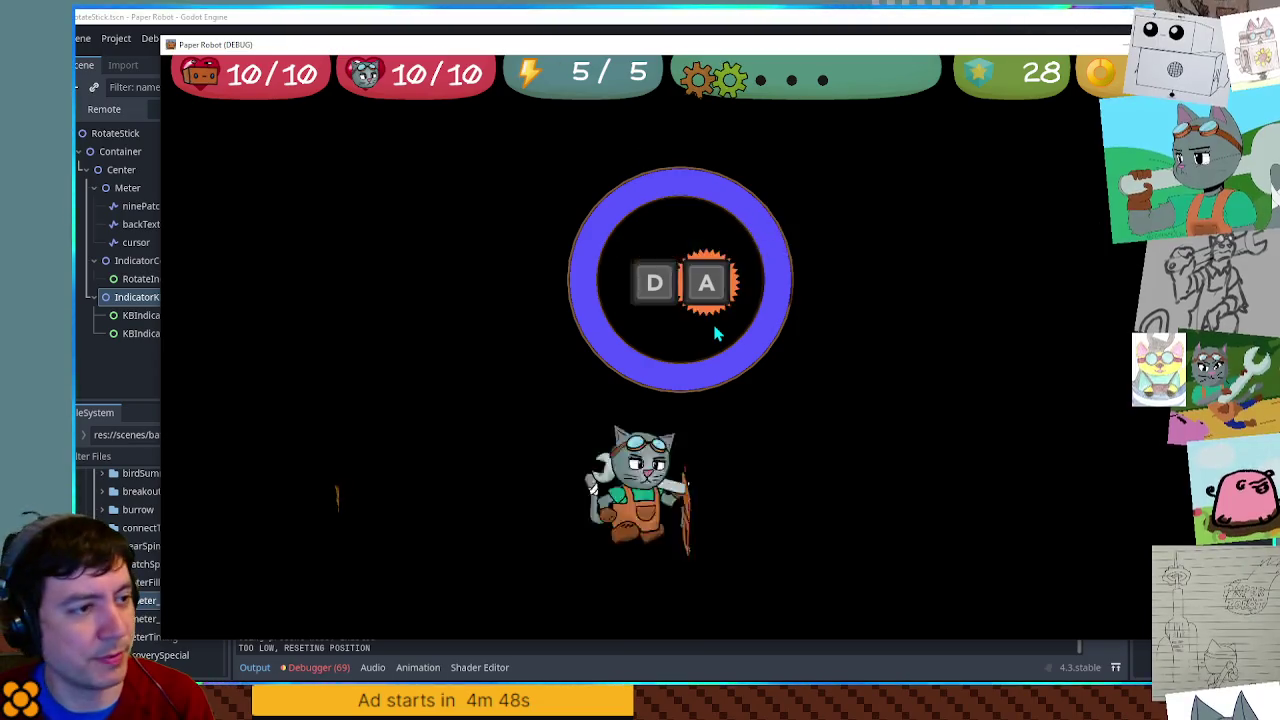
pyautogui.press('a')
pyautogui.press('F8')
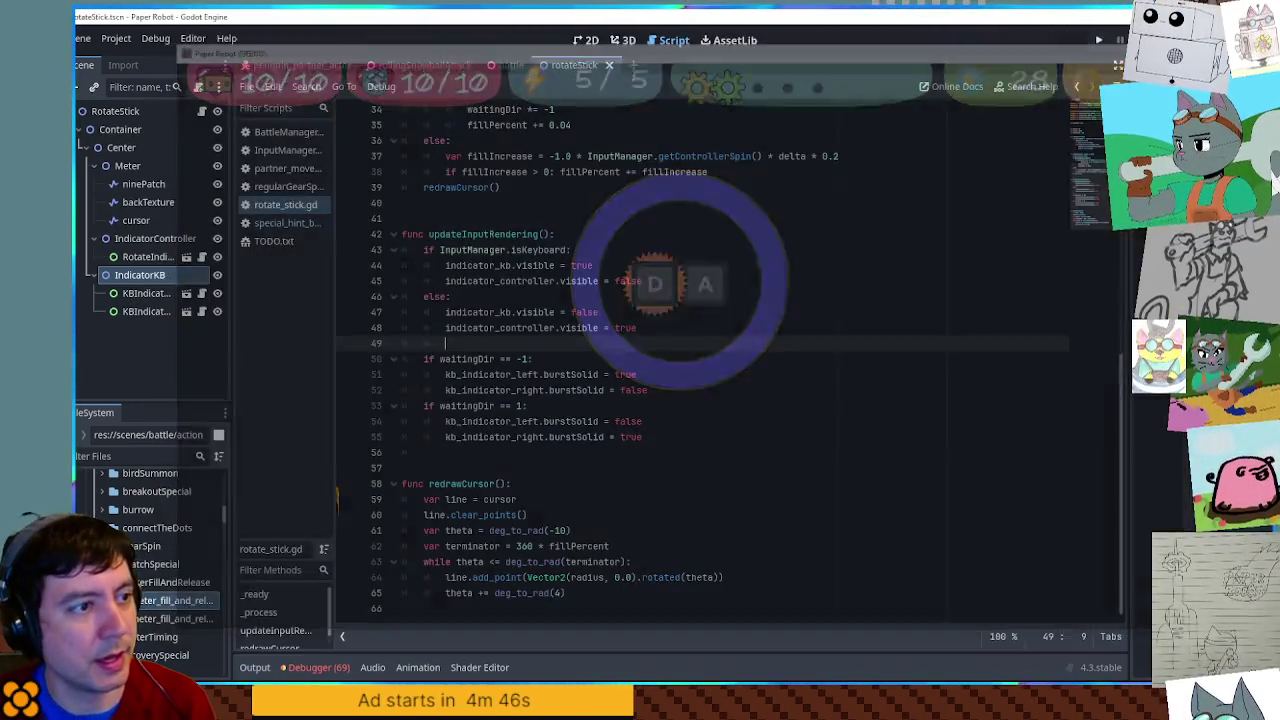
# - Change the line-35 keyboard increment from 0.04 to 1 / 30.0, save, and rerun the game
pyautogui.scroll(5, 660, 255)
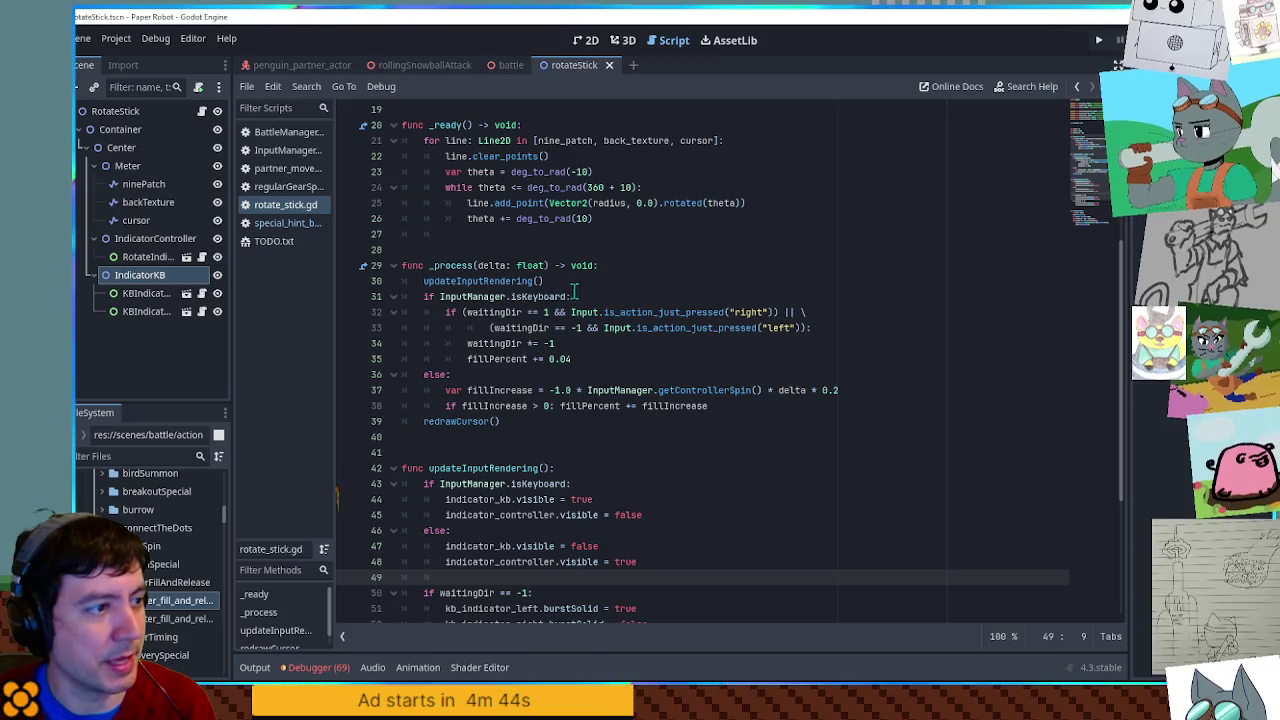
pyautogui.click(551, 358)
pyautogui.doubleClick(558, 358)
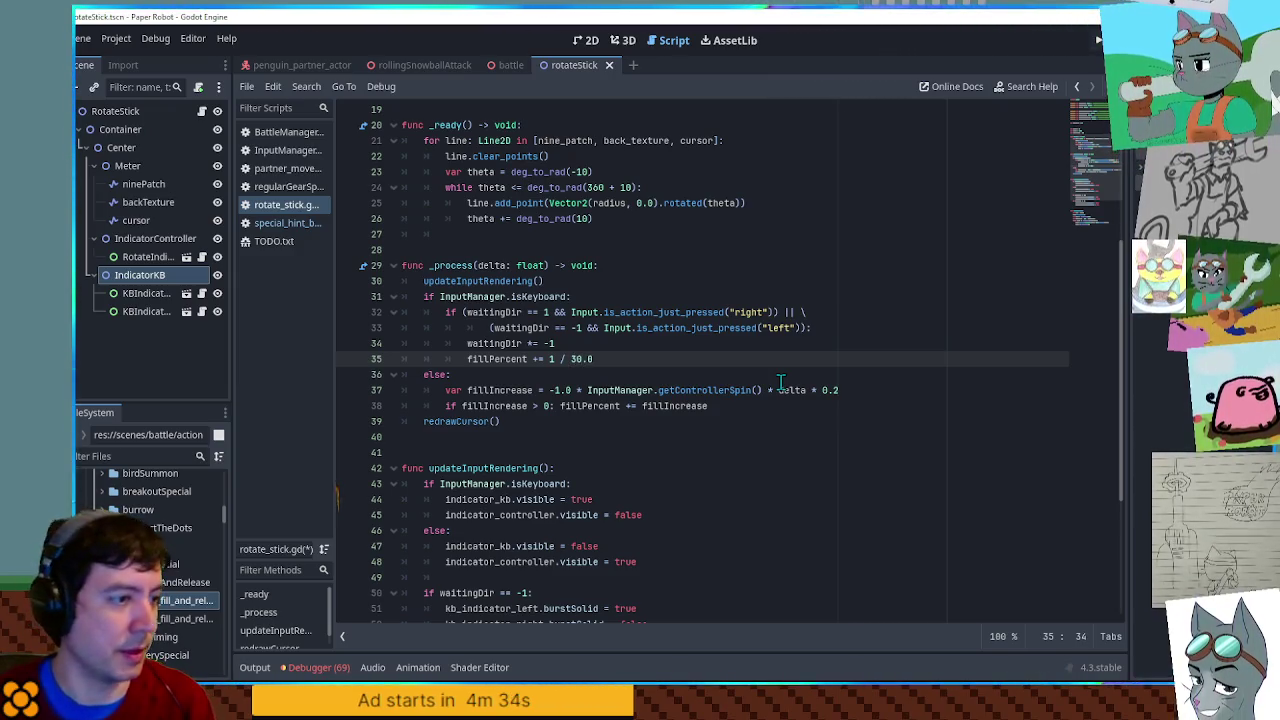
pyautogui.hotkey('ctrl', 's')
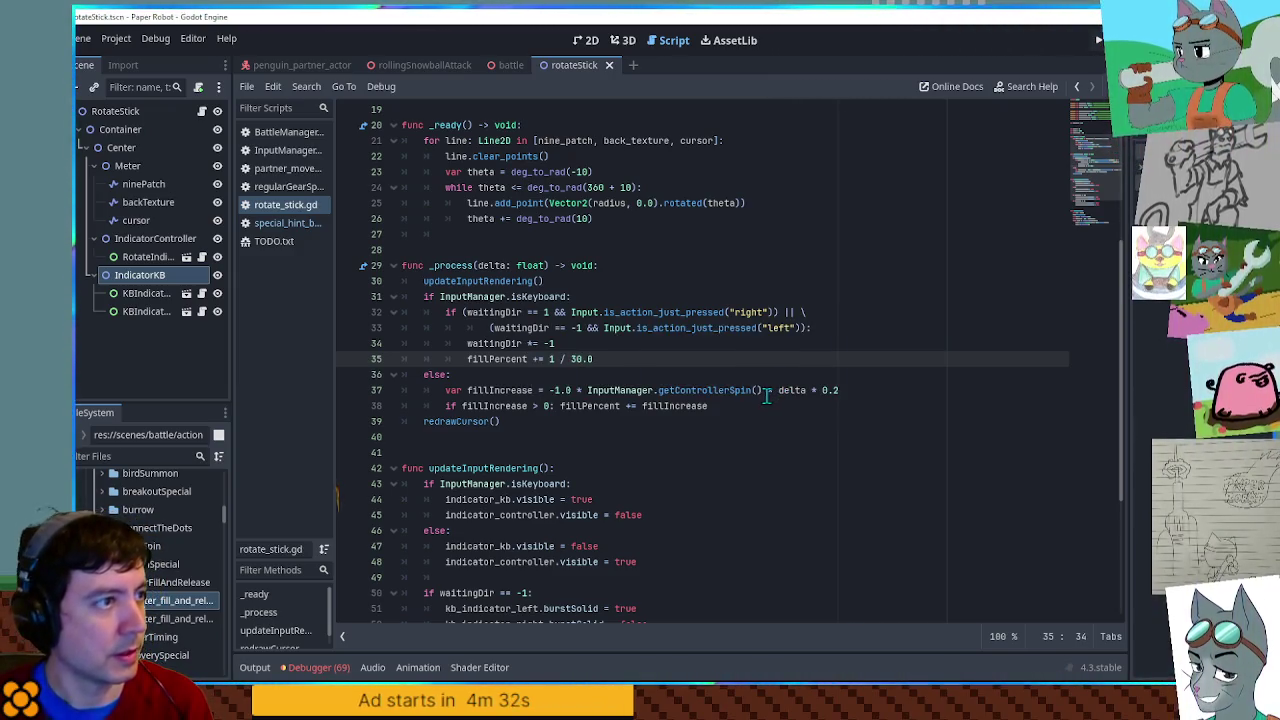
pyautogui.press('F6')
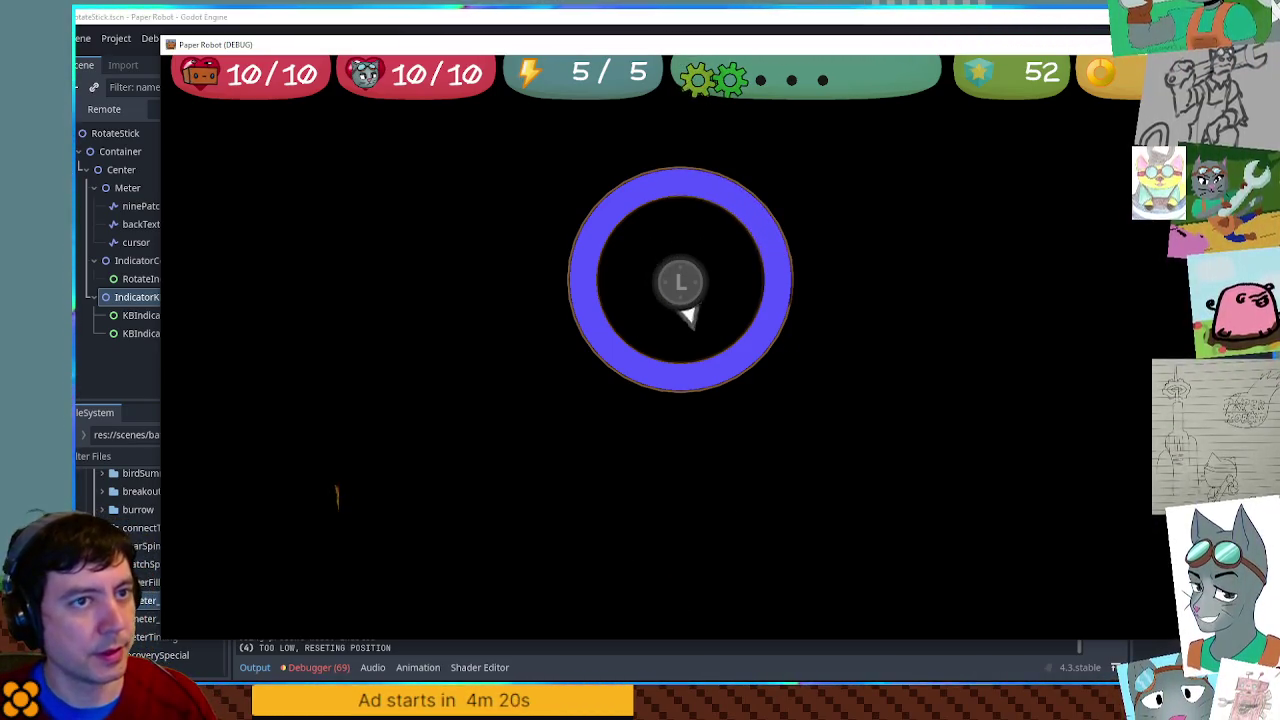
# - Stop the game, change the line-37 spin fill multiplier from 0.2 to 0.3, and rerun
pyautogui.press('F8')
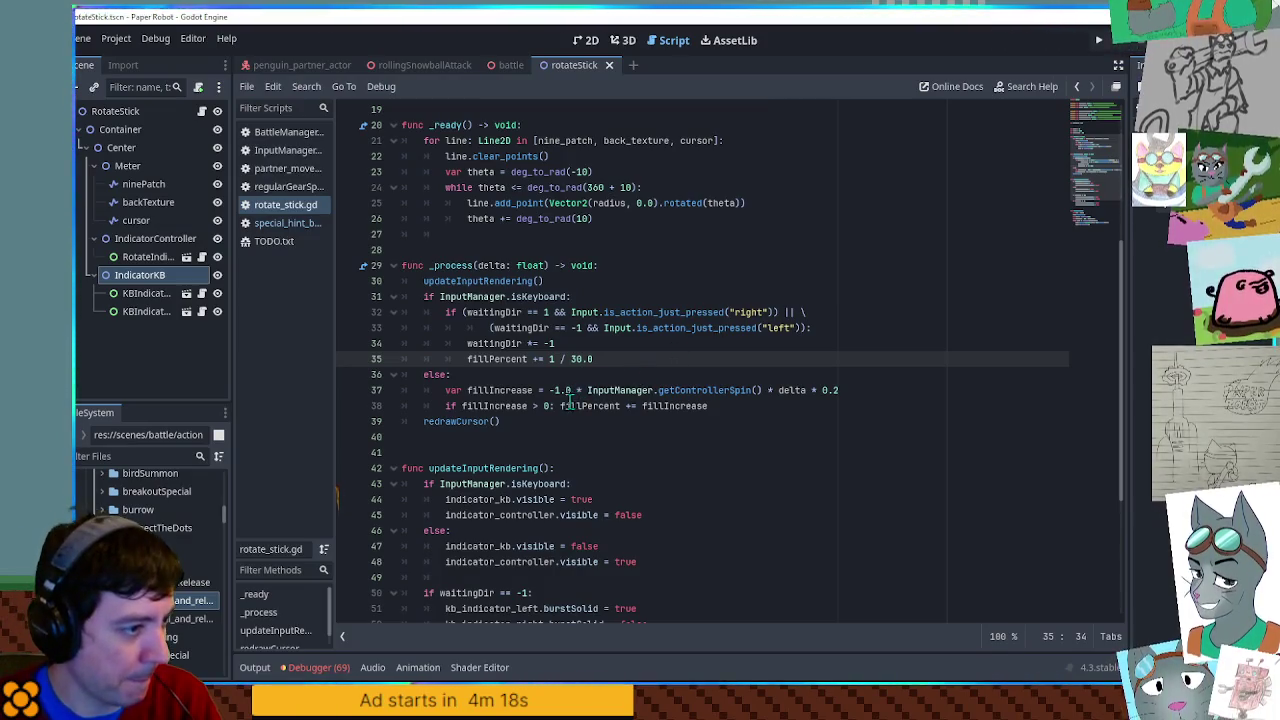
pyautogui.click(838, 390)
pyautogui.write('3')
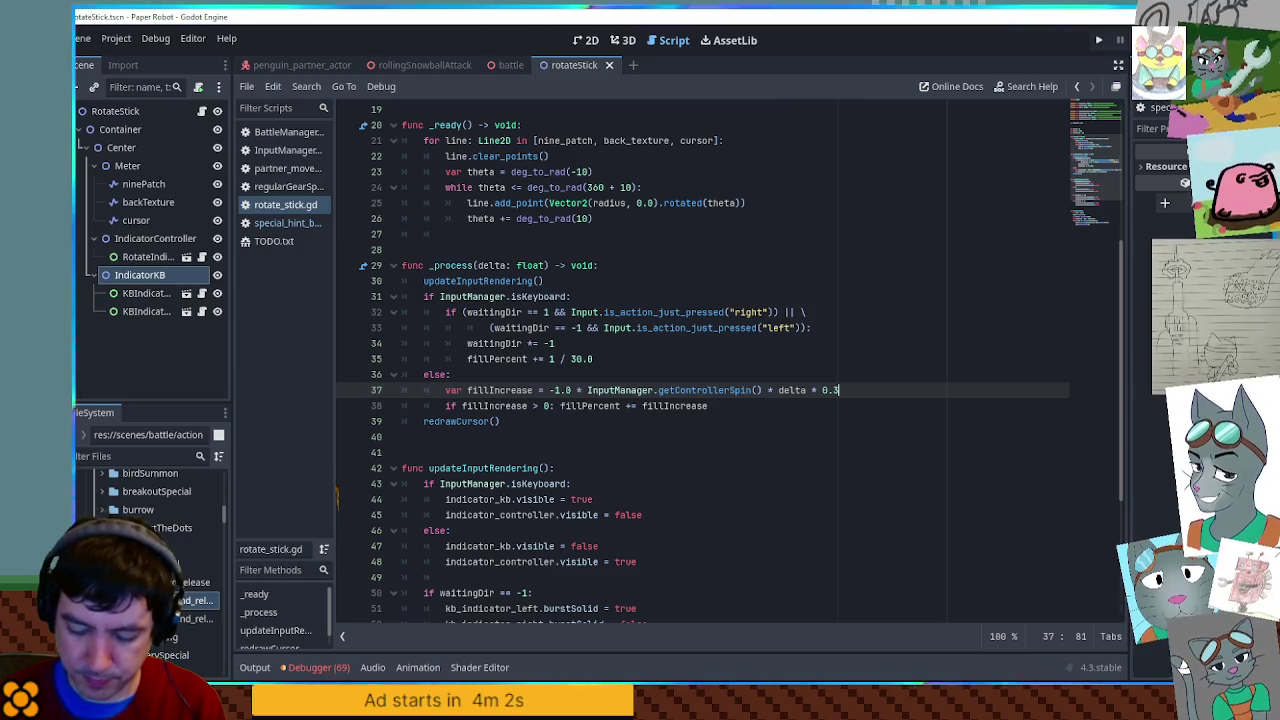
pyautogui.press('F5')
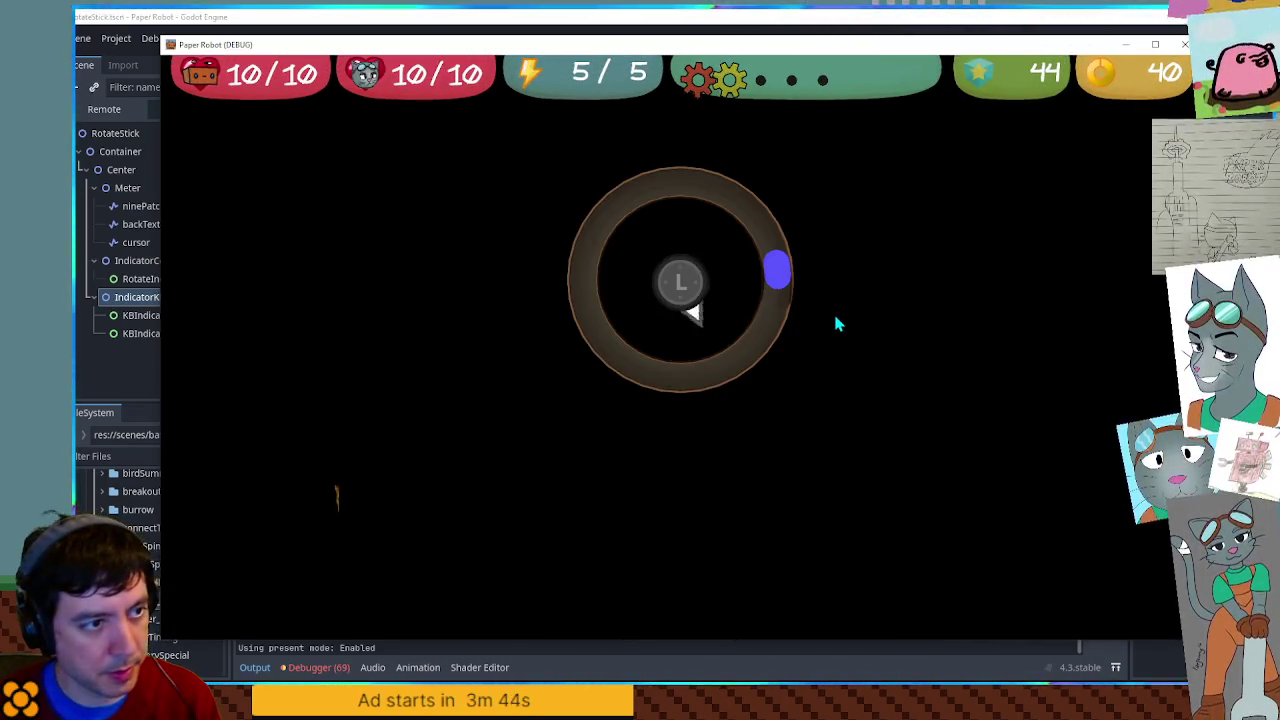
# - Fill the meter ring by alternating A and D, then stop the game and switch to Calculator
pyautogui.press('a')
pyautogui.press('d')
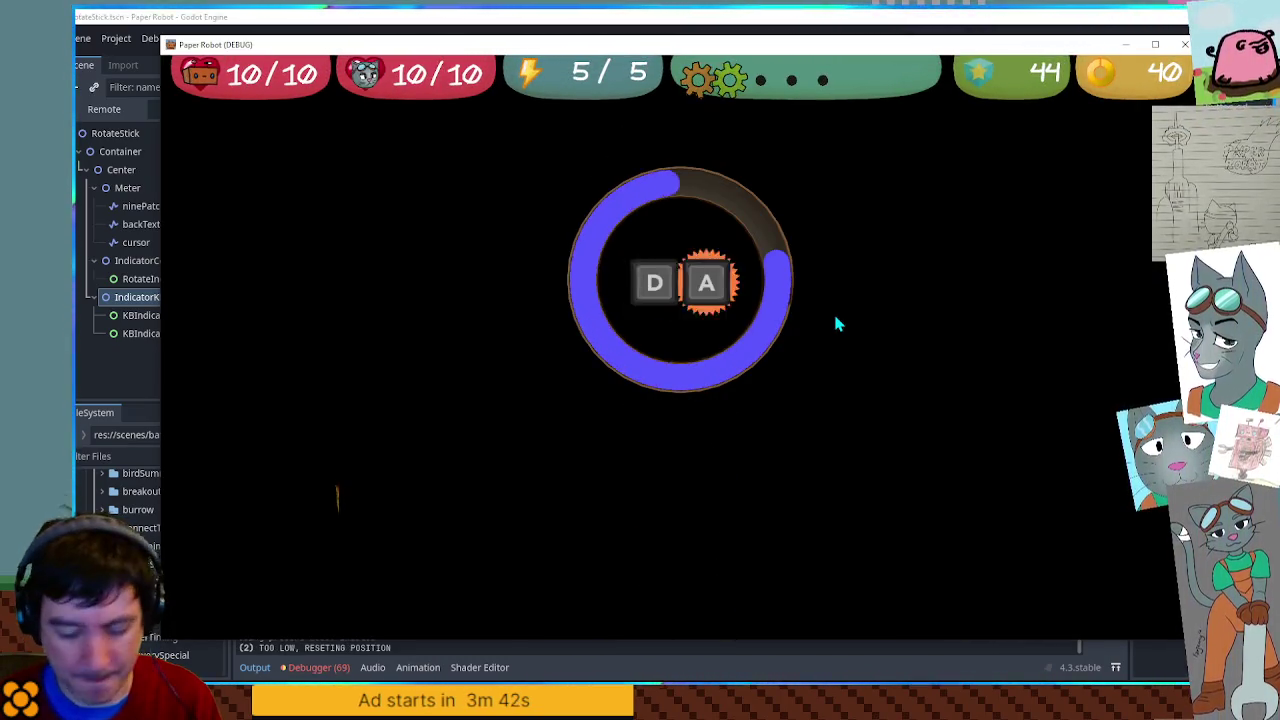
pyautogui.press('a')
pyautogui.press('d')
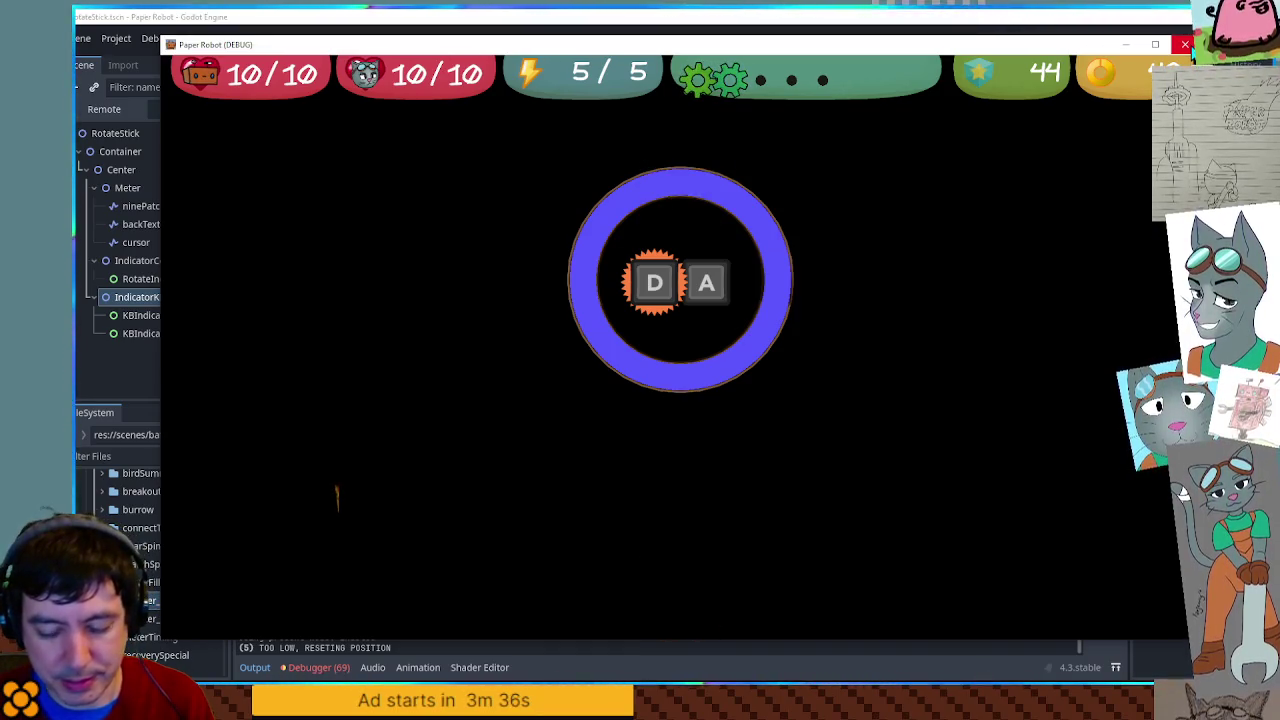
pyautogui.press('F8')
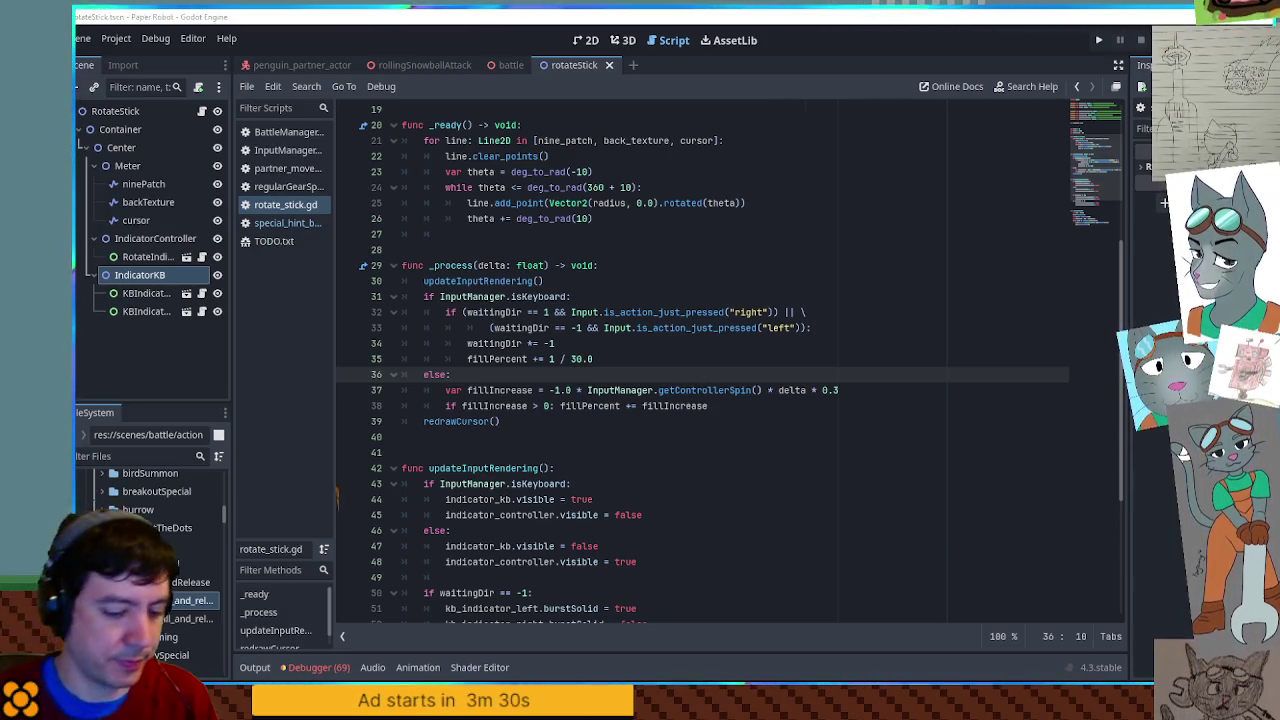
pyautogui.hotkey('alt', 'Tab')
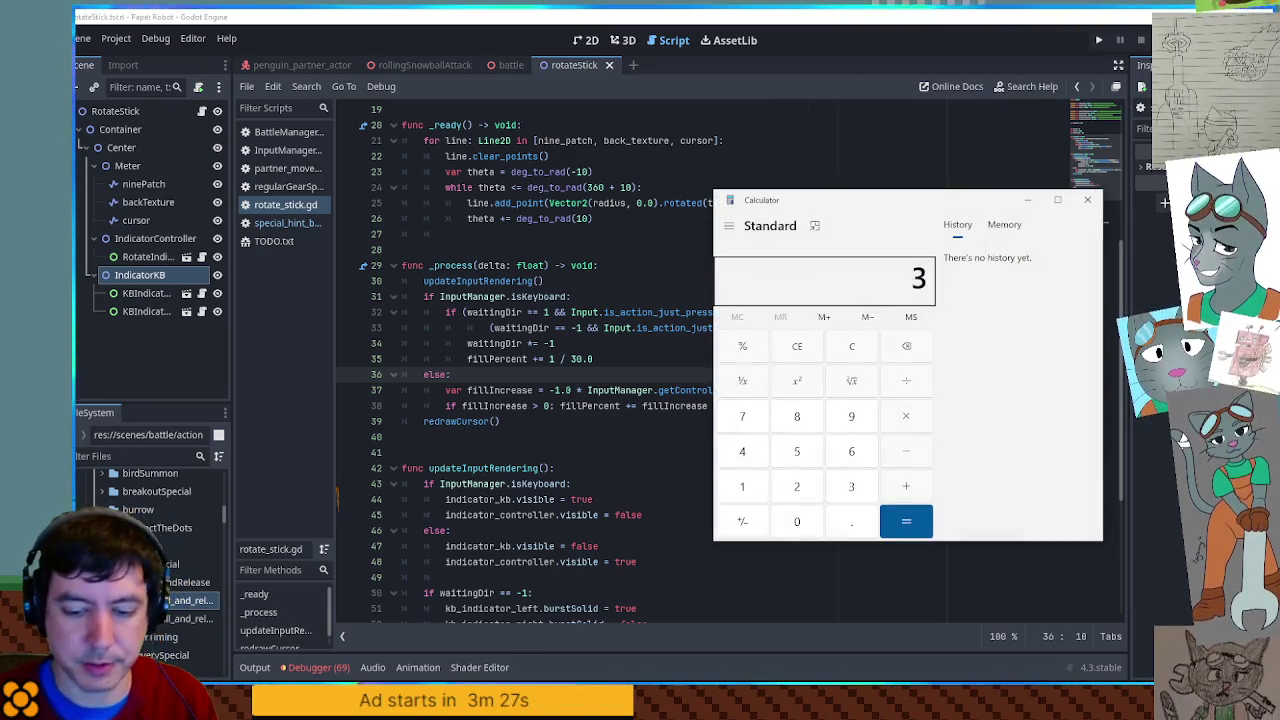
# - Compute 3.71 ÷ 2.88 (about 1.288) in Calculator, then close it
pyautogui.write('71/2.88')
pyautogui.press('Return')
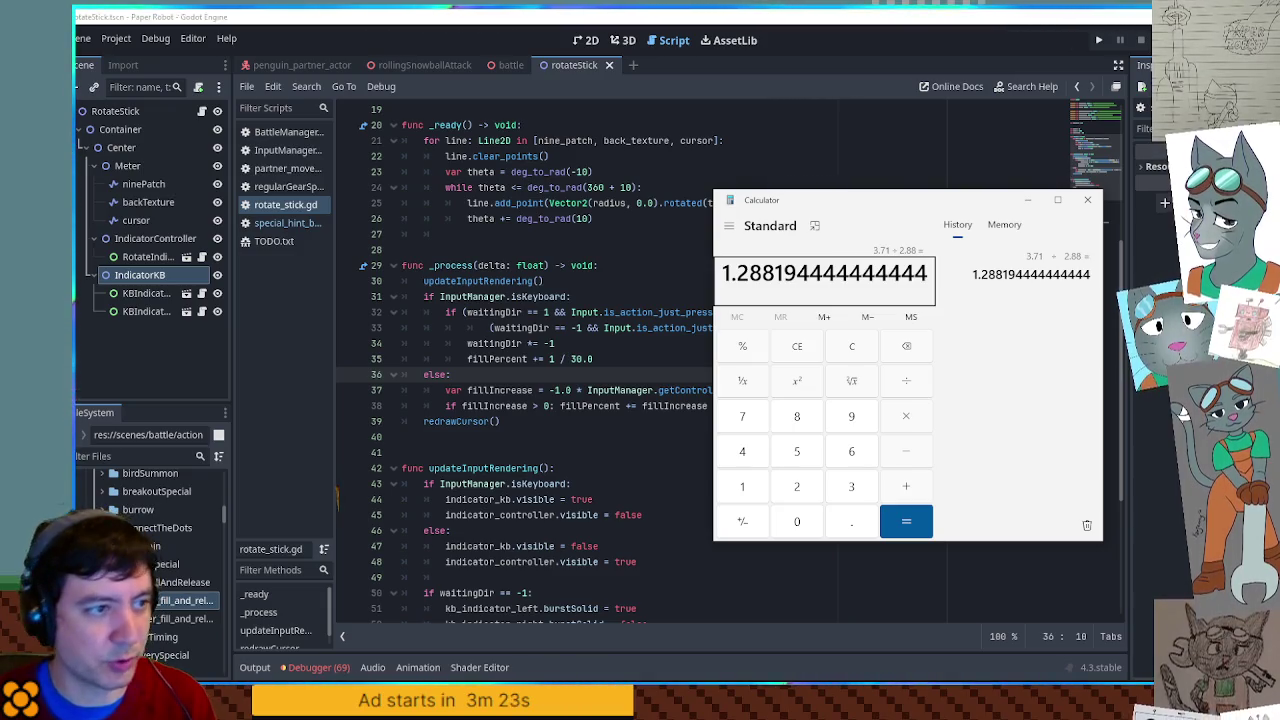
pyautogui.click(1088, 203)
pyautogui.click(580, 358)
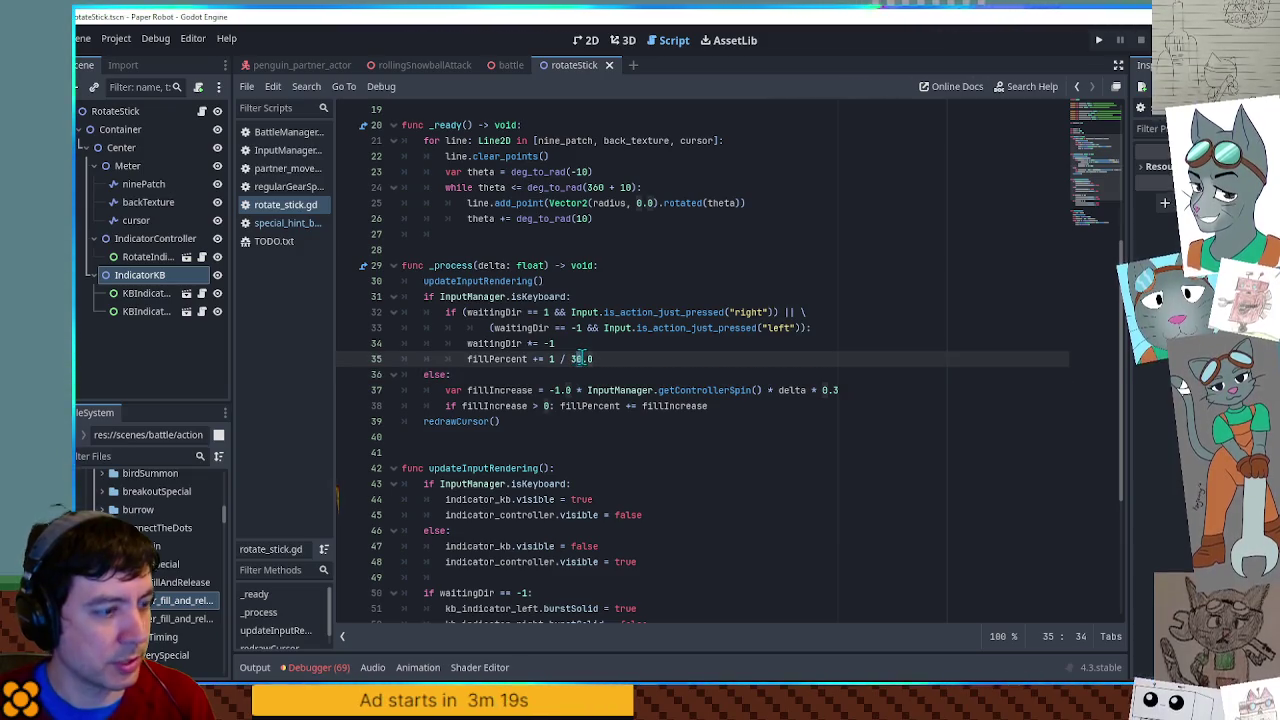
# - Change the line-35 divisor from 30.0 to 36.0 so each tap adds 1 / 36.0
pyautogui.press('BackSpace')
pyautogui.write('6')
pyautogui.click(636, 328)
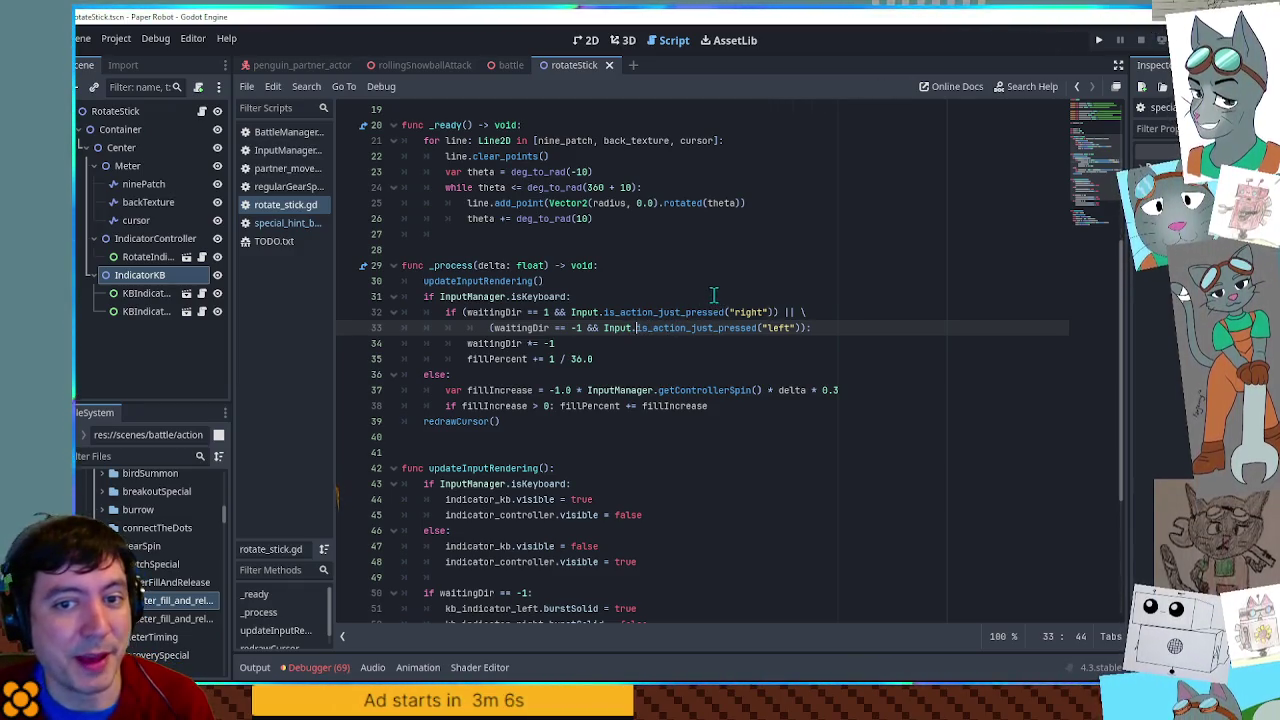
pyautogui.click(628, 286)
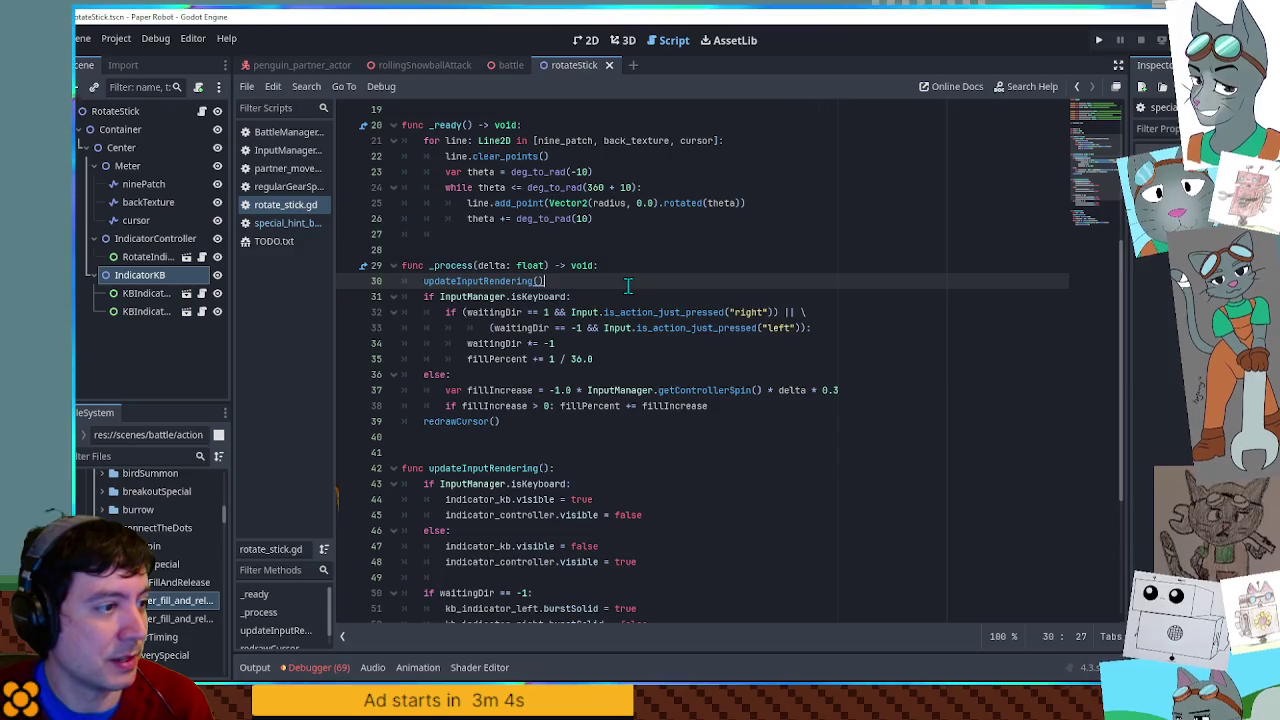
pyautogui.scroll(-5, 628, 286)
pyautogui.scroll(6, 630, 287)
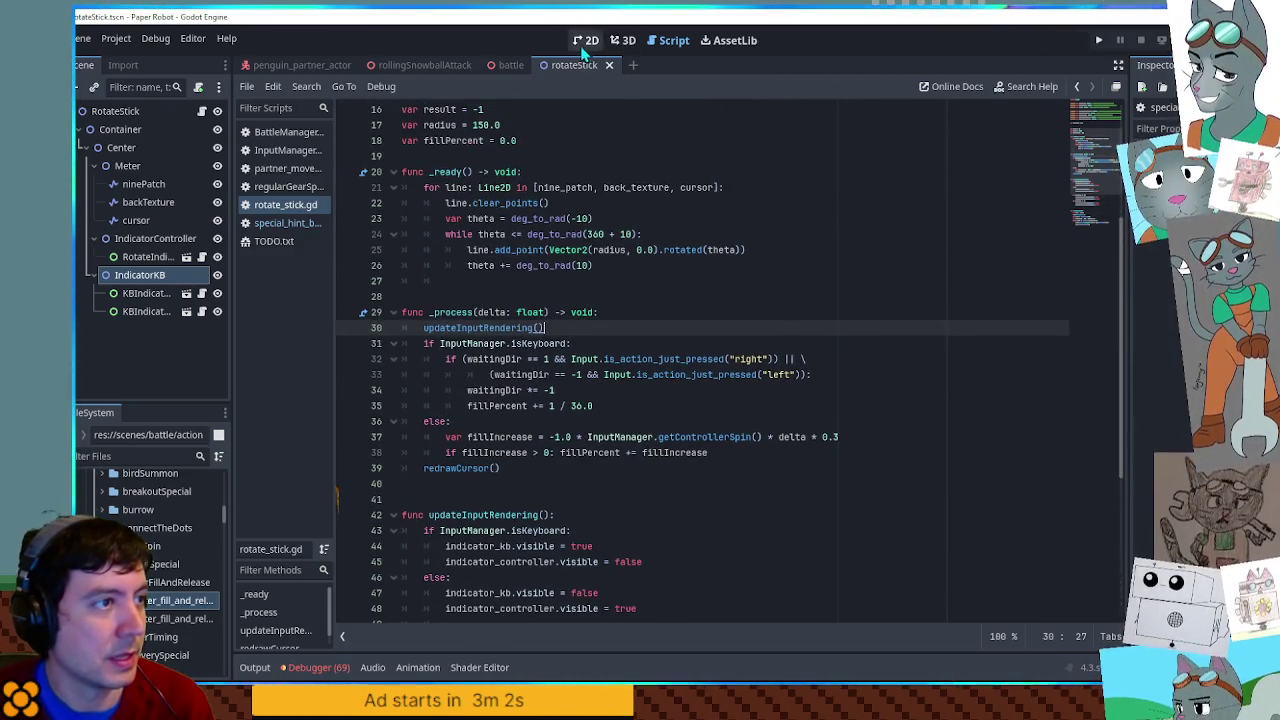
pyautogui.click(581, 46)
pyautogui.scroll(-2, 633, 131)
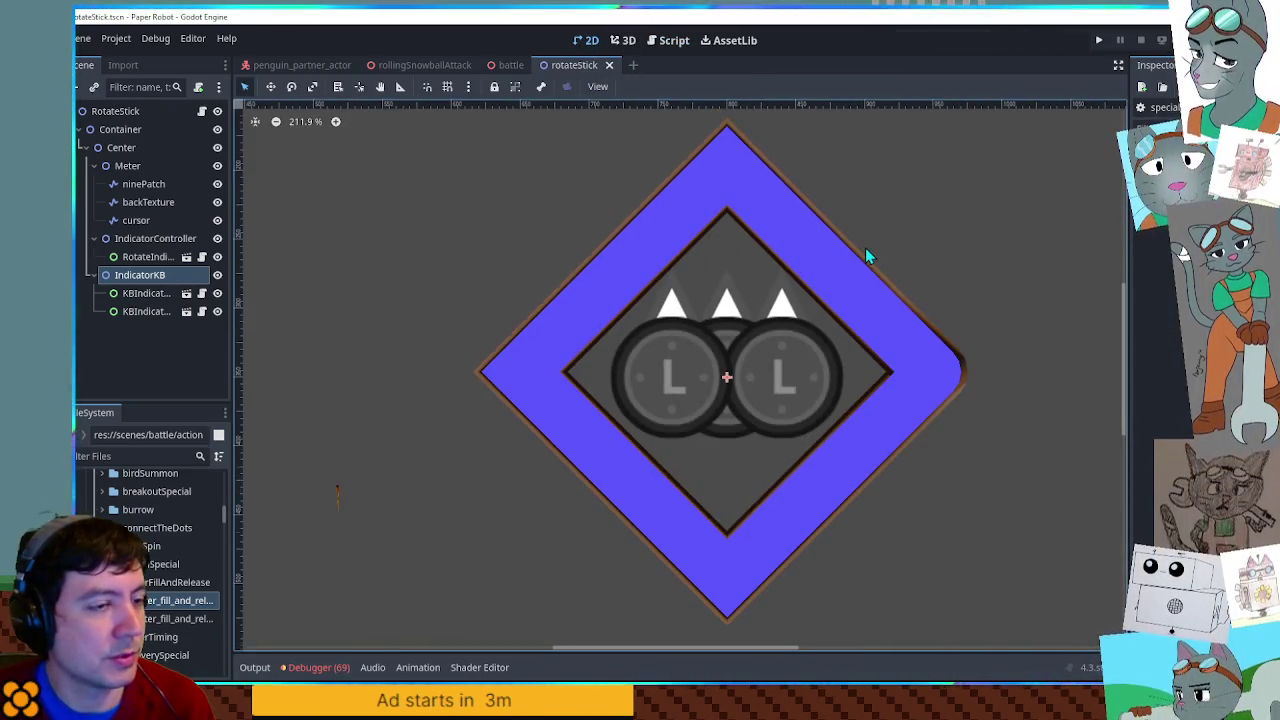
pyautogui.scroll(-3, 862, 249)
pyautogui.scroll(-8, 843, 308)
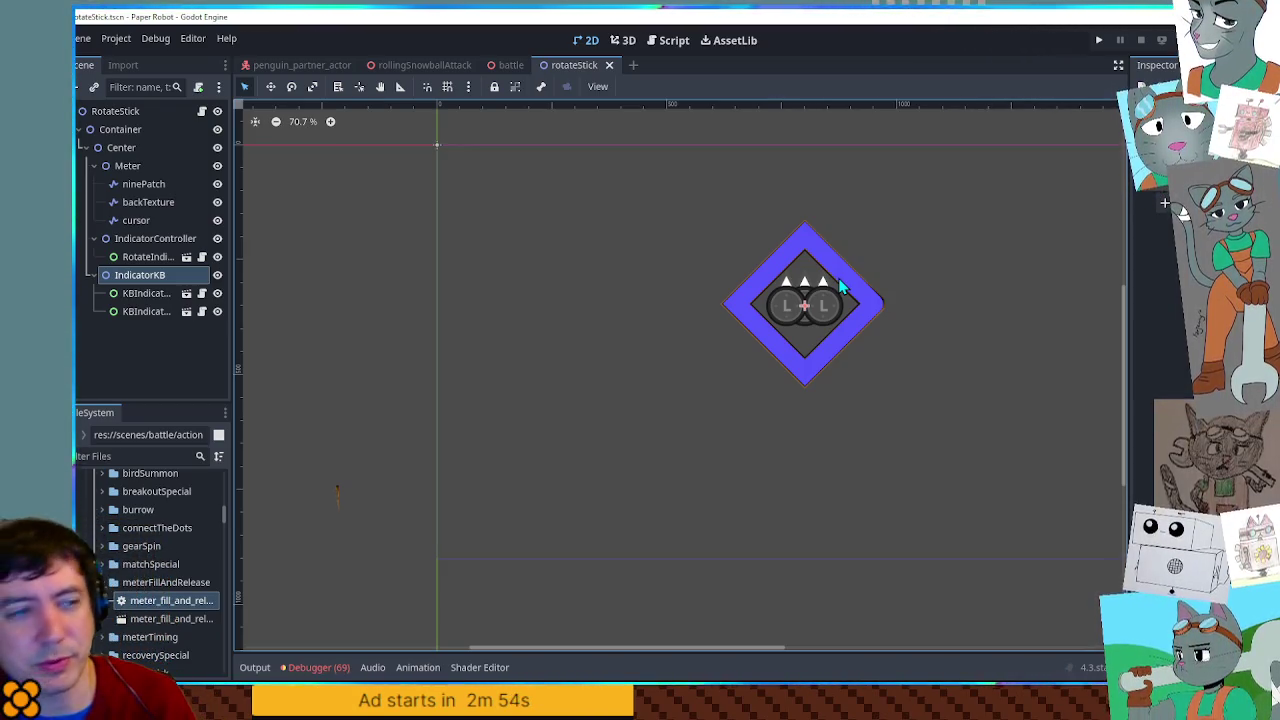
pyautogui.click(662, 40)
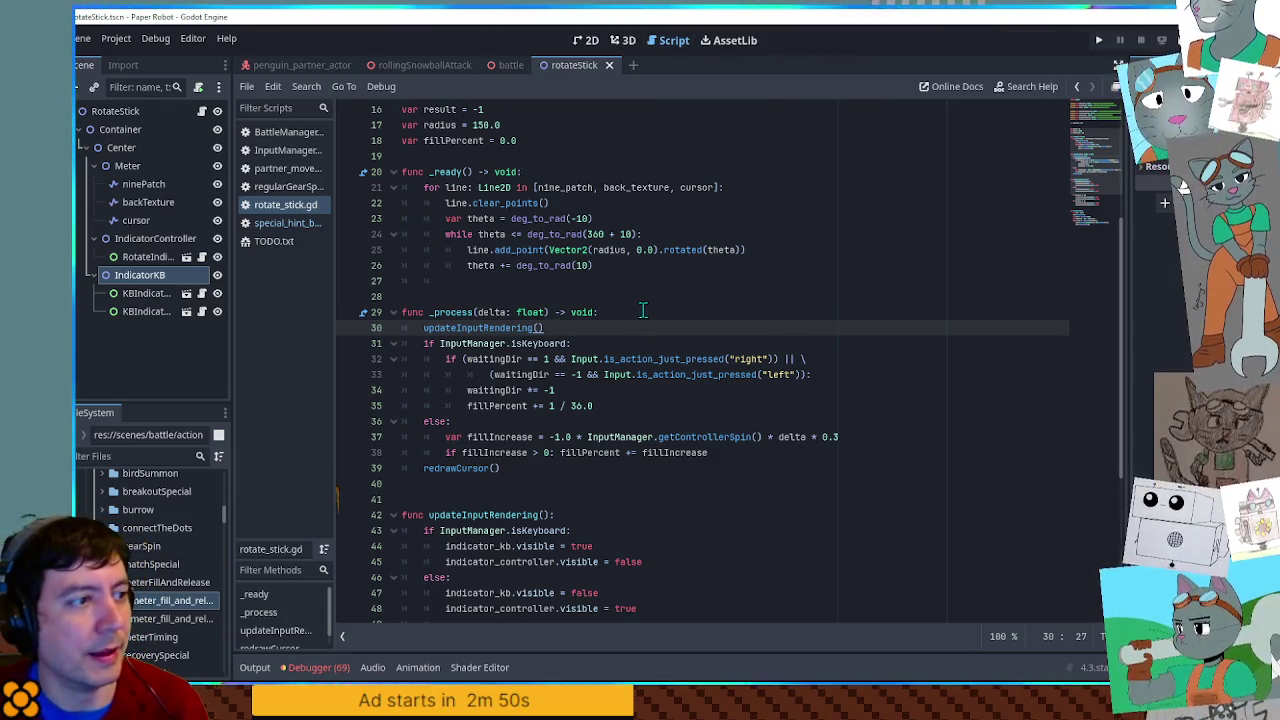
# - Declare 'var timeRemaining = 5.0' on a new line after the waitingDir declaration
pyautogui.scroll(5, 637, 305)
pyautogui.scroll(-4, 637, 310)
pyautogui.scroll(4, 637, 310)
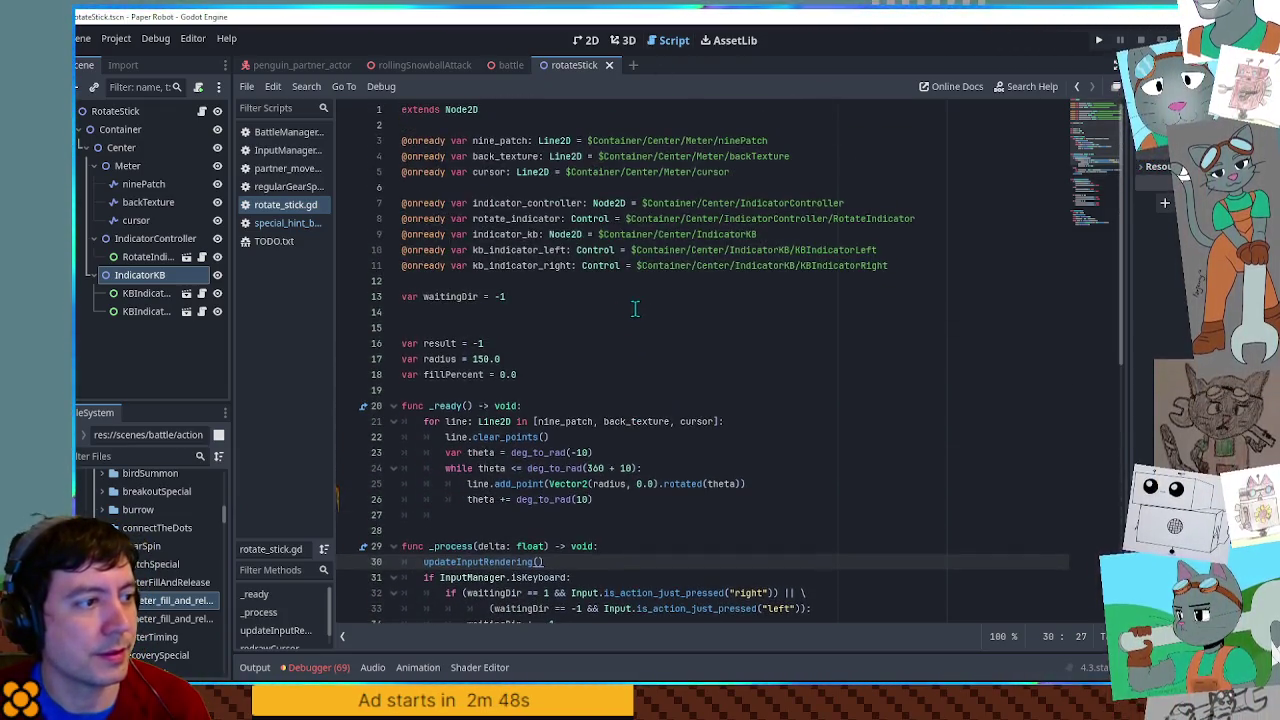
pyautogui.click(551, 297)
pyautogui.press('Return')
pyautogui.write('var ')
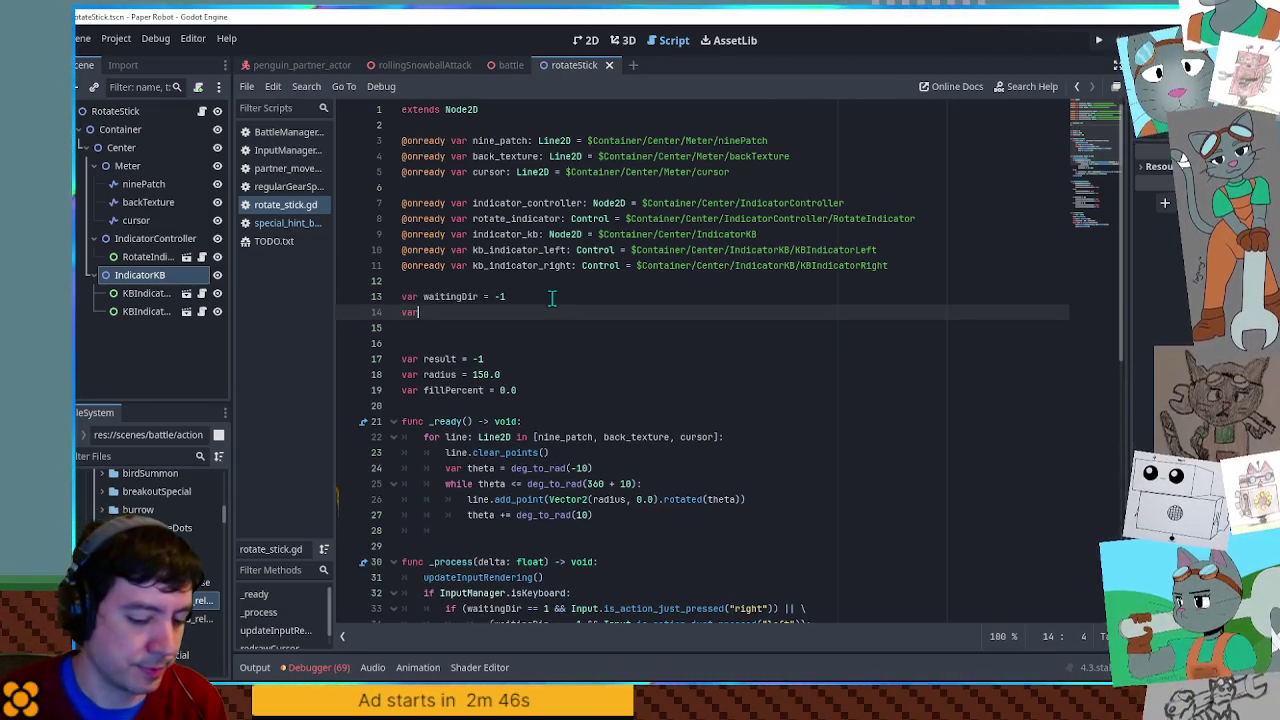
pyautogui.write('timeRemaining')
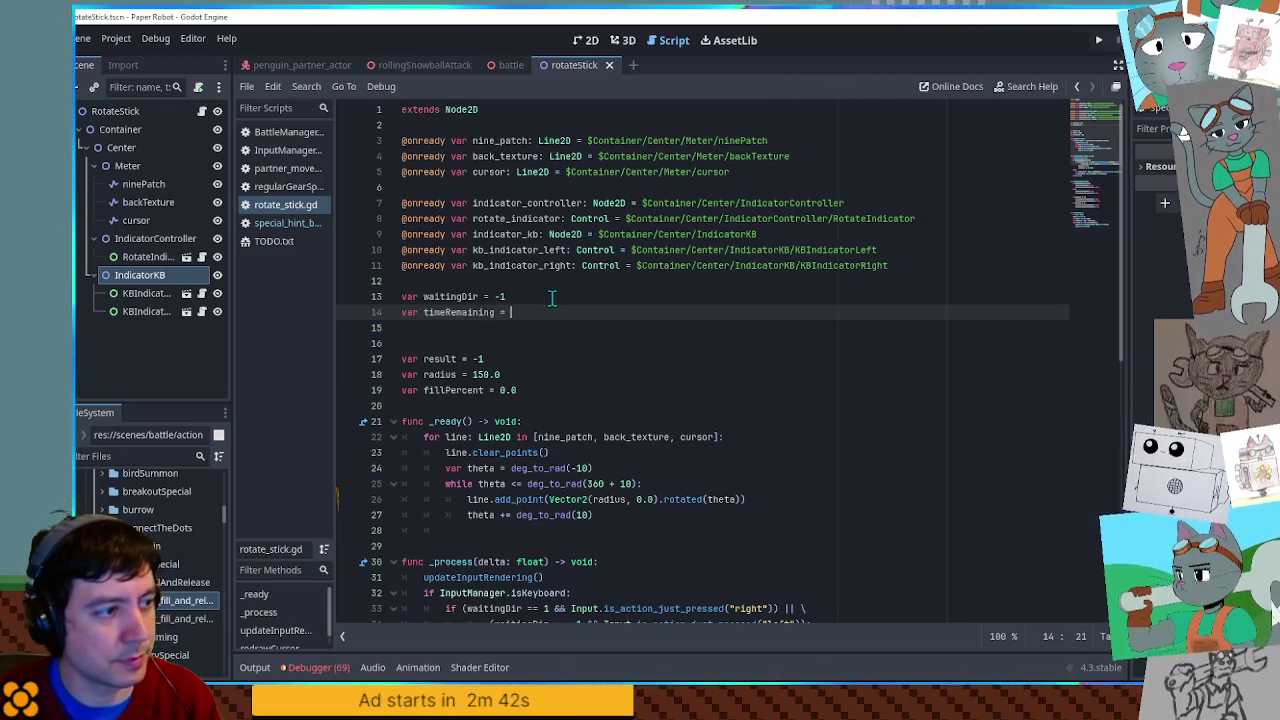
pyautogui.write(' =')
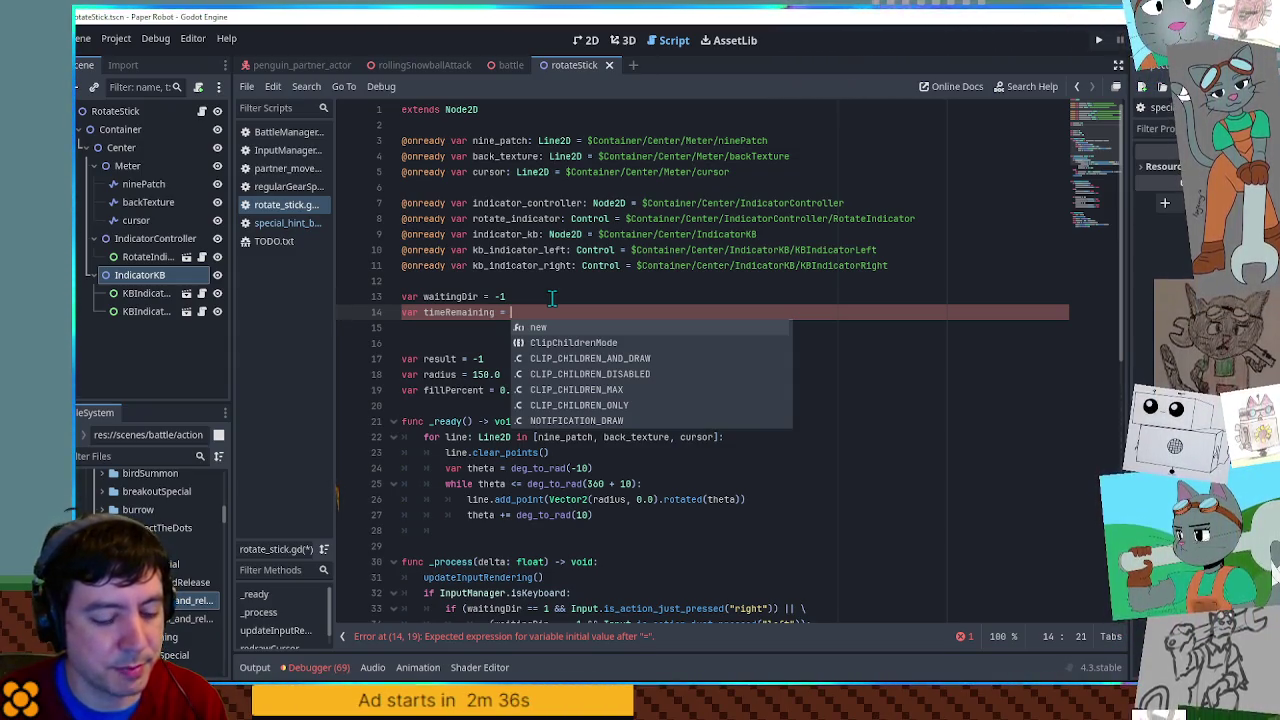
pyautogui.write('5.0')
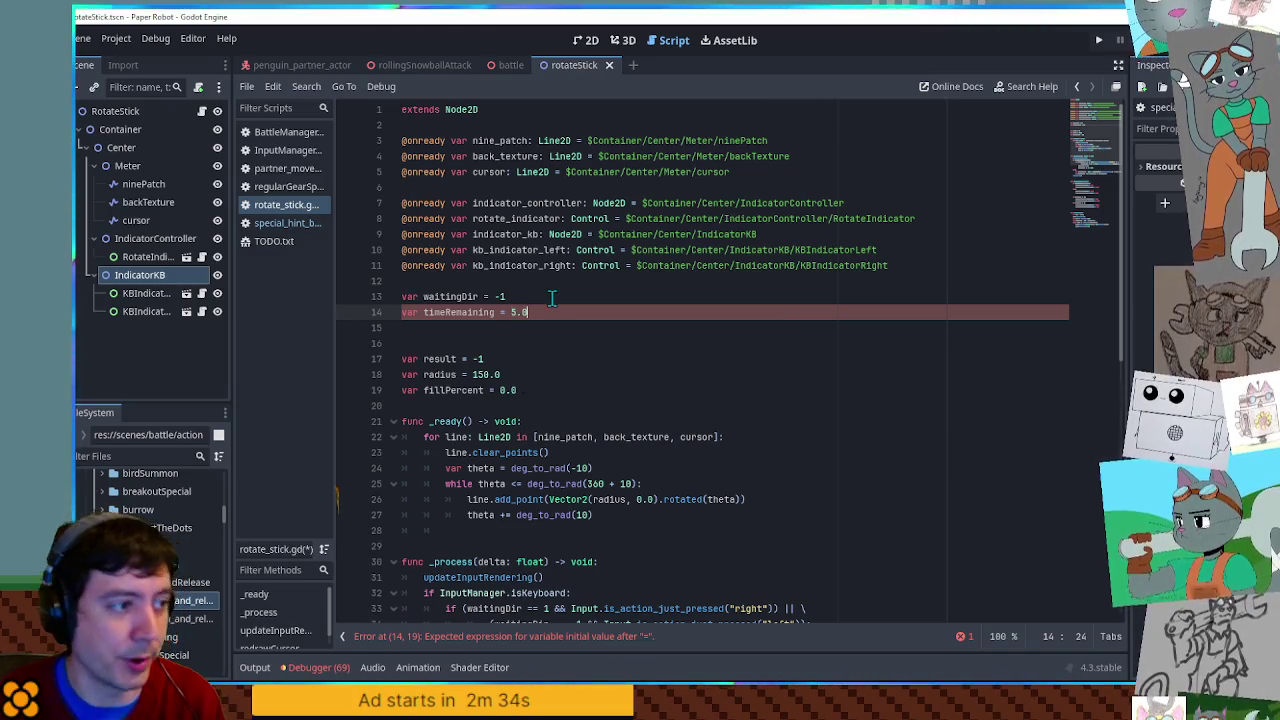
pyautogui.doubleClick(470, 312)
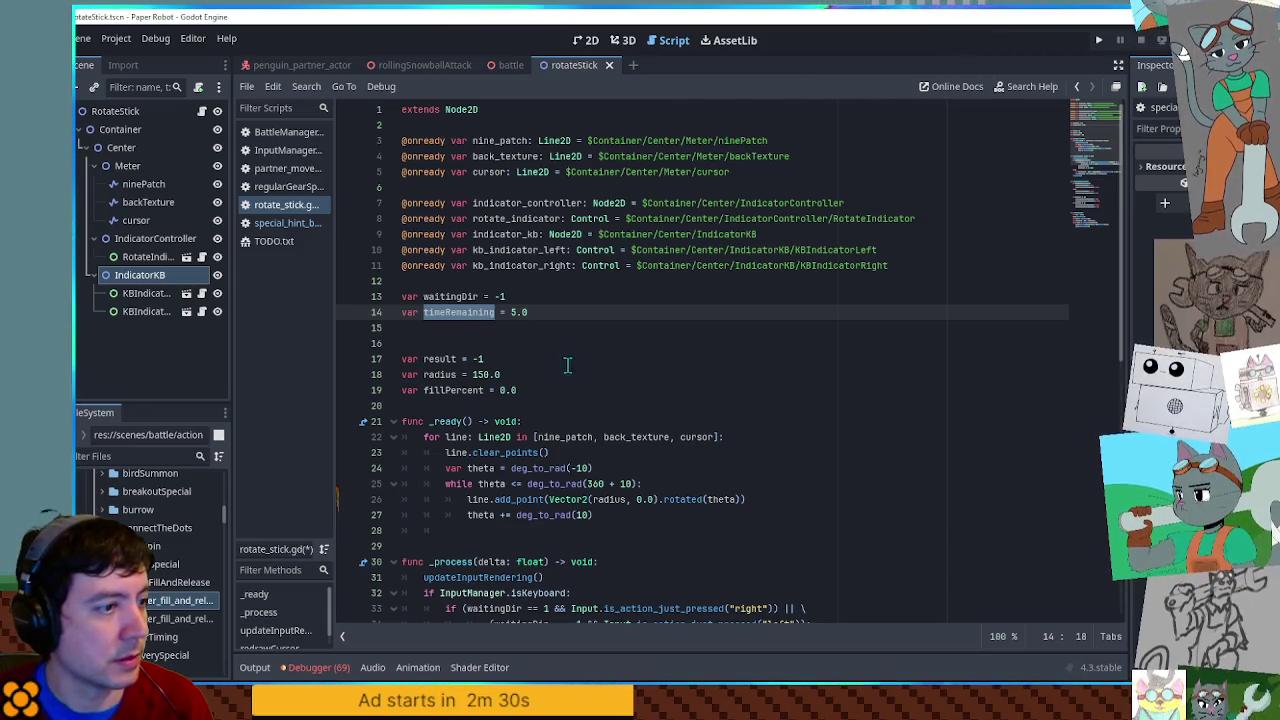
# - Add 'timeRemaining = move_toward(timeRemaining, 0.0, delta)' as the first line of _process
pyautogui.scroll(-2, 560, 364)
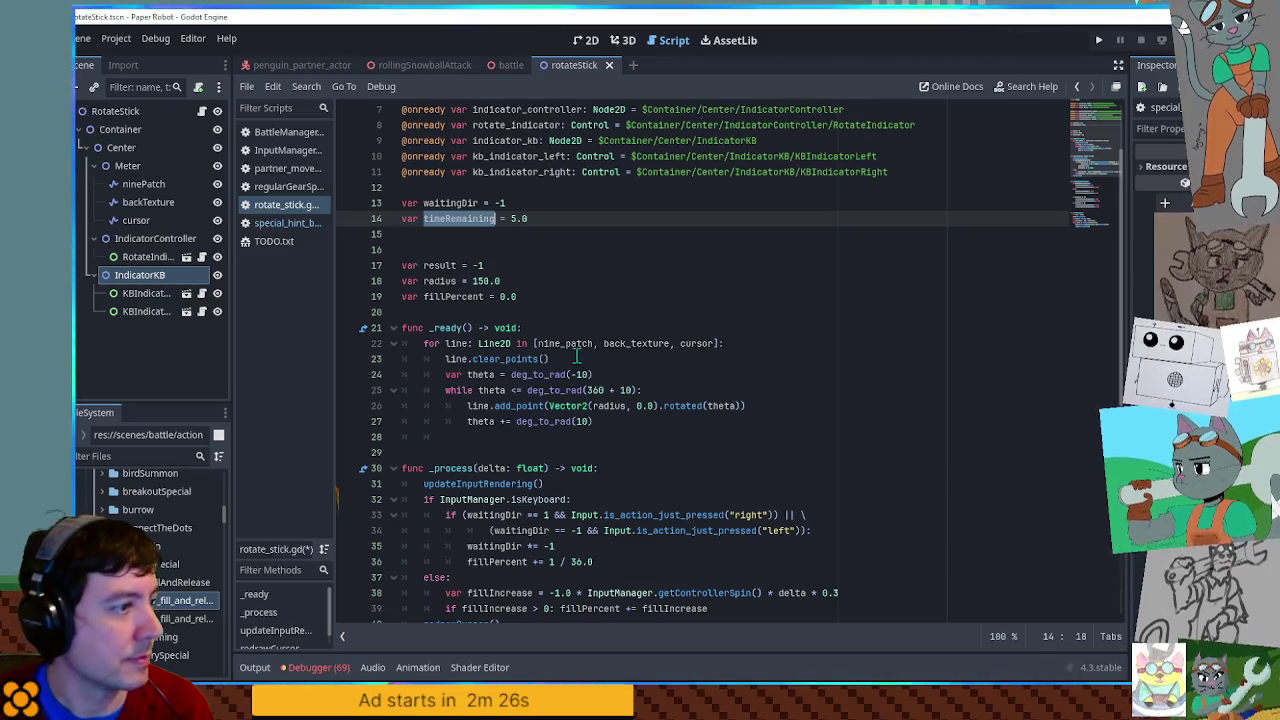
pyautogui.scroll(-4, 565, 343)
pyautogui.click(645, 281)
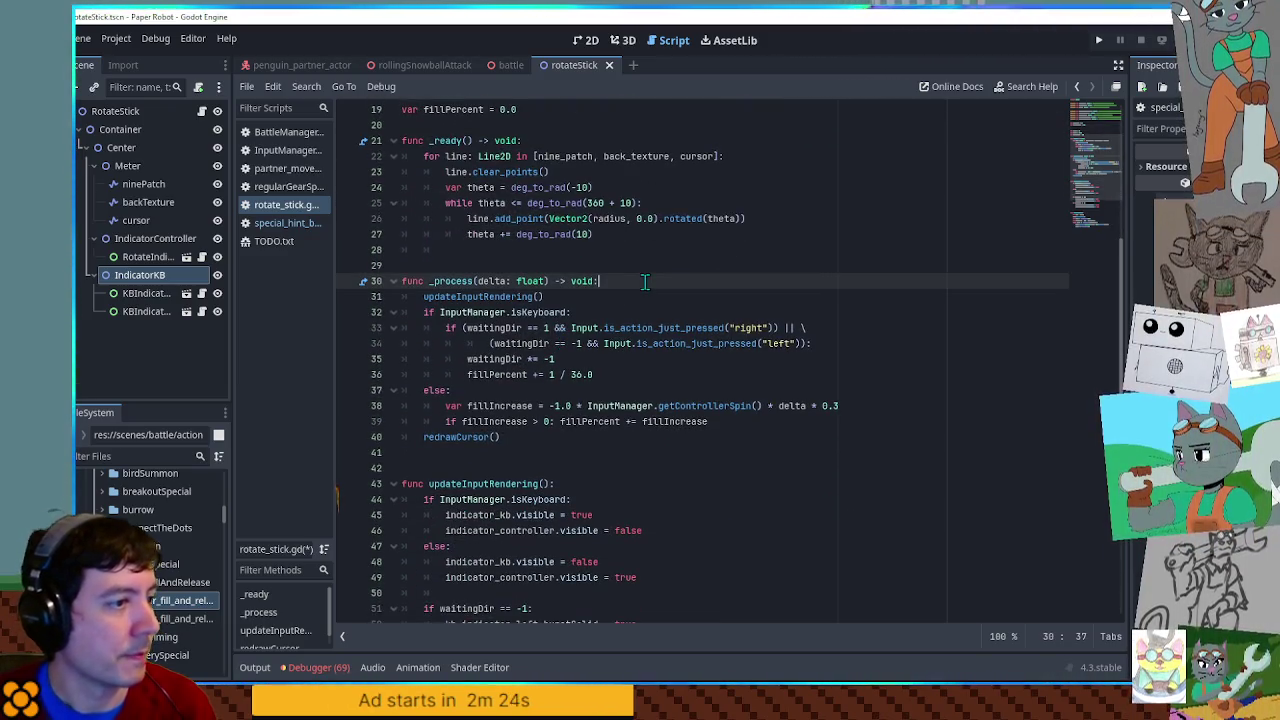
pyautogui.press('Return')
pyautogui.write('timeRemaining')
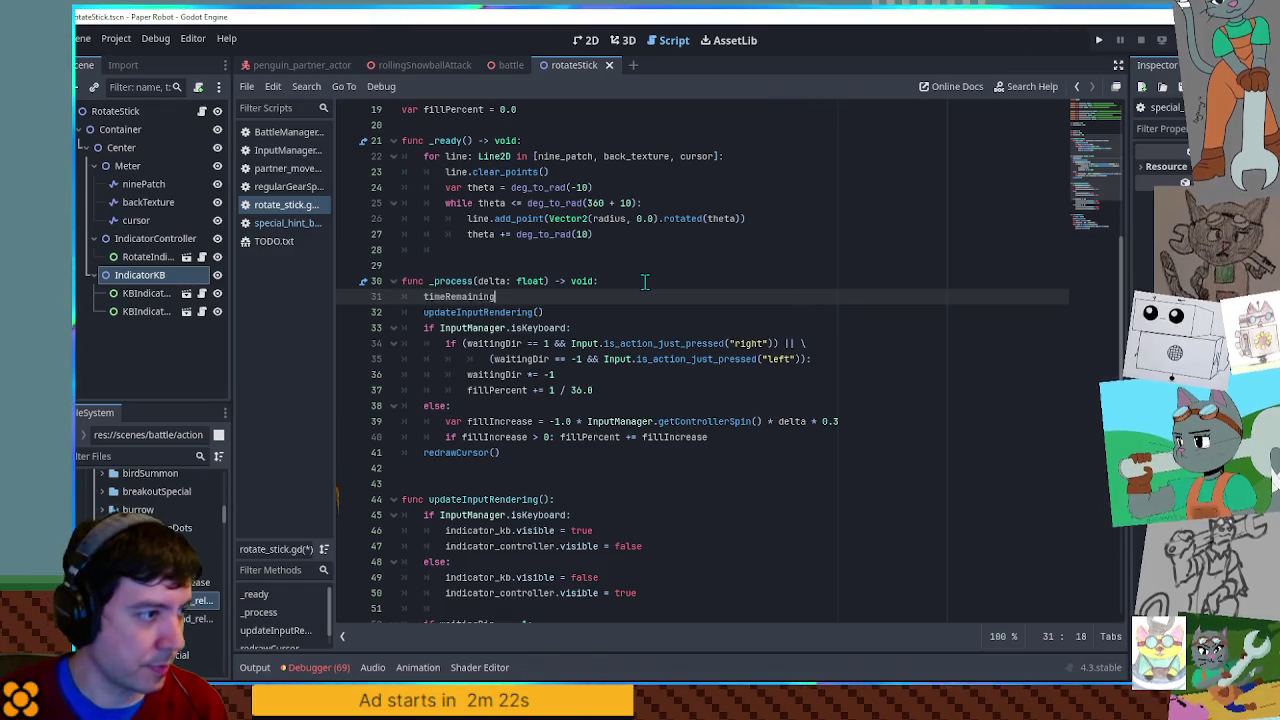
pyautogui.write(' = move_t')
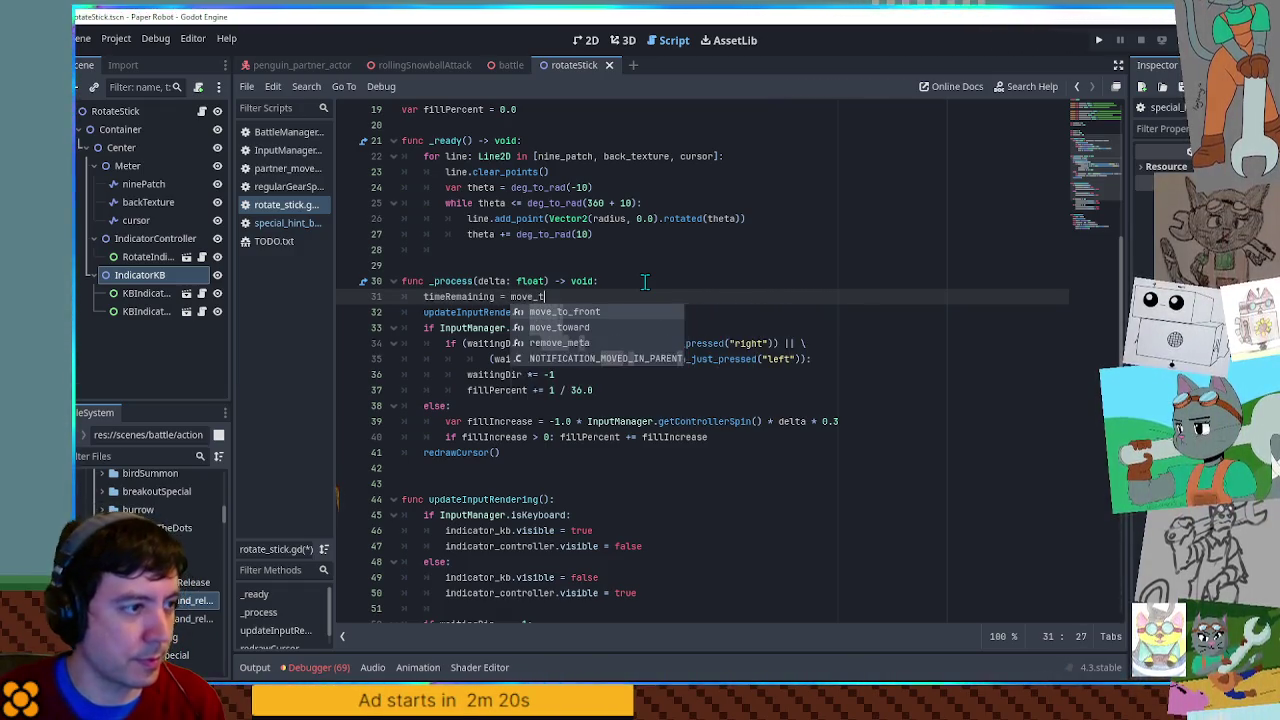
pyautogui.write('ow')
pyautogui.press('Return')
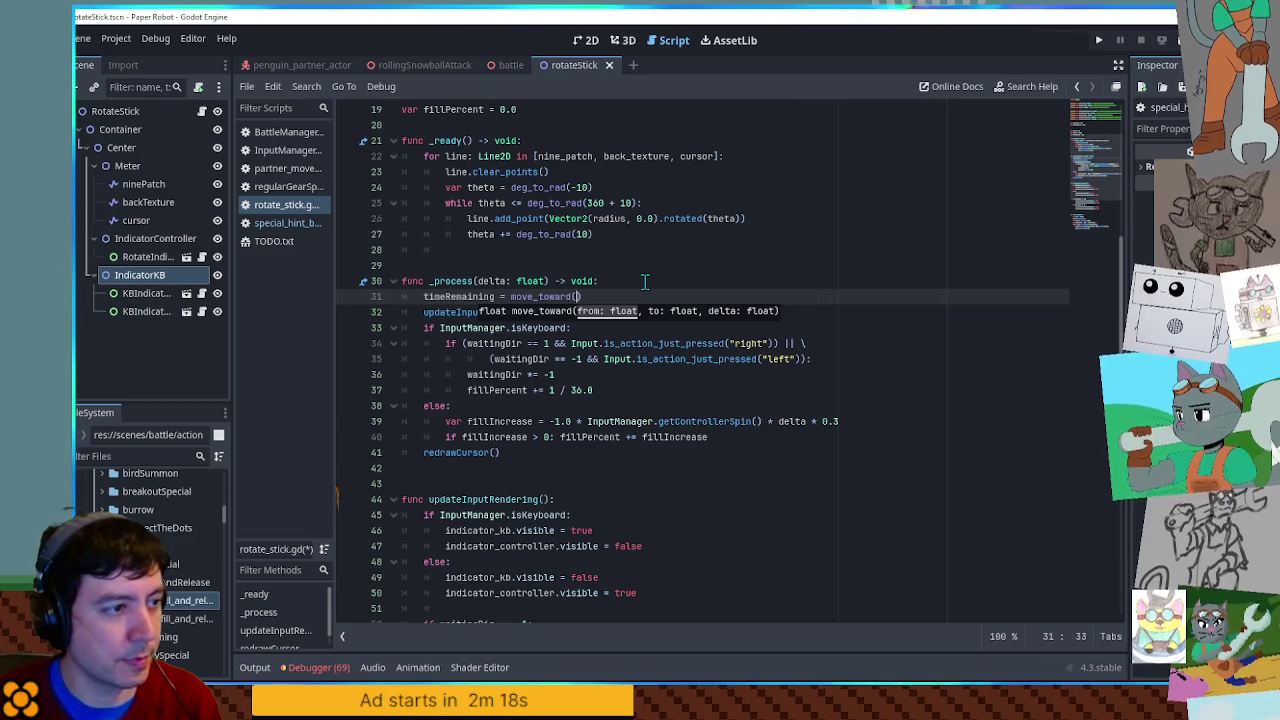
pyautogui.write('timeRemaining, 0.0')
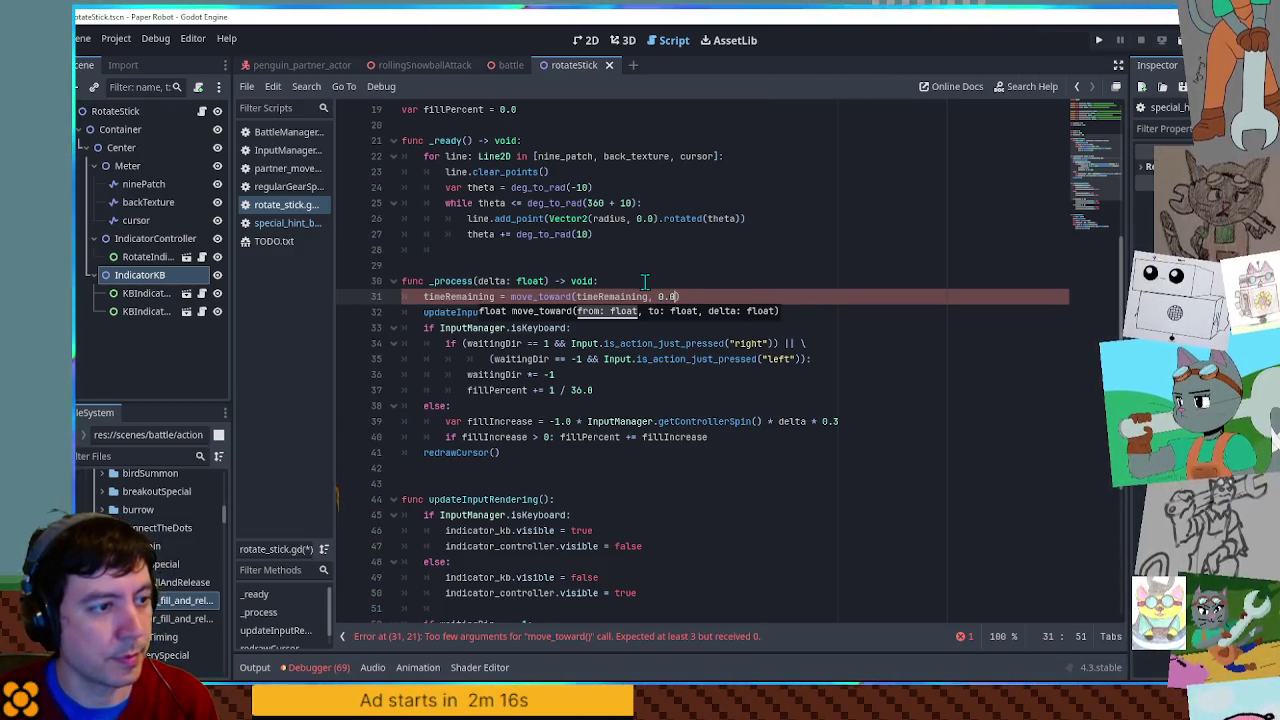
pyautogui.write(', delta')
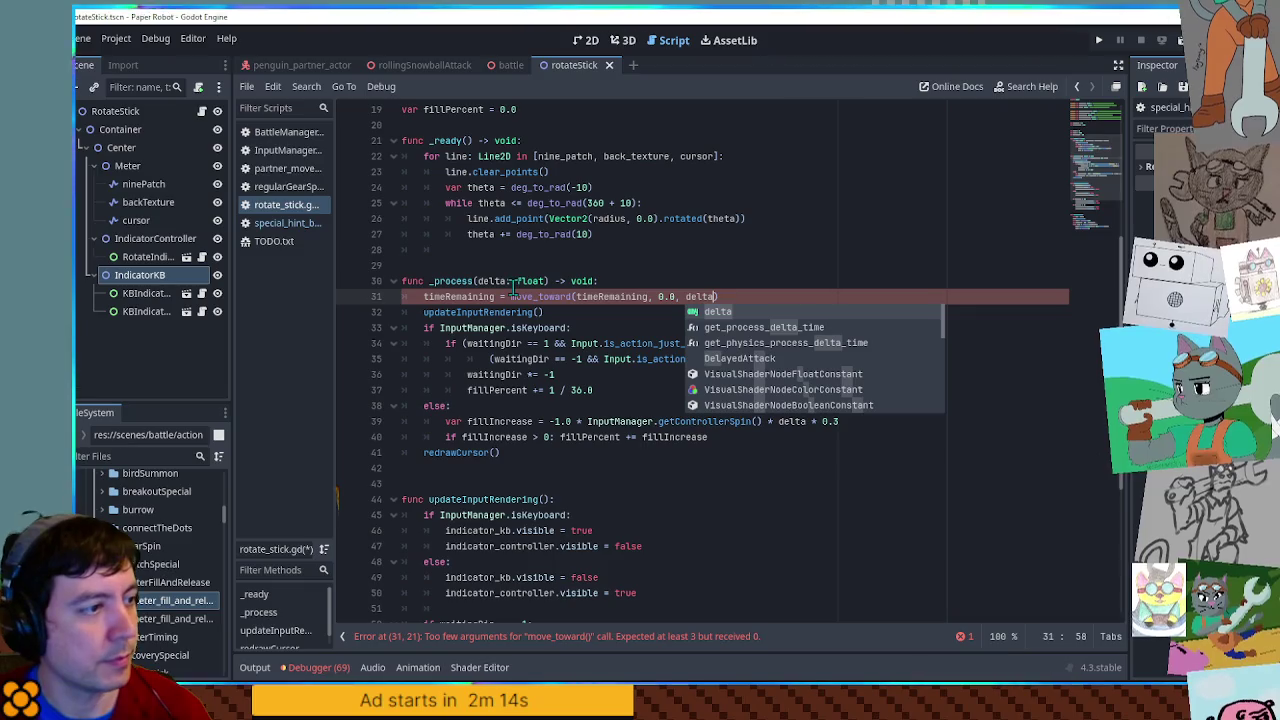
pyautogui.scroll(-3, 818, 258)
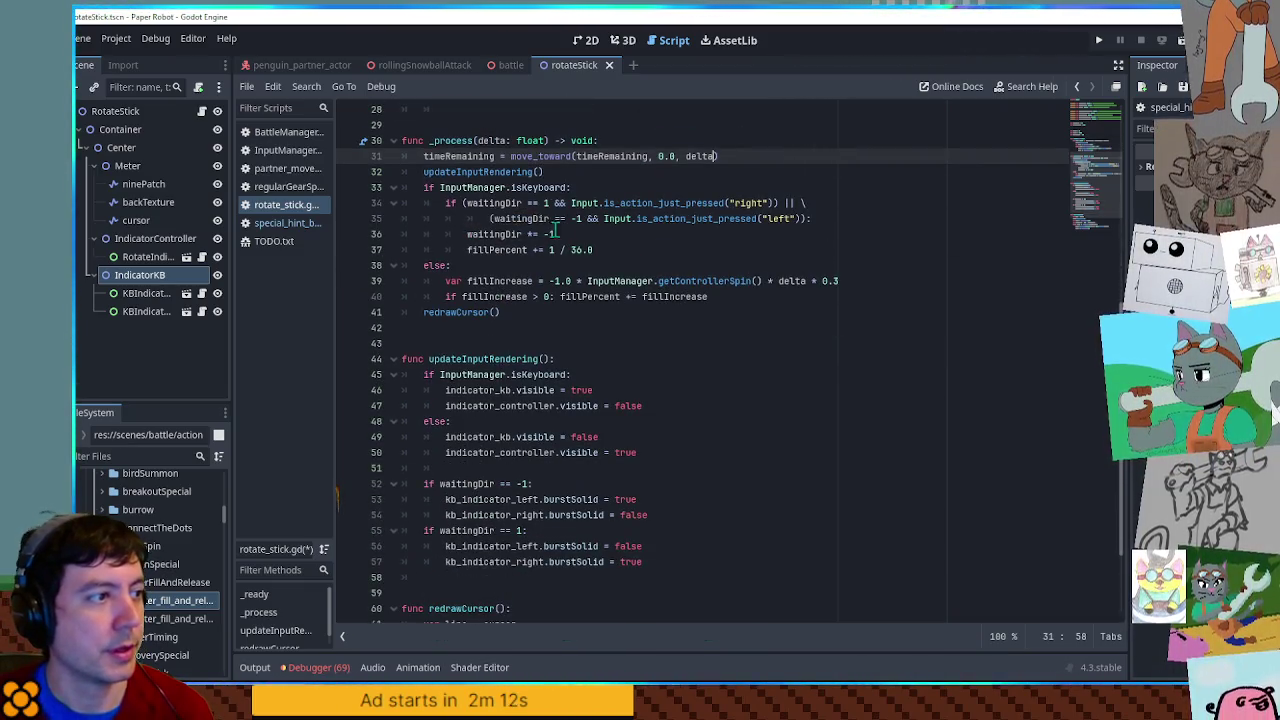
pyautogui.doubleClick(463, 156)
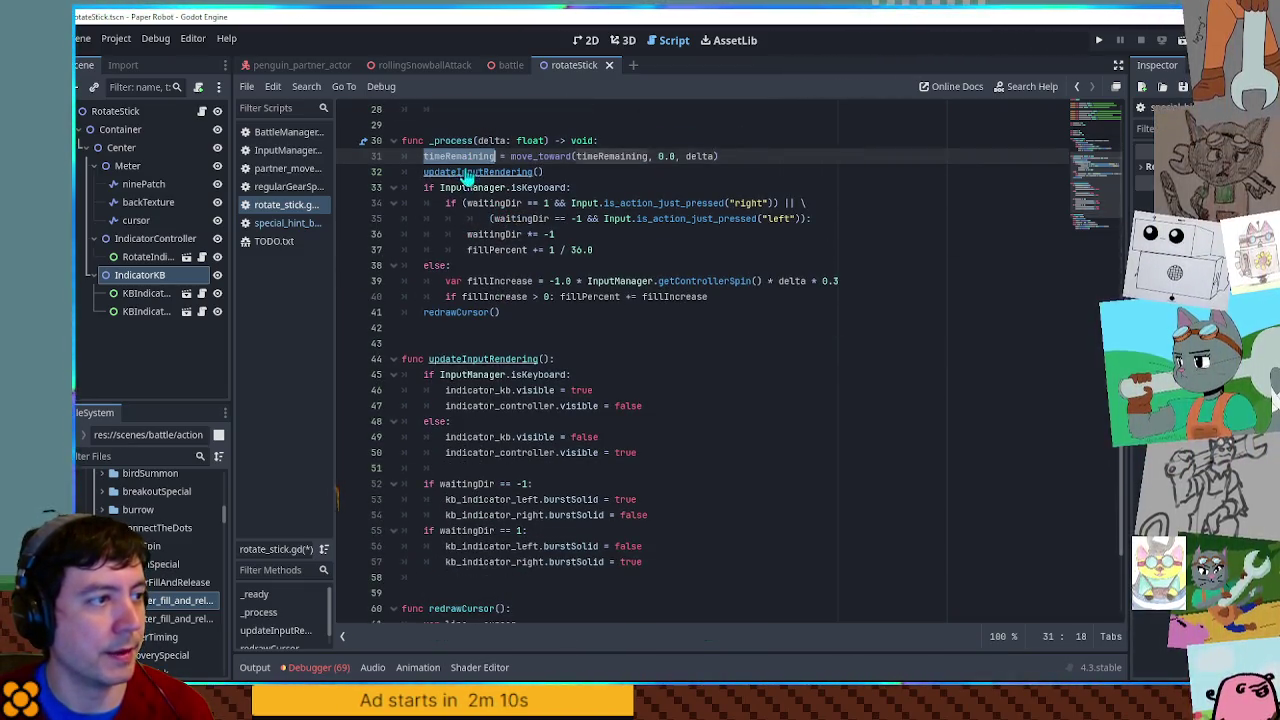
pyautogui.click(561, 173)
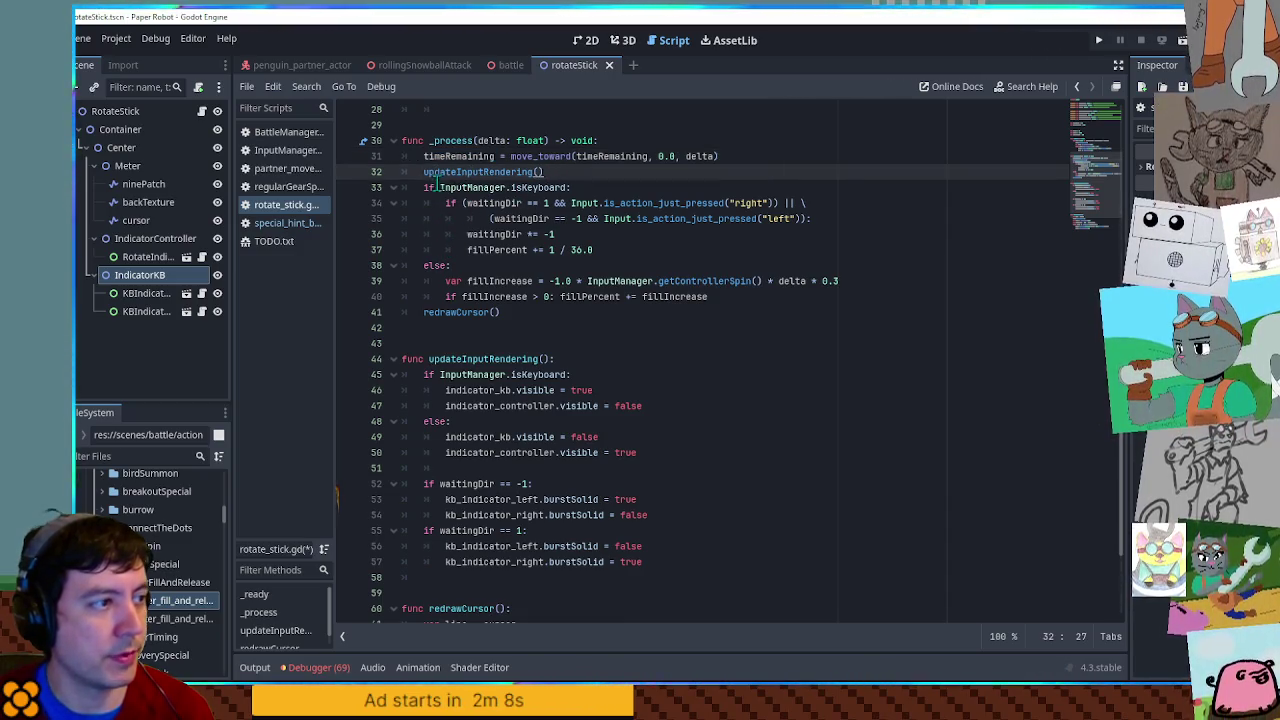
# - Add an 'if timeRemaining > 0.0:' check below the countdown line in _process
pyautogui.moveTo(422, 172)
pyautogui.mouseDown()
pyautogui.moveTo(480, 250)
pyautogui.moveTo(500, 312)
pyautogui.mouseUp()
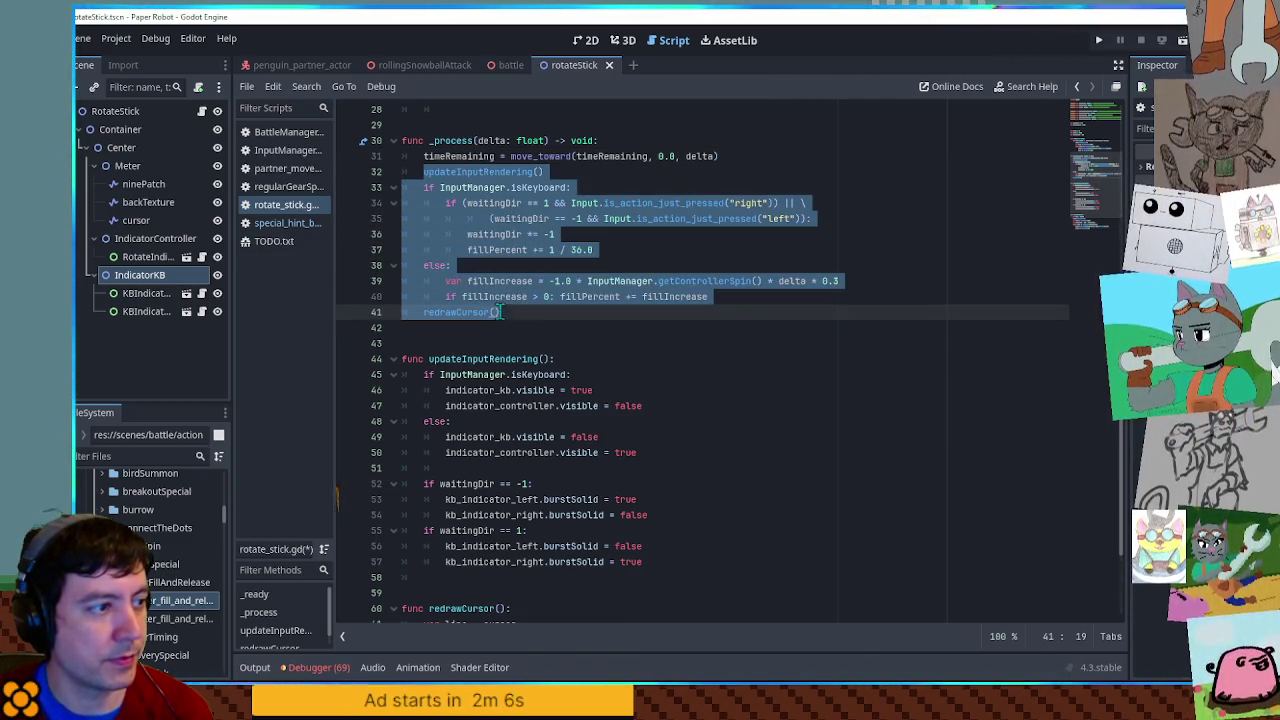
pyautogui.click(735, 155)
pyautogui.press('Return')
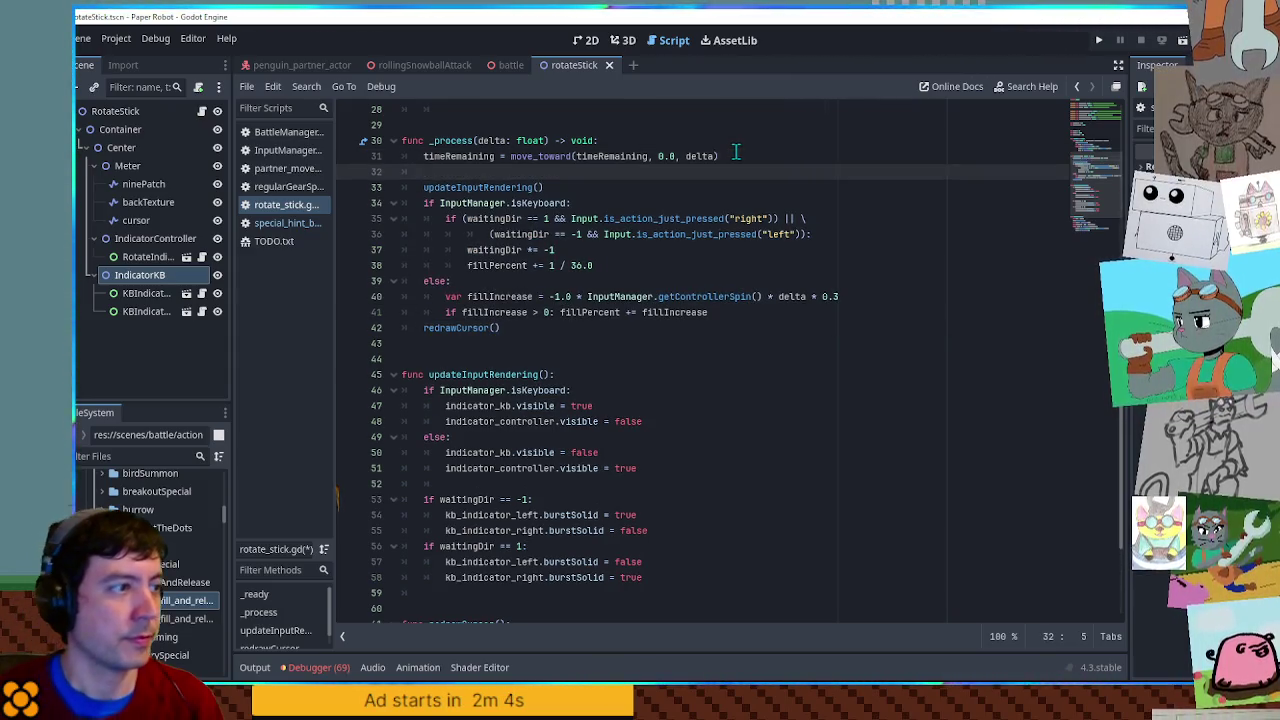
pyautogui.write('if timeRe')
pyautogui.press('Return')
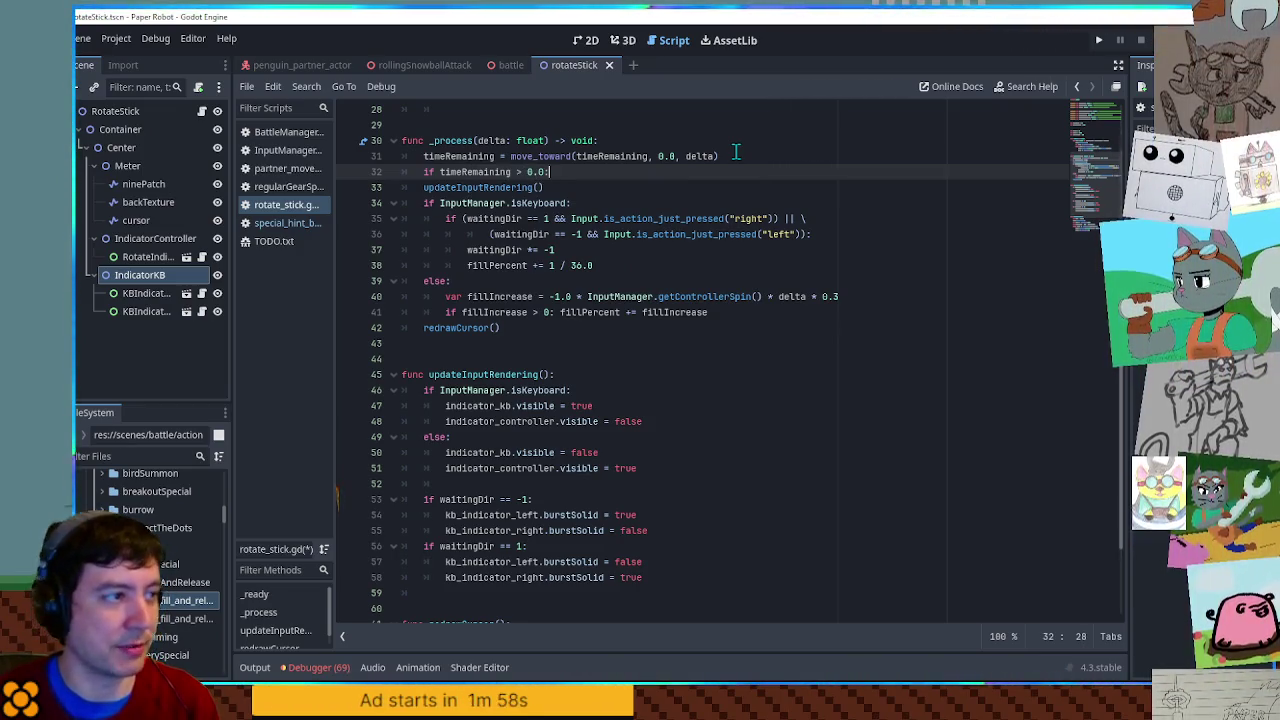
# - Indent the input, fill and redrawCursor lines so they sit under the timeRemaining check
pyautogui.moveTo(420, 187)
pyautogui.mouseDown()
pyautogui.moveTo(600, 234)
pyautogui.moveTo(648, 340)
pyautogui.mouseUp()
pyautogui.press('Tab')
pyautogui.click(648, 340)
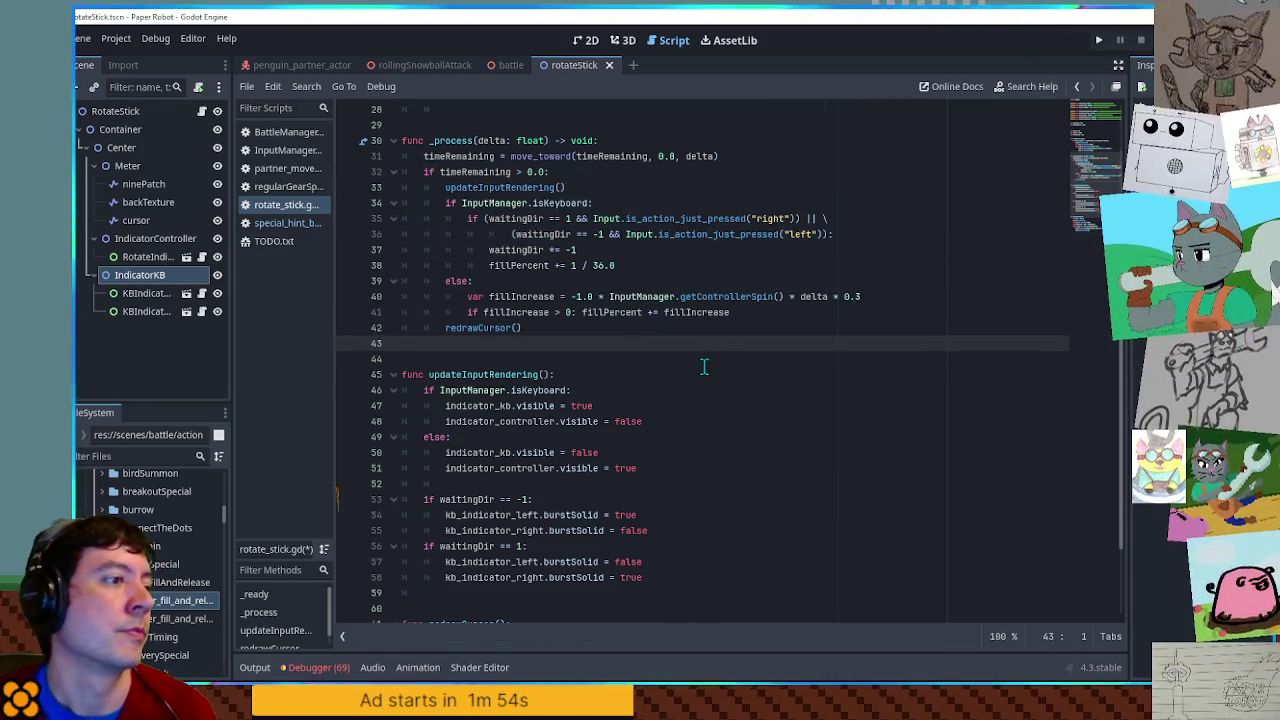
pyautogui.scroll(2, 701, 372)
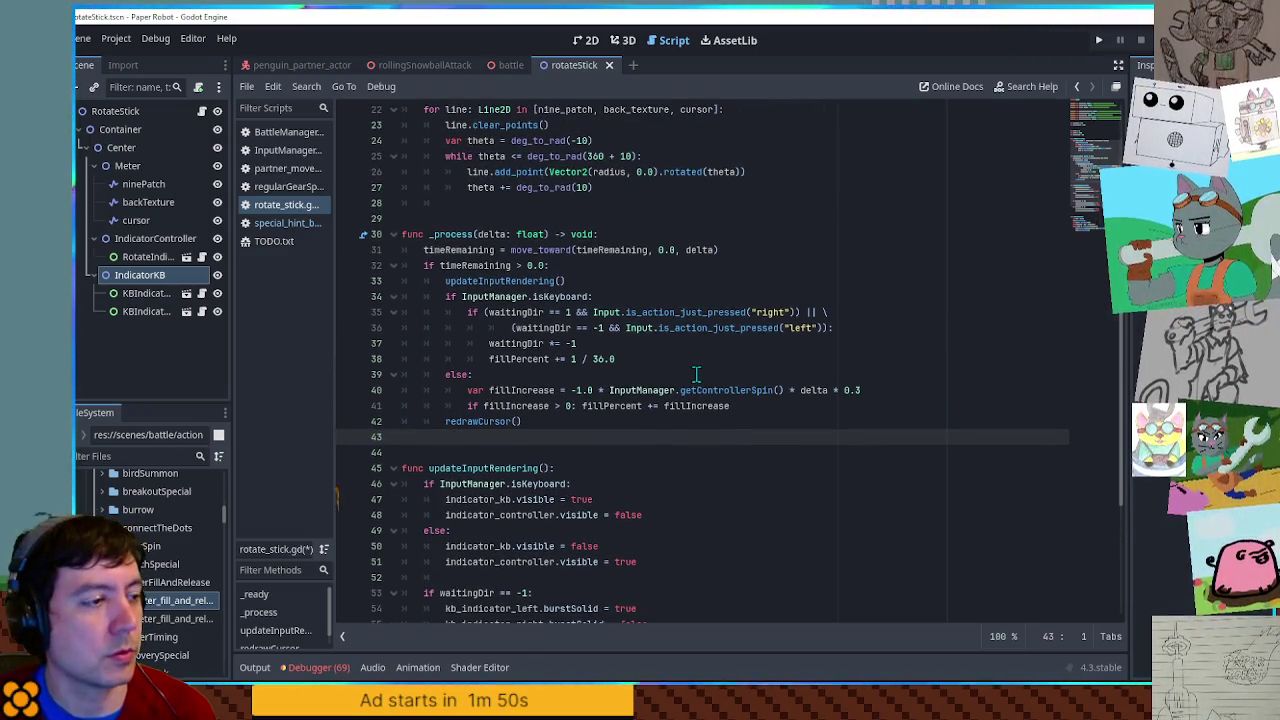
pyautogui.scroll(-2, 695, 375)
pyautogui.scroll(2, 695, 375)
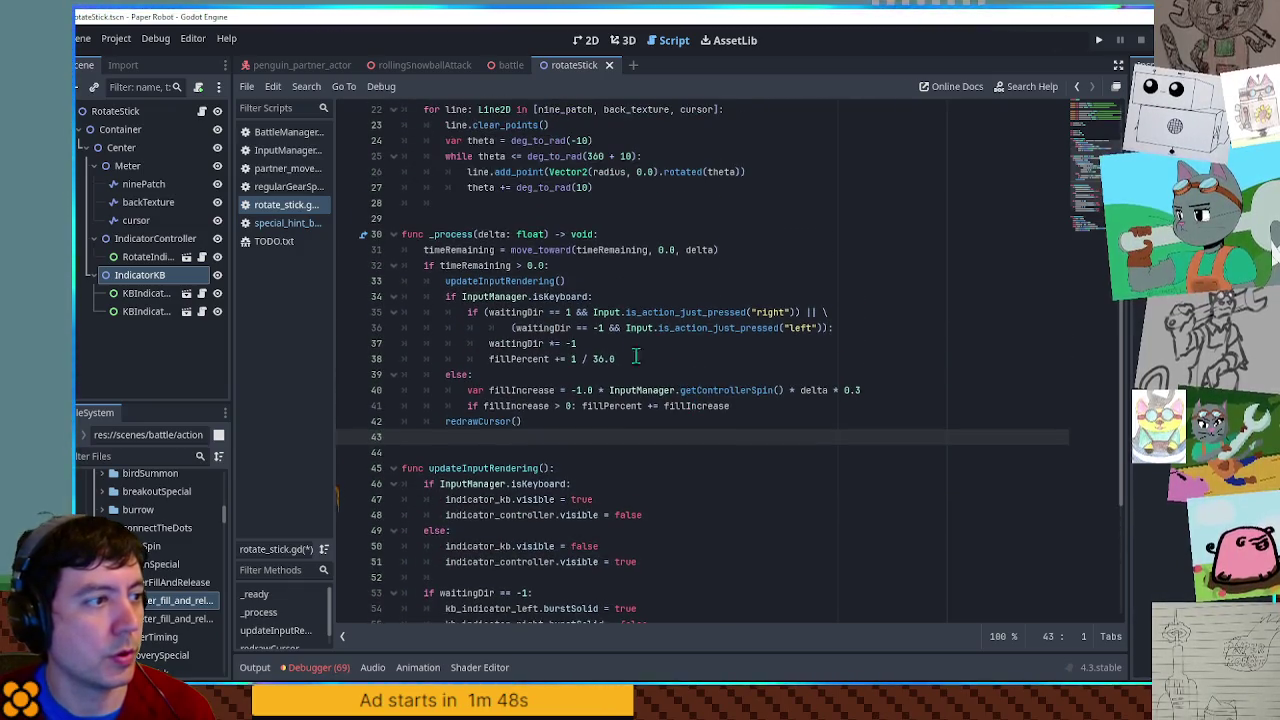
pyautogui.click(674, 237)
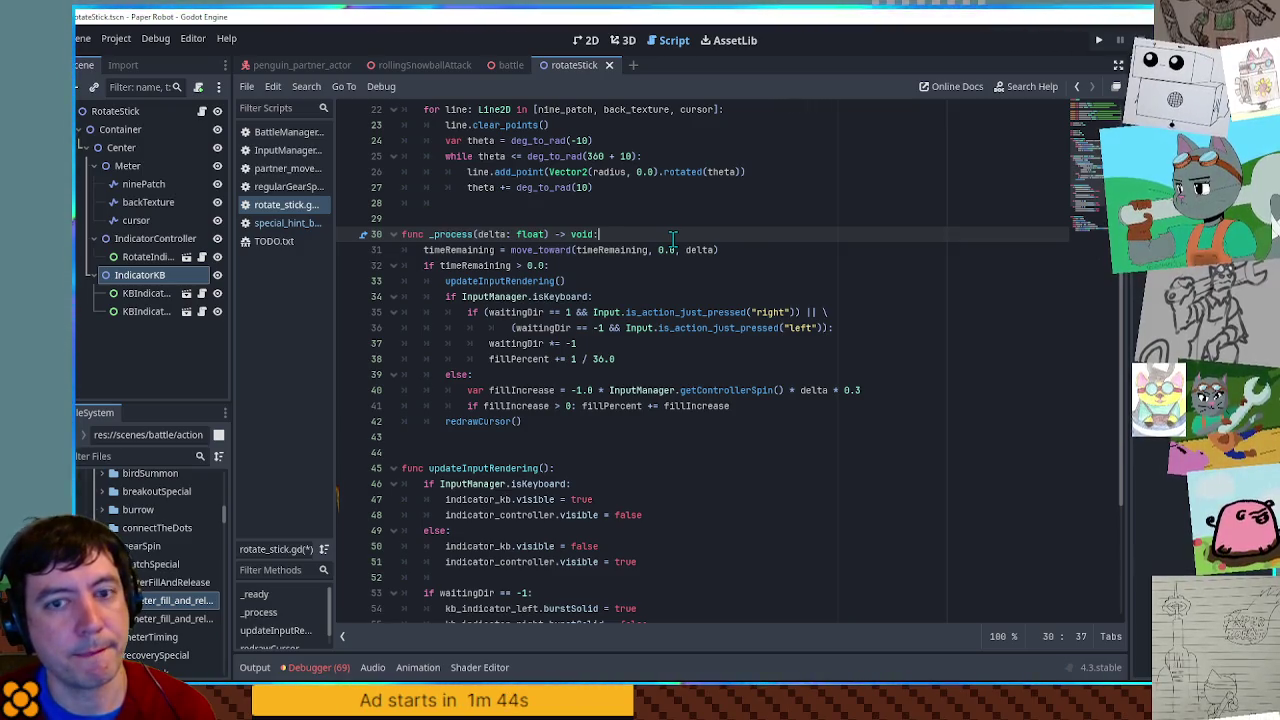
pyautogui.scroll(6, 674, 237)
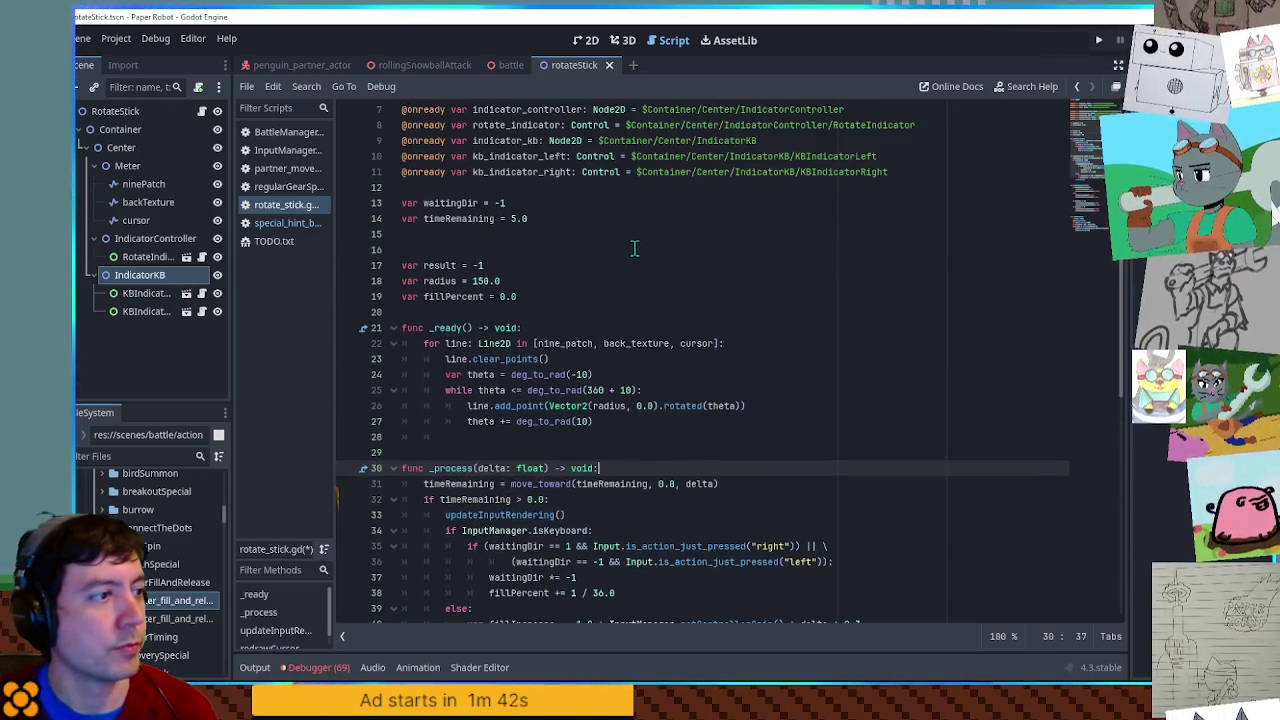
pyautogui.scroll(-4, 662, 290)
pyautogui.click(521, 343)
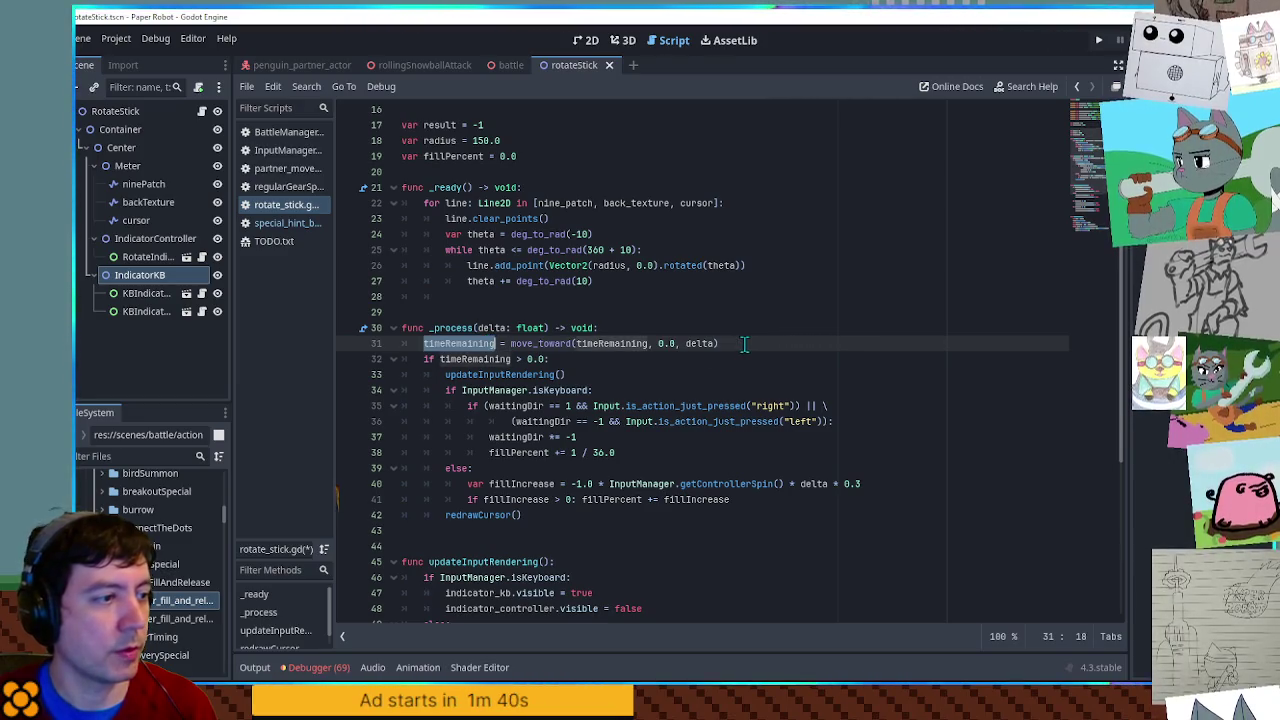
# - Add an else branch after redrawCursor() containing 'if result == -1:' and 'pass'
pyautogui.click(552, 513)
pyautogui.press('Return')
pyautogui.press('BackSpace')
pyautogui.write('else:')
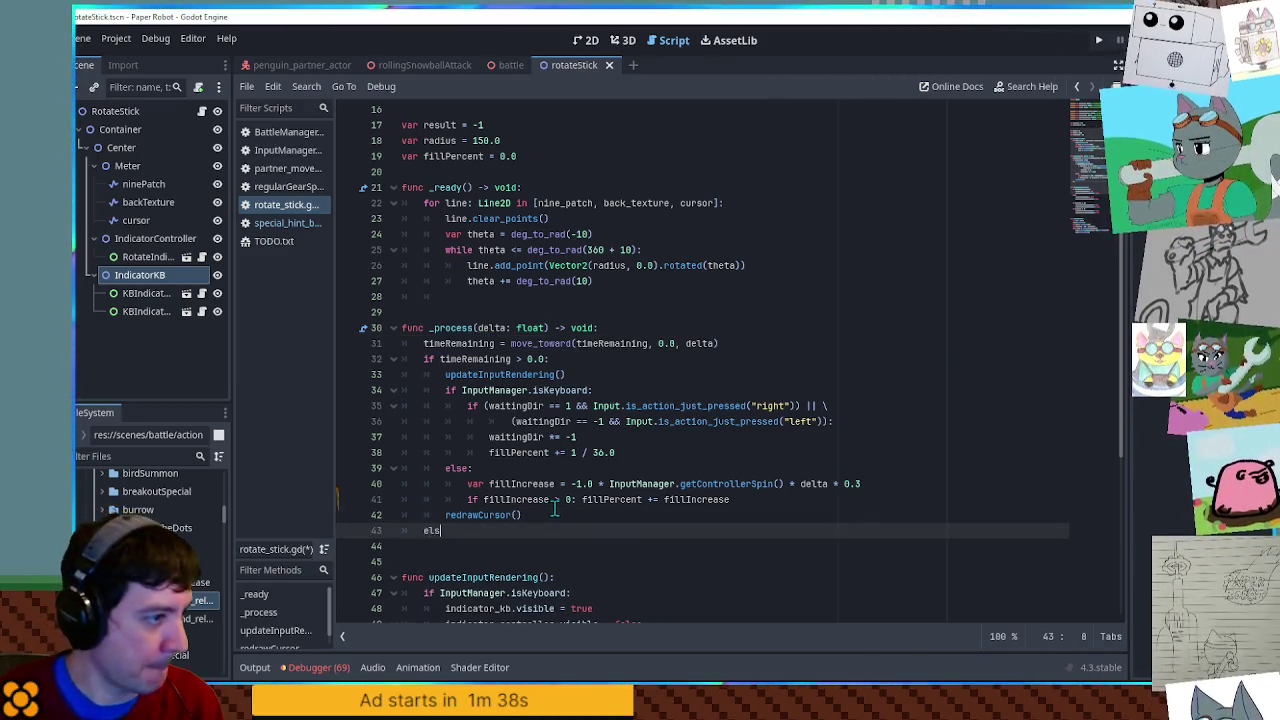
pyautogui.press('Return')
pyautogui.write('if')
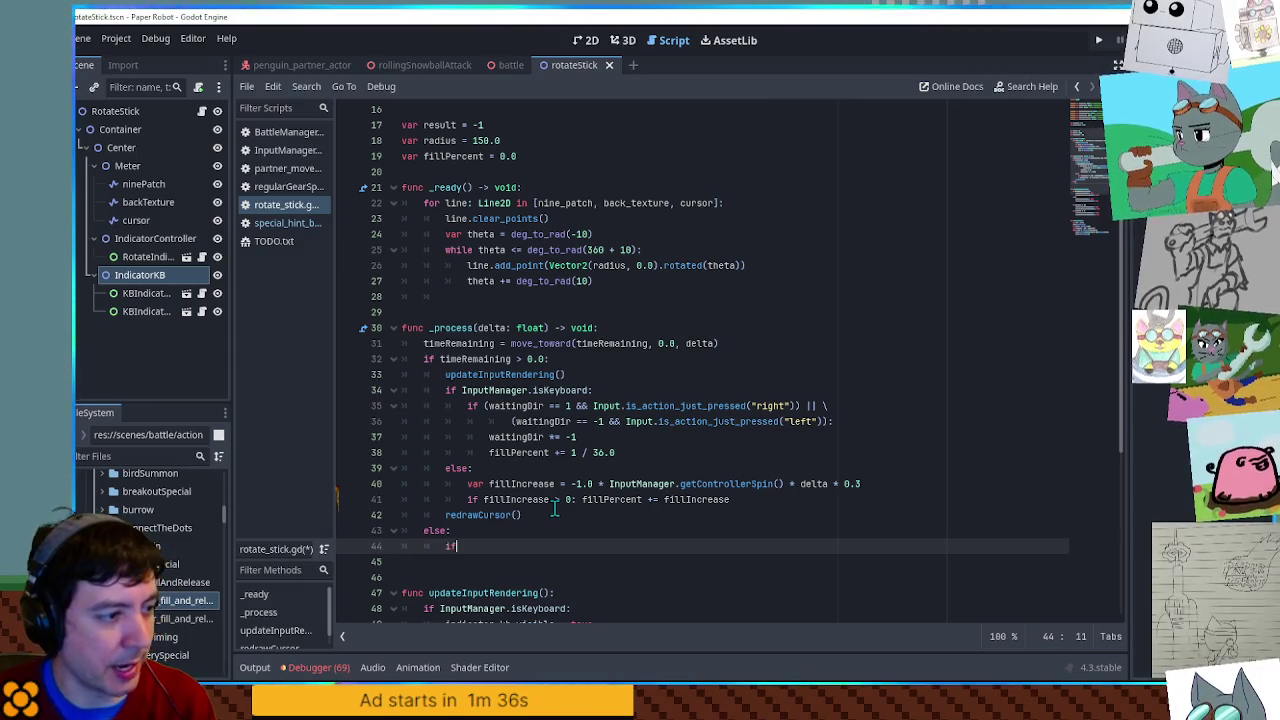
pyautogui.write(' result == -1:')
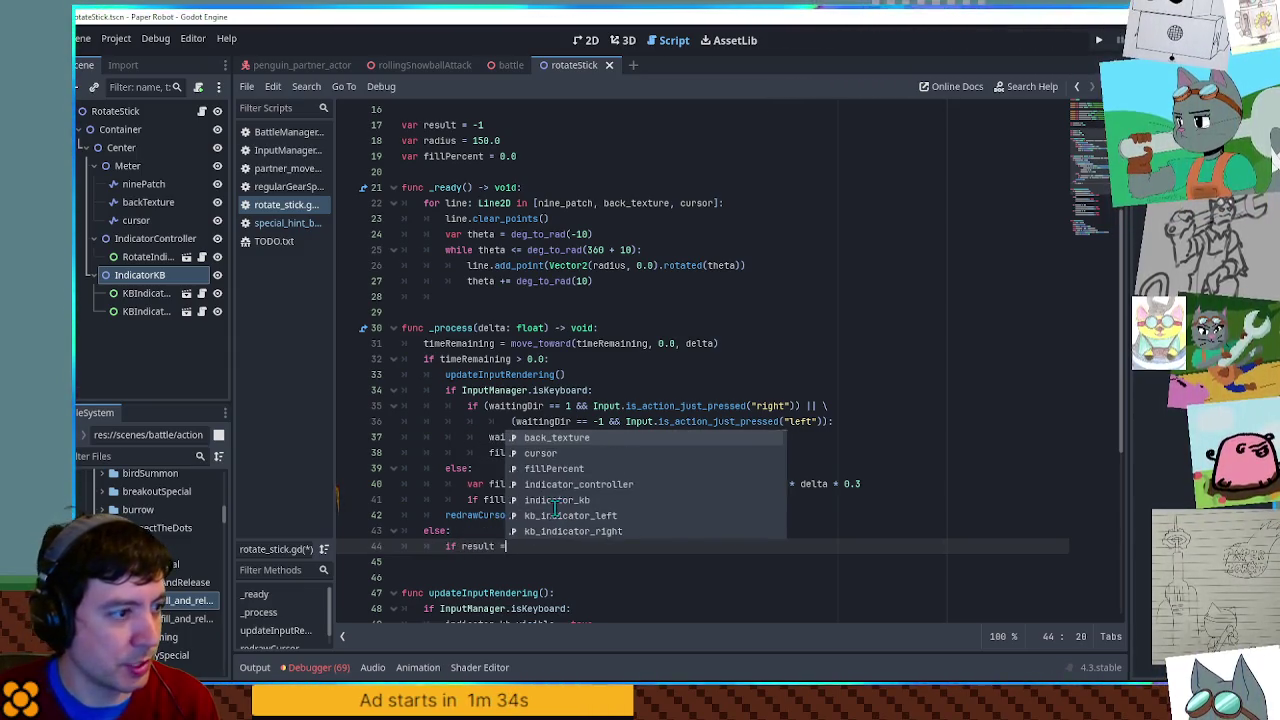
pyautogui.press('Return')
pyautogui.write('pass')
# - Insert a '# set result' comment above pass and save the script
pyautogui.press('Up')
pyautogui.press('End')
pyautogui.press('Return')
pyautogui.write('#')
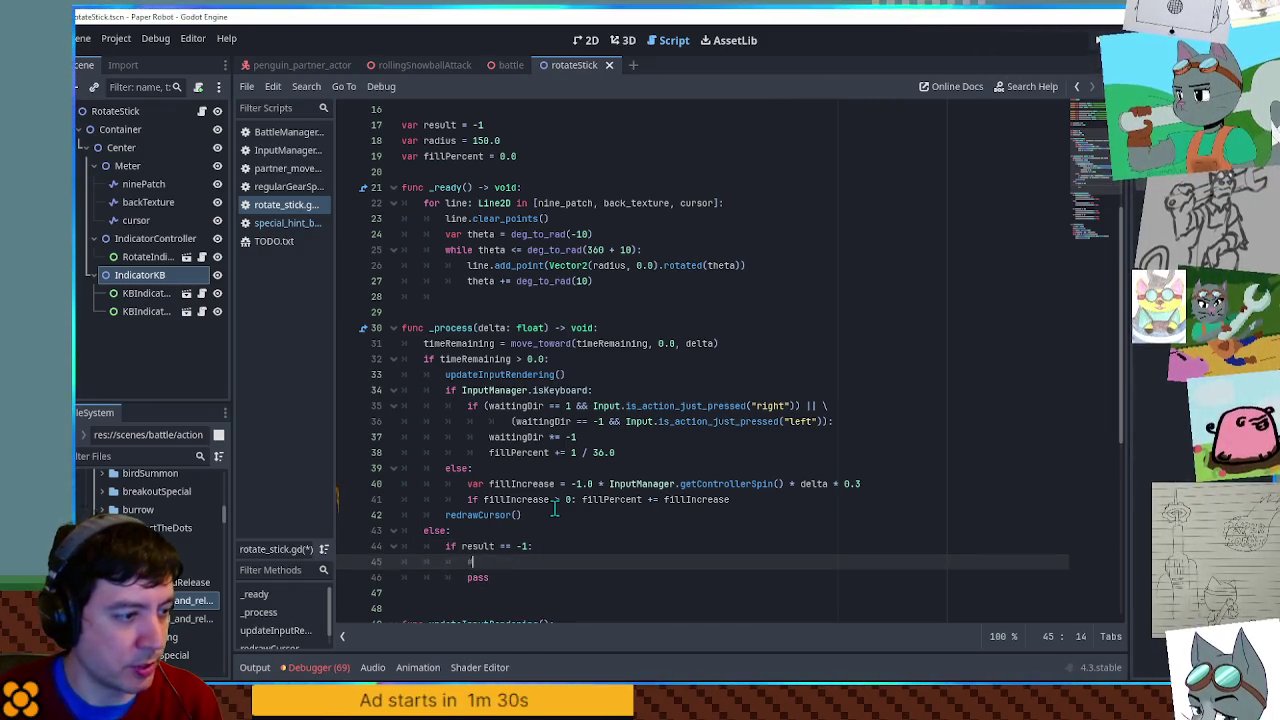
pyautogui.write(' set result')
pyautogui.hotkey('ctrl', 's')
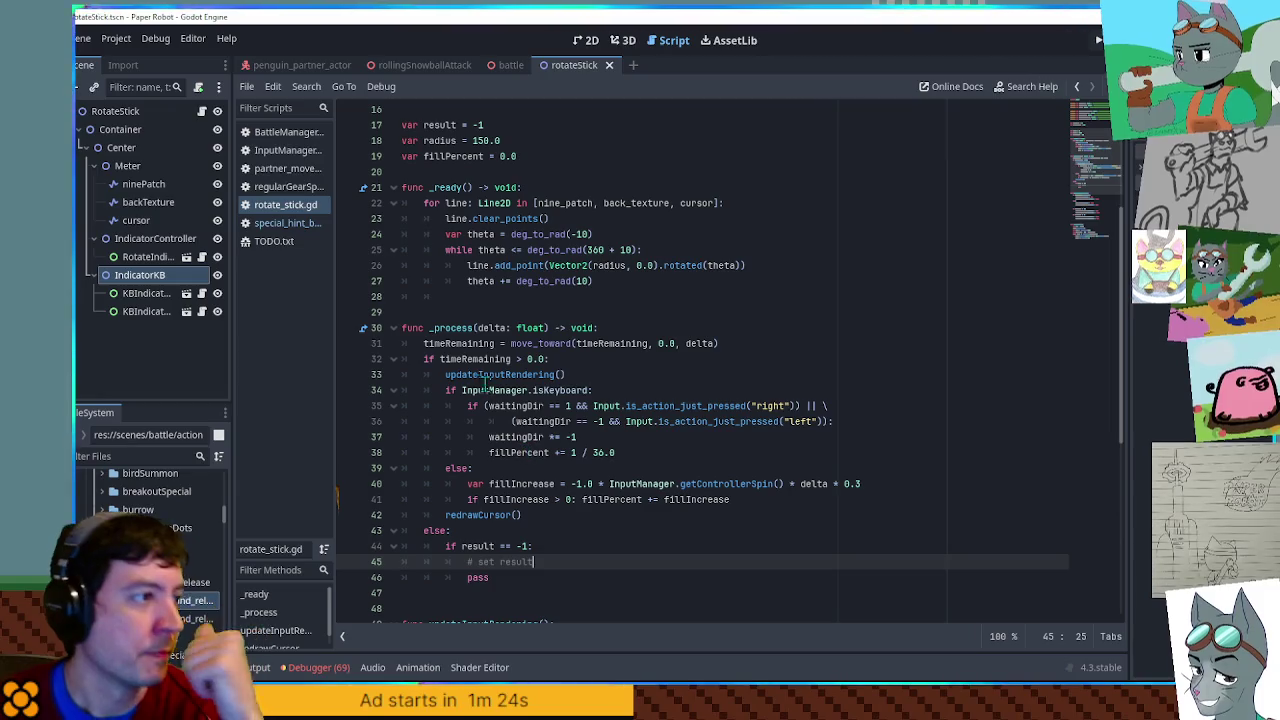
# - Add a blank line below the else branch
pyautogui.doubleClick(442, 155)
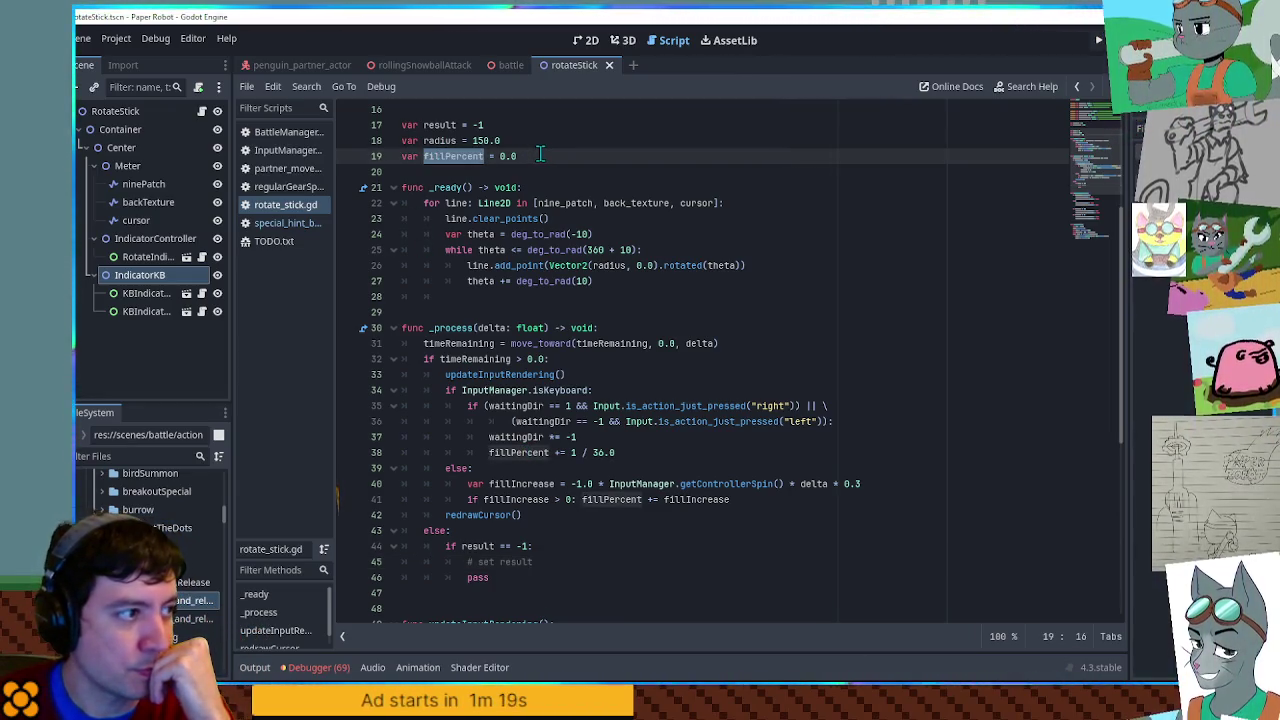
pyautogui.scroll(-4, 540, 160)
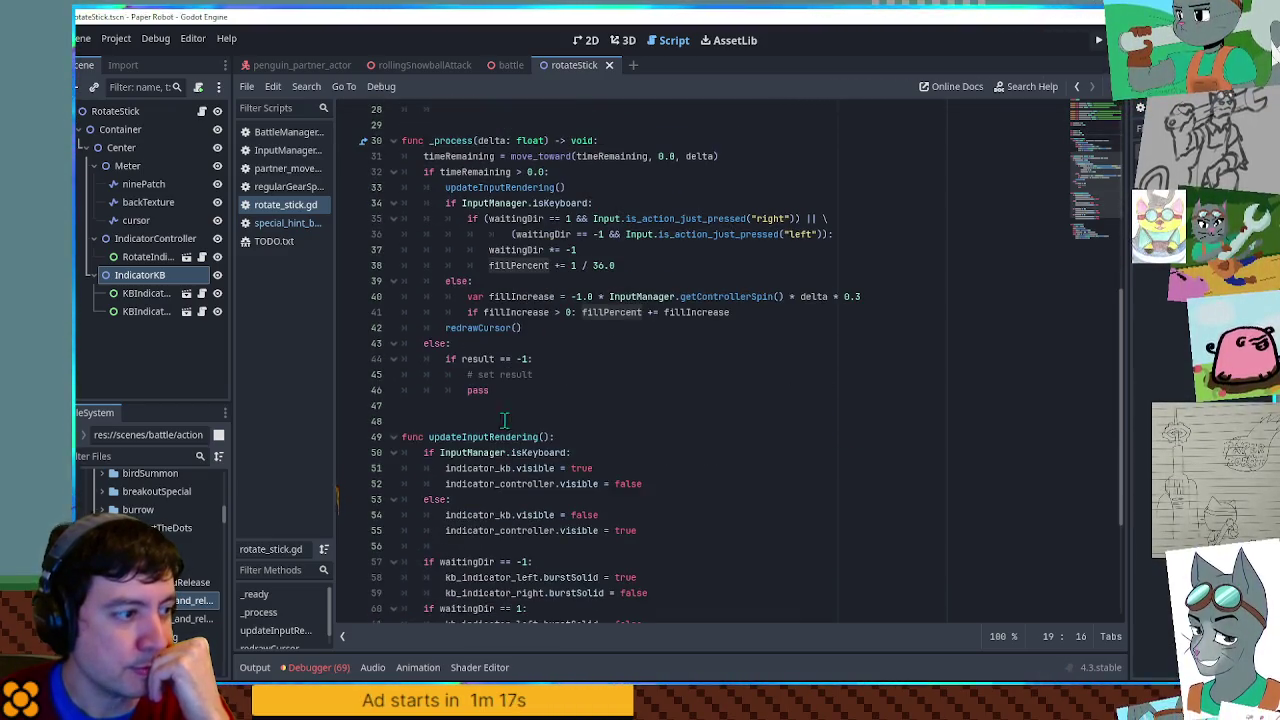
pyautogui.click(492, 405)
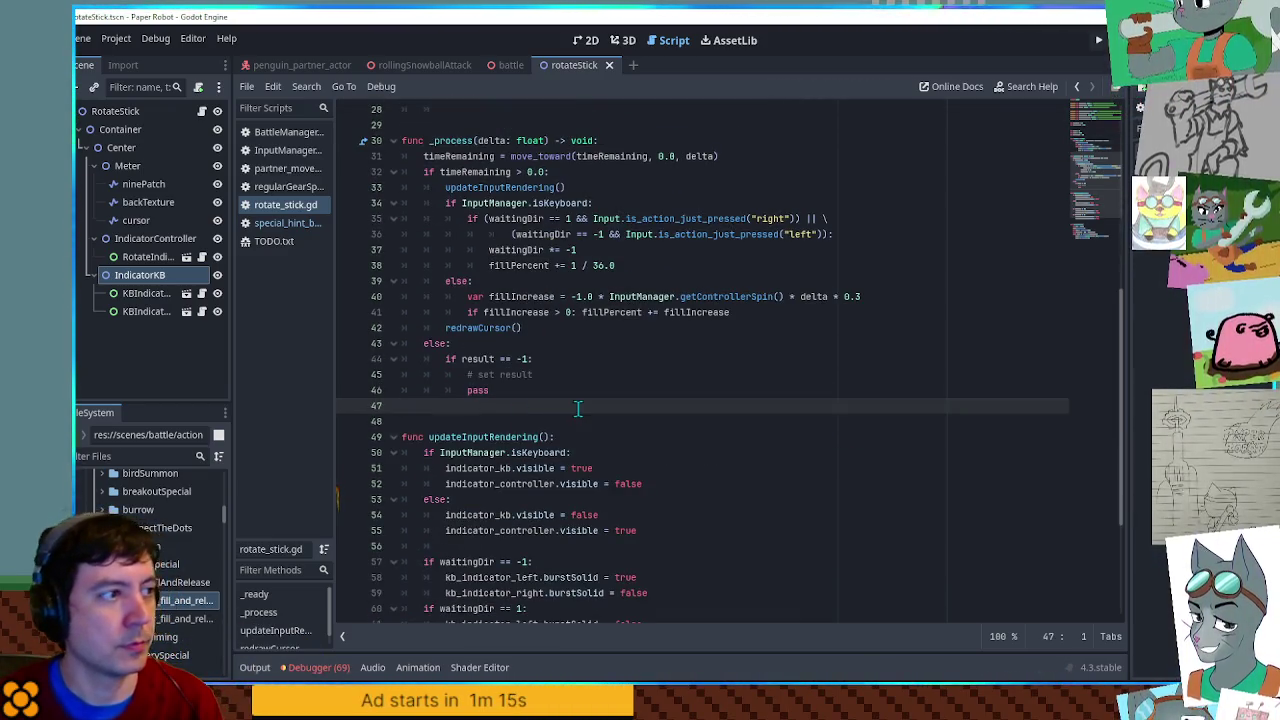
pyautogui.press('Return')
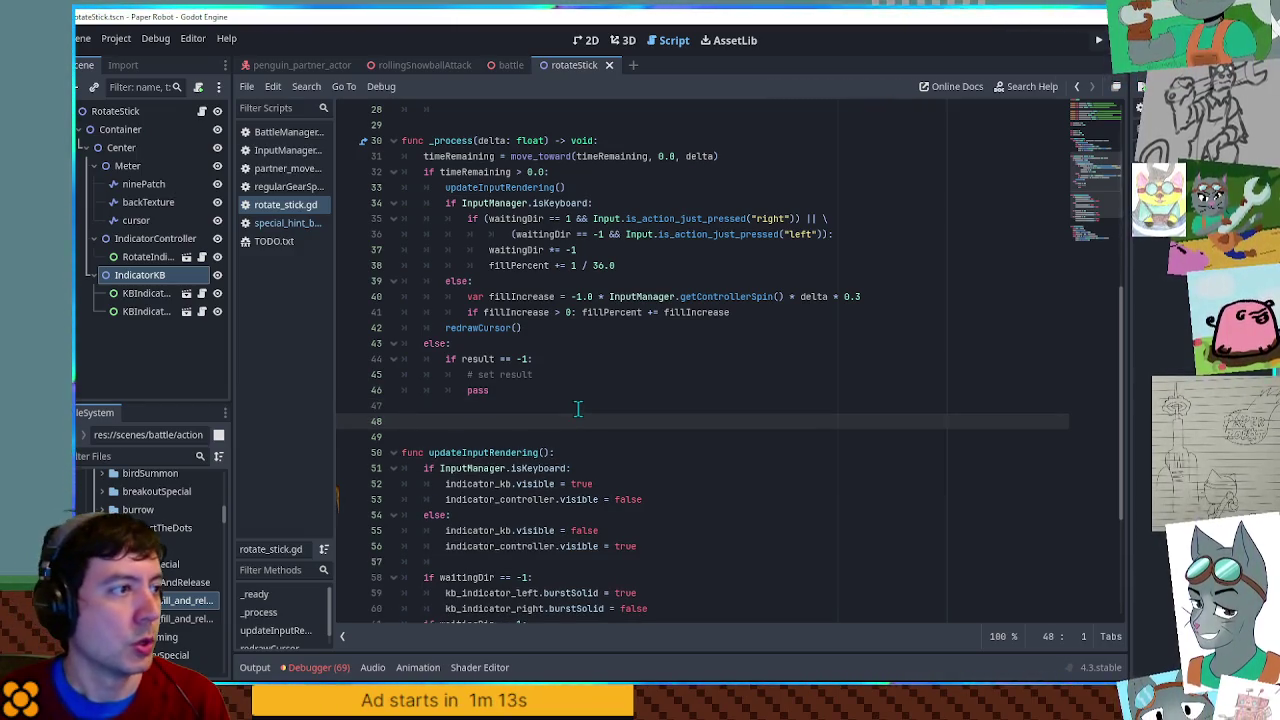
pyautogui.scroll(5, 600, 386)
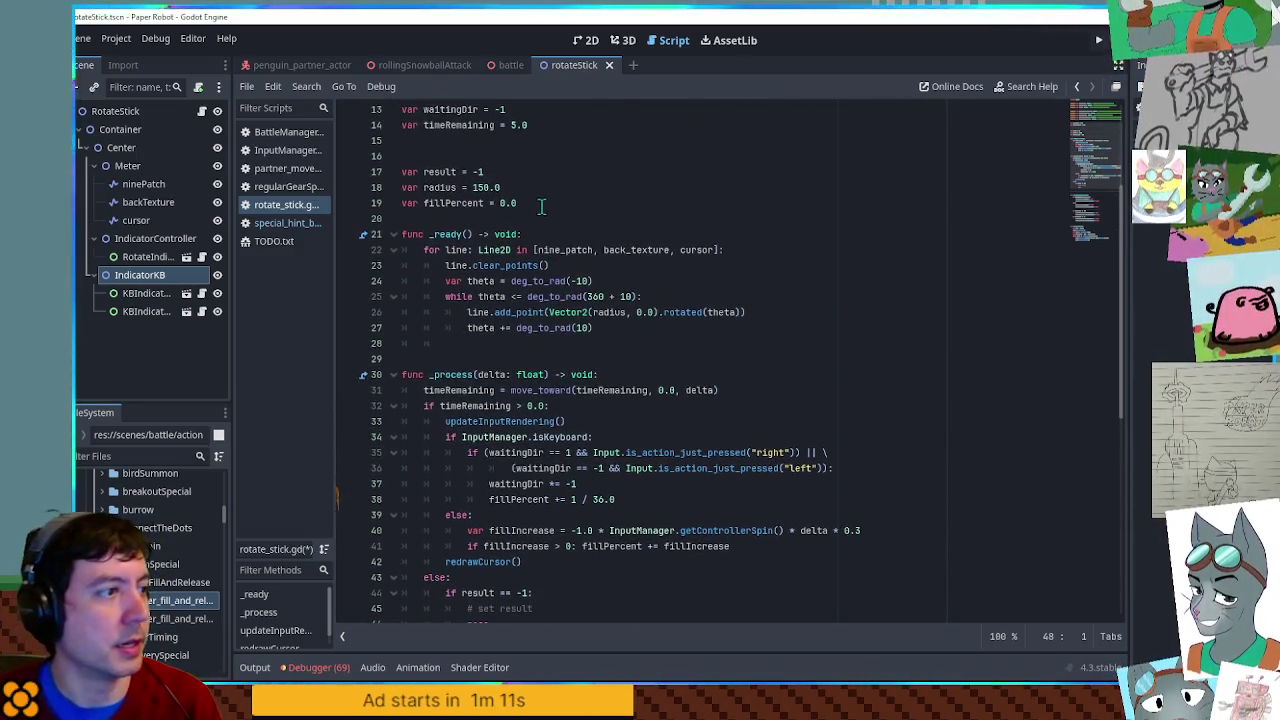
# - Declare 'var pendingResult = 0' below result and replace pass with 'result = pendingResult'
pyautogui.click(540, 203)
pyautogui.click(514, 170)
pyautogui.press('Return')
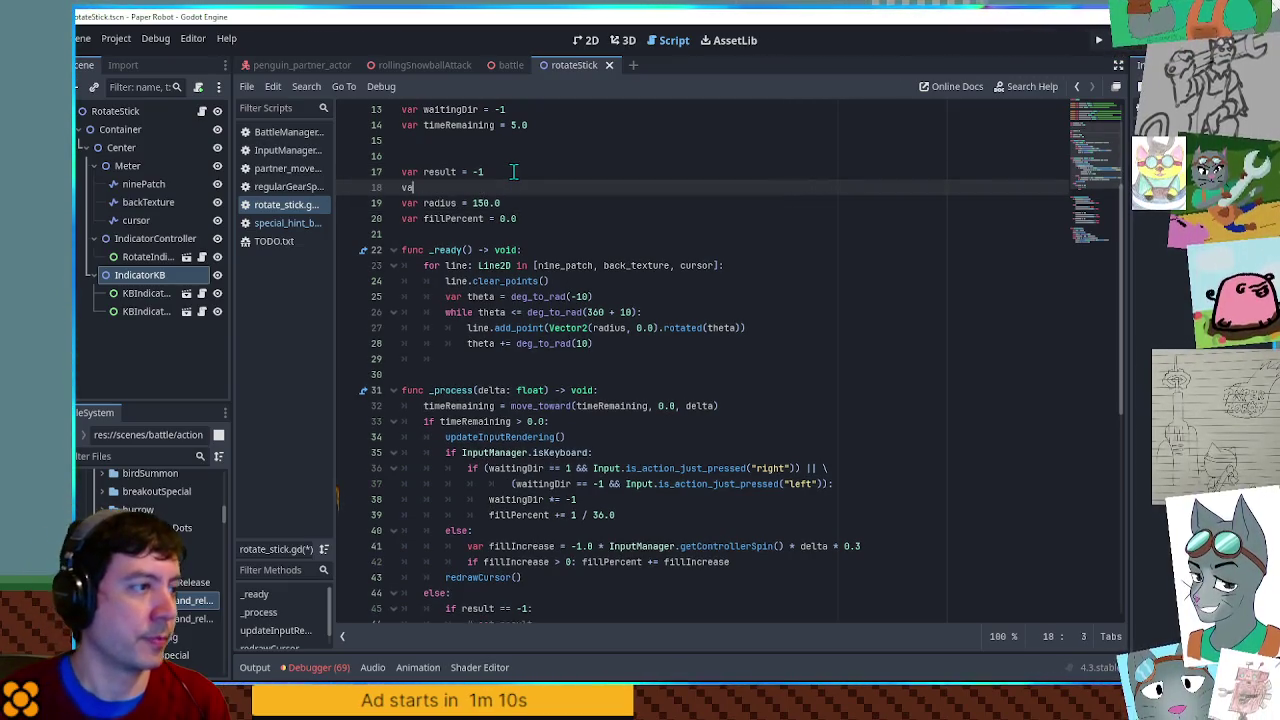
pyautogui.write('var pendingResult = 0.')
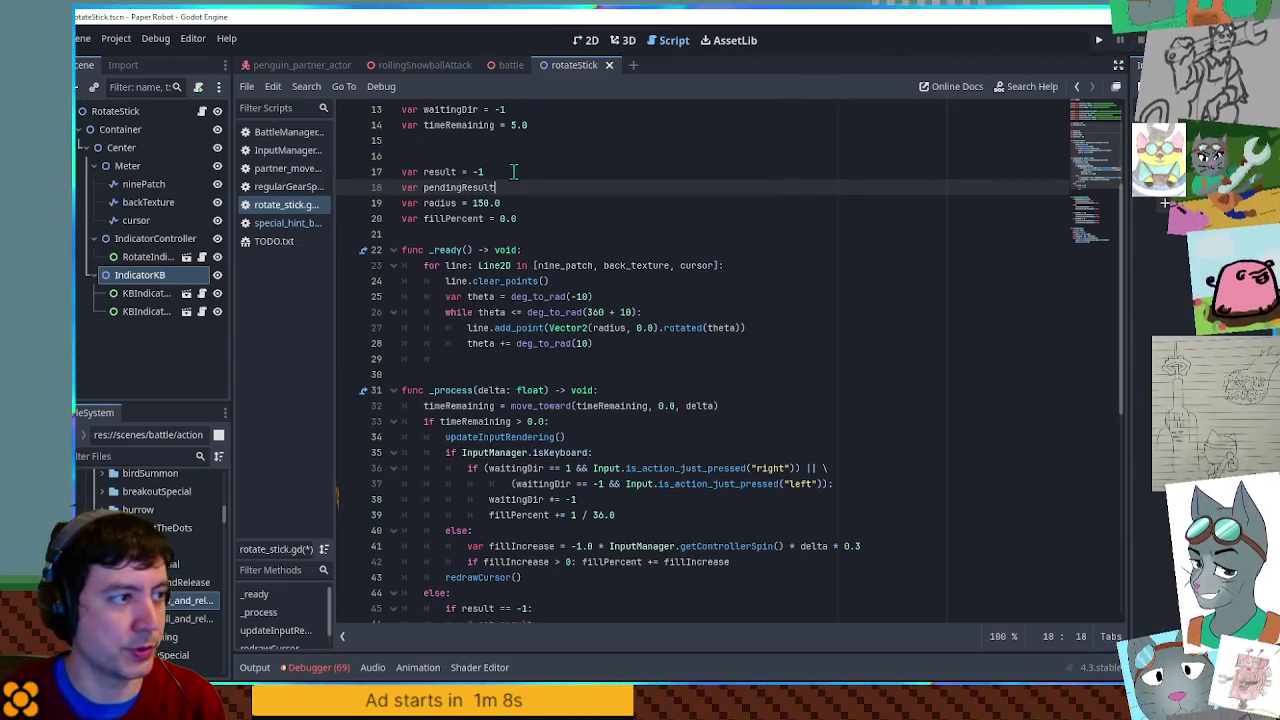
pyautogui.press('BackSpace')
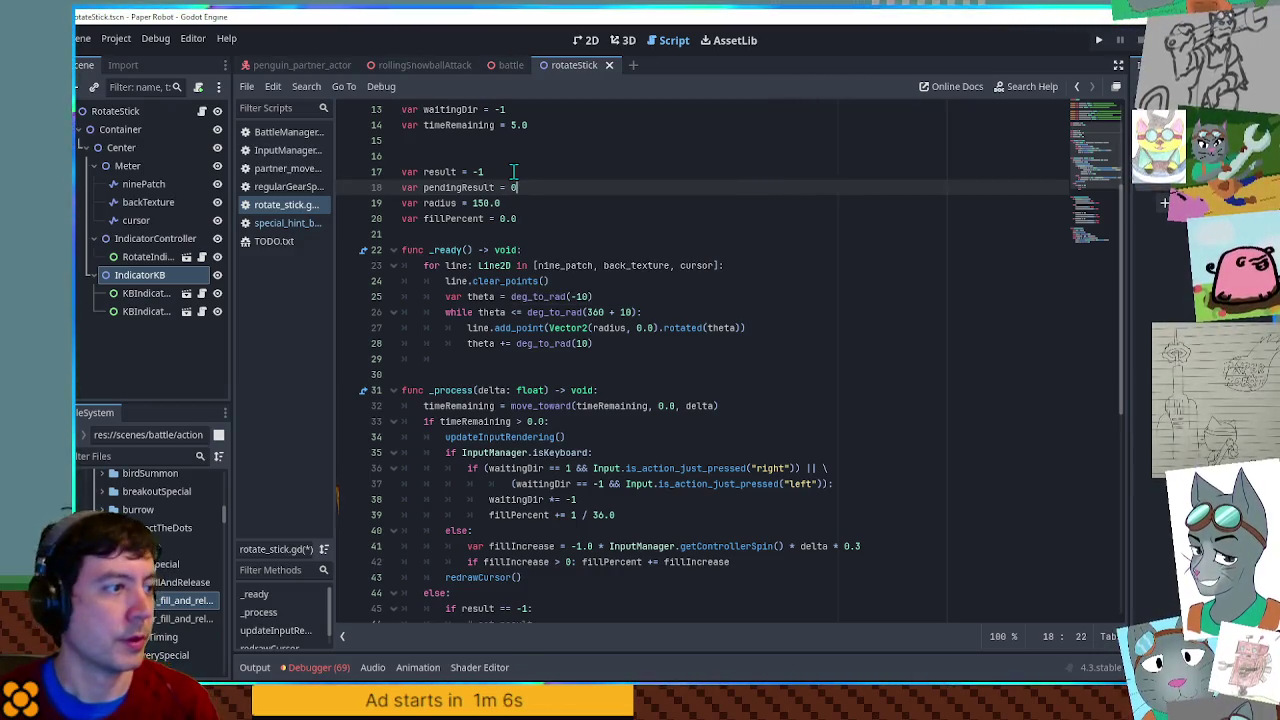
pyautogui.doubleClick(476, 187)
pyautogui.scroll(-6, 509, 373)
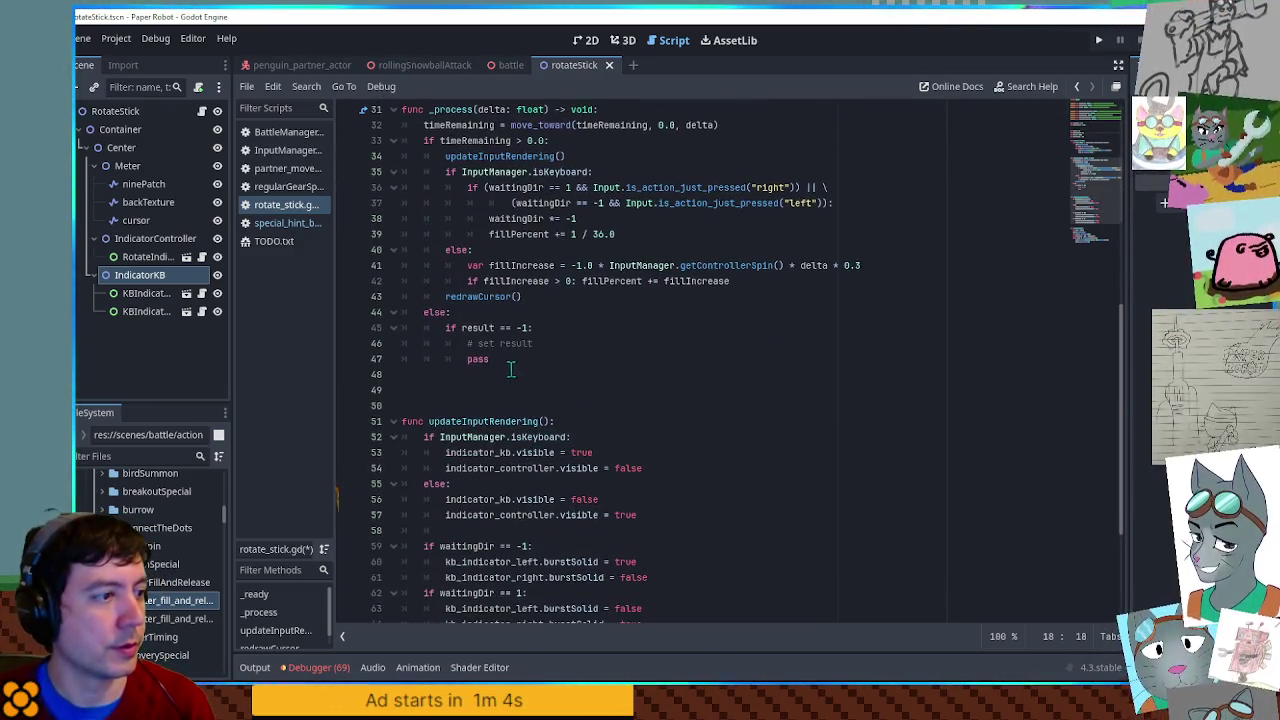
pyautogui.doubleClick(479, 358)
pyautogui.write('result = pendingResult')
# - Add 'if fillPercent > 0.25: pendingResult = 1' on a new line after redrawCursor()
pyautogui.scroll(2, 489, 360)
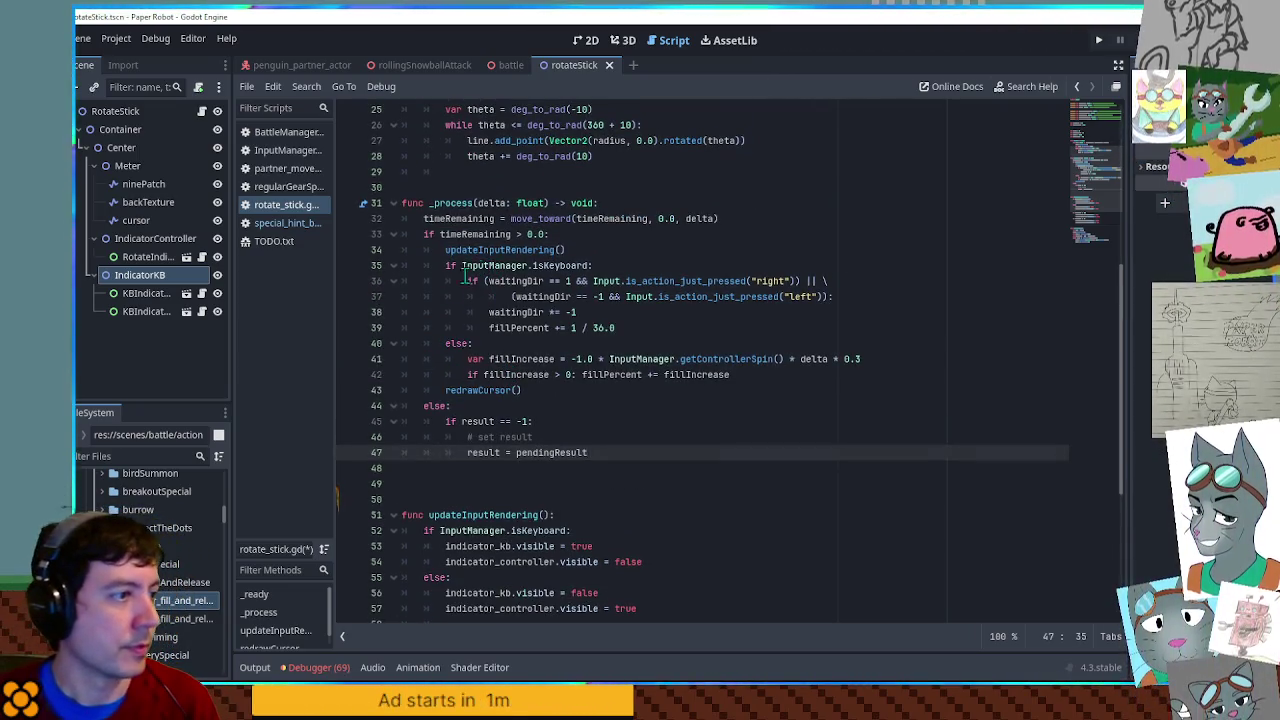
pyautogui.click(557, 390)
pyautogui.press('Return')
pyautogui.write('pendingResult')
pyautogui.hotkey('ctrl', 'BackSpace')
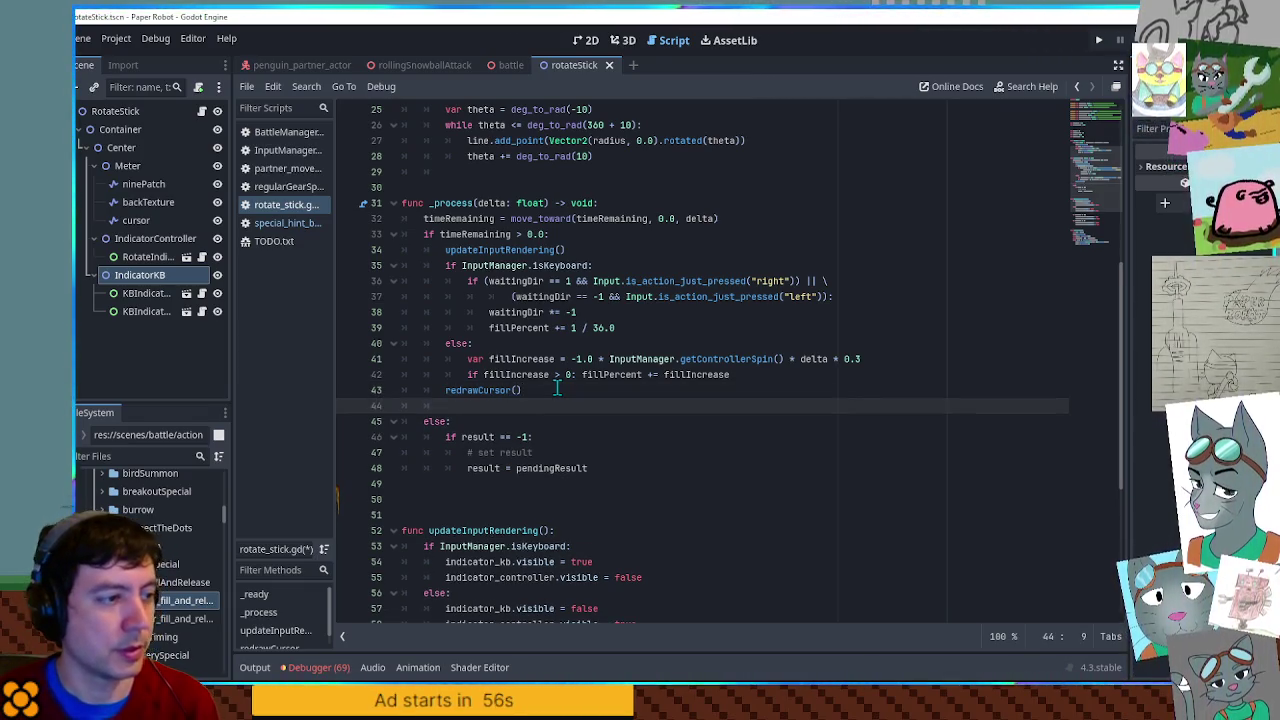
pyautogui.press('Return')
pyautogui.press('Return')
pyautogui.press('Up')
pyautogui.write('if ')
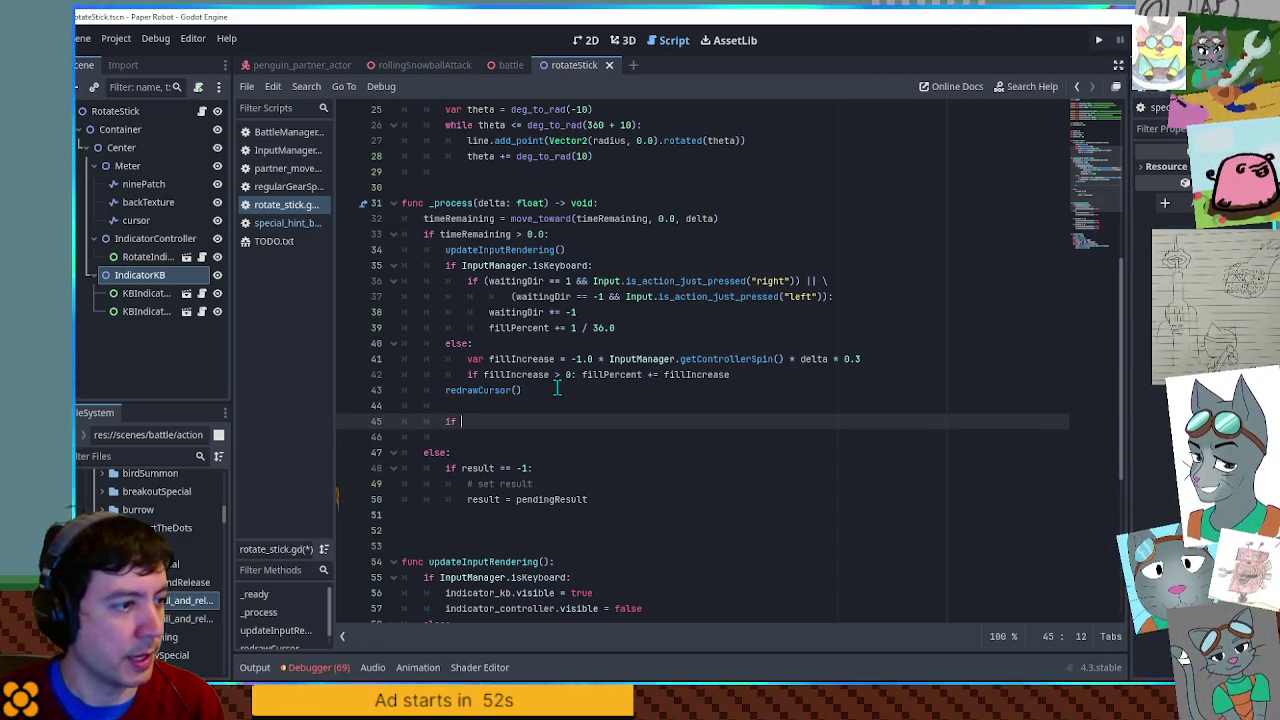
pyautogui.write('fillP')
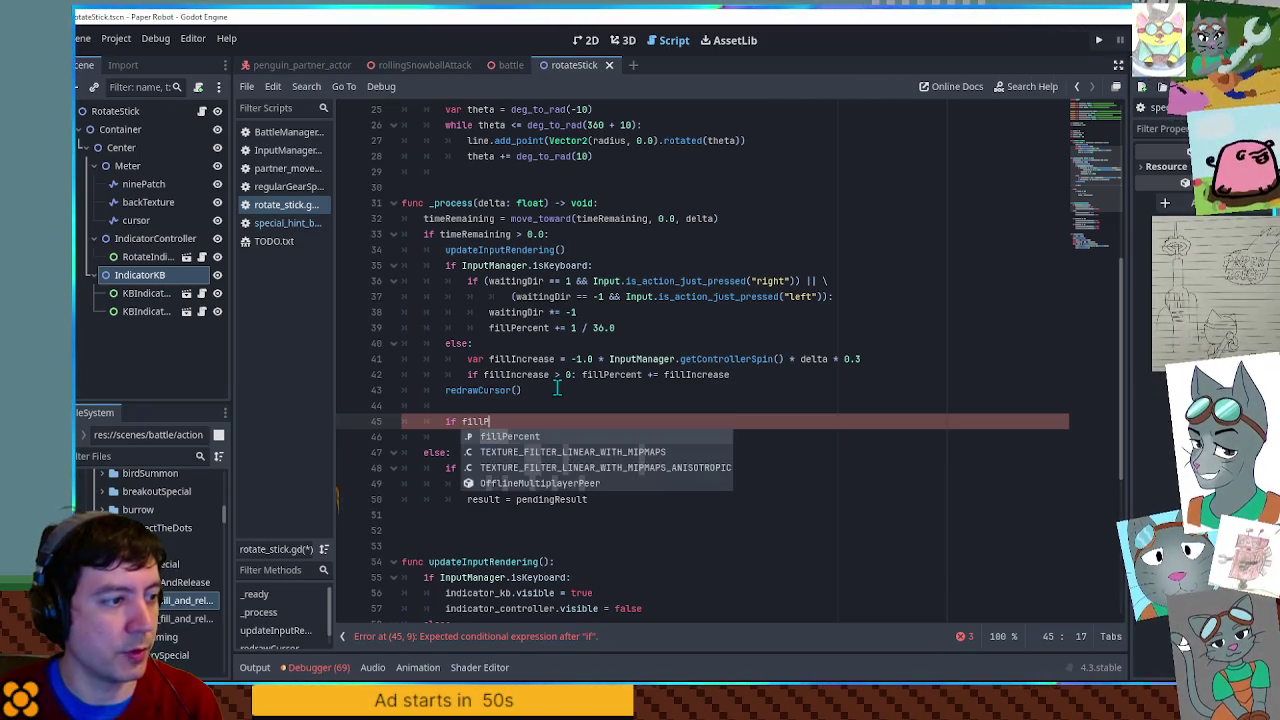
pyautogui.write('ercent > ')
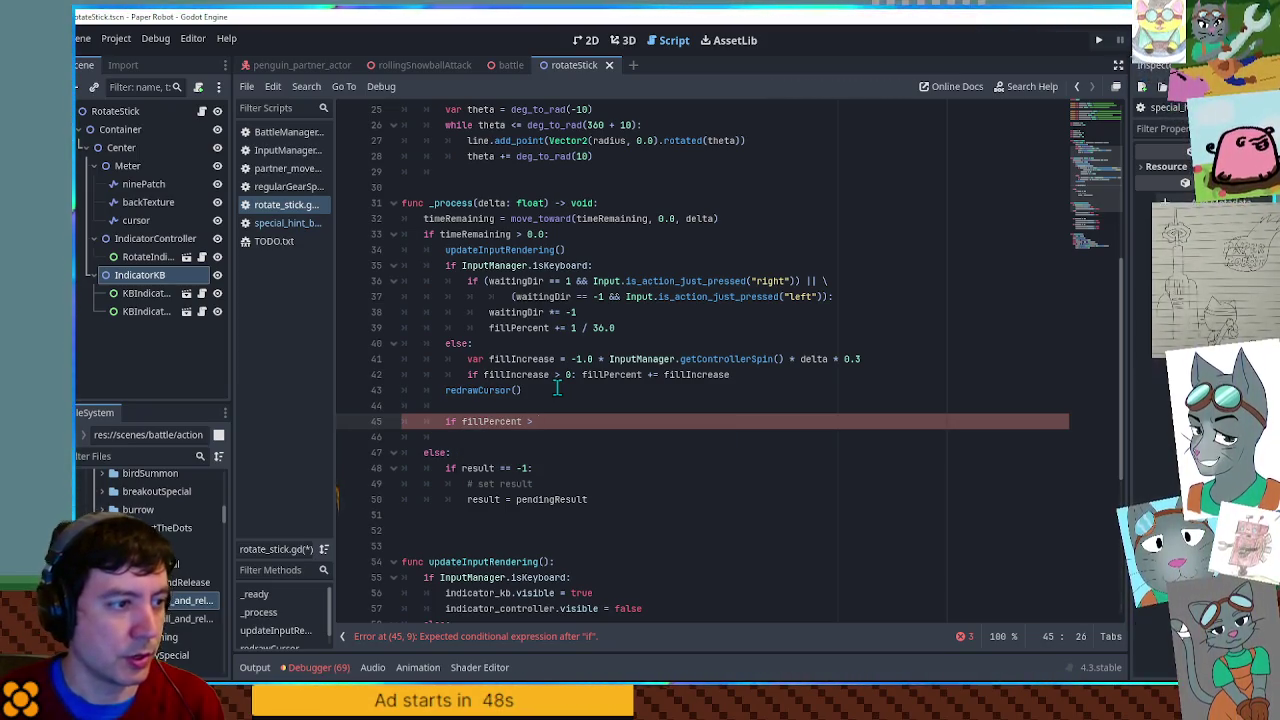
pyautogui.write('0.25')
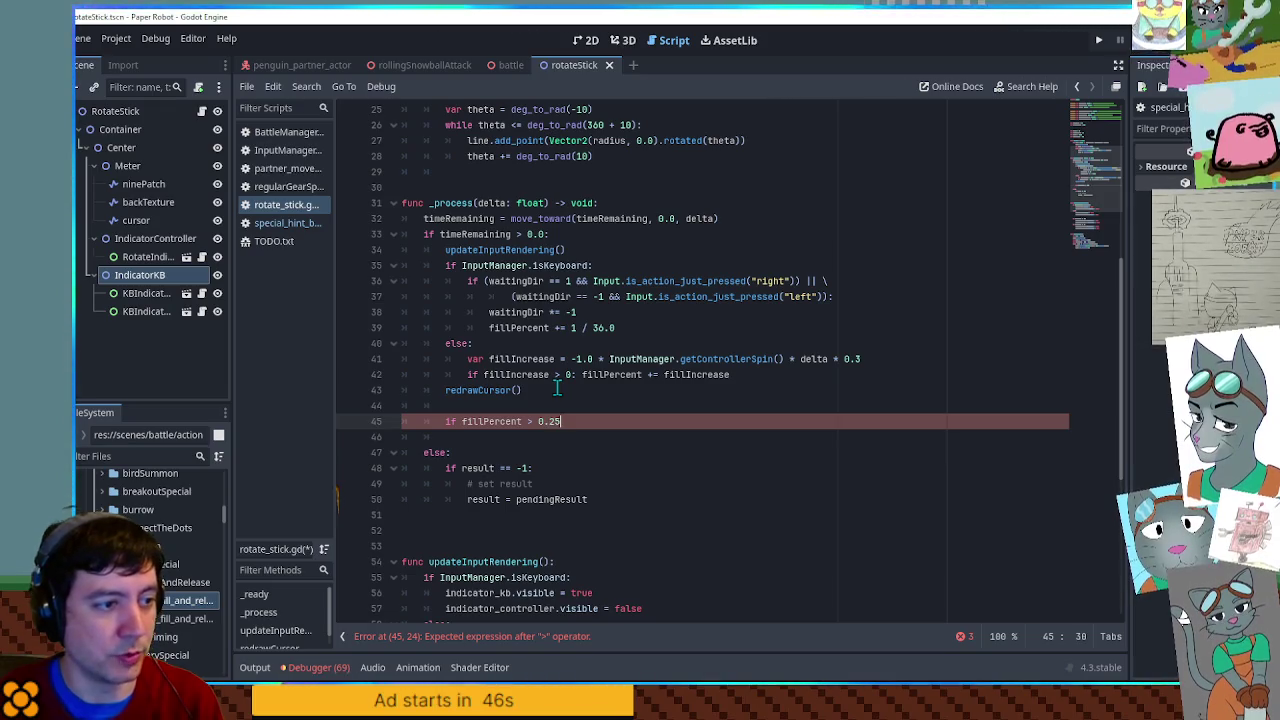
pyautogui.write(': pendingResult = ')
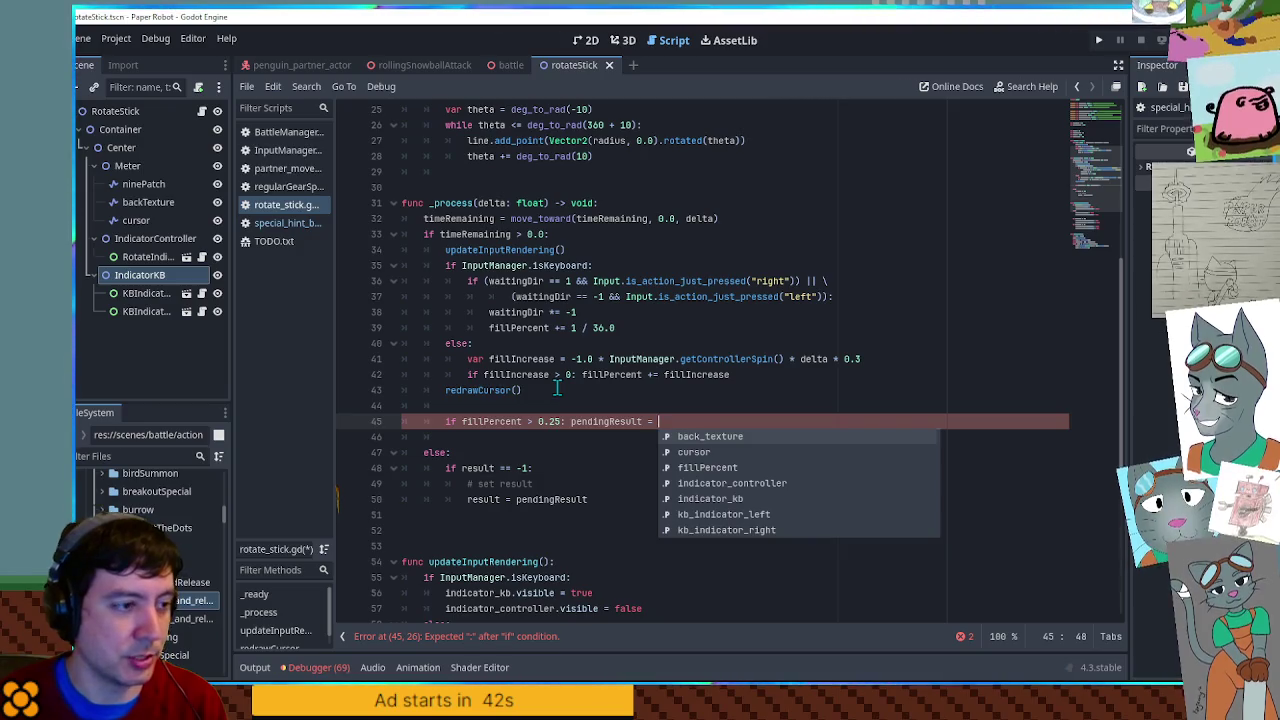
pyautogui.write('1')
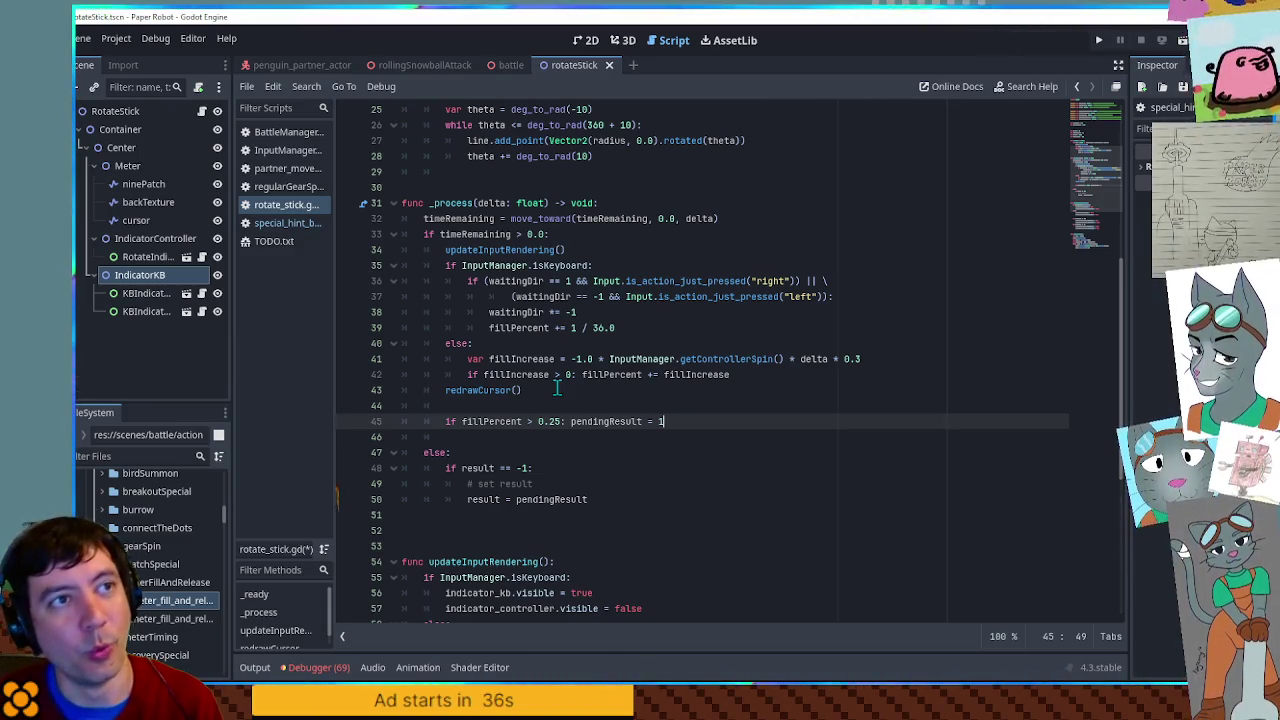
# - Change that threshold to 0.4 and duplicate the fillPercent line
pyautogui.press('Left')
pyautogui.press('Left')
pyautogui.press('Left')
pyautogui.press('Left')
pyautogui.press('Left')
pyautogui.press('BackSpace')
pyautogui.press('End')
pyautogui.press('Left')
pyautogui.press('Left')
pyautogui.press('Left')
pyautogui.press('Left')
pyautogui.press('BackSpace')
pyautogui.write('4')
pyautogui.press('End')
pyautogui.hotkey('ctrl', 'shift', 'd')
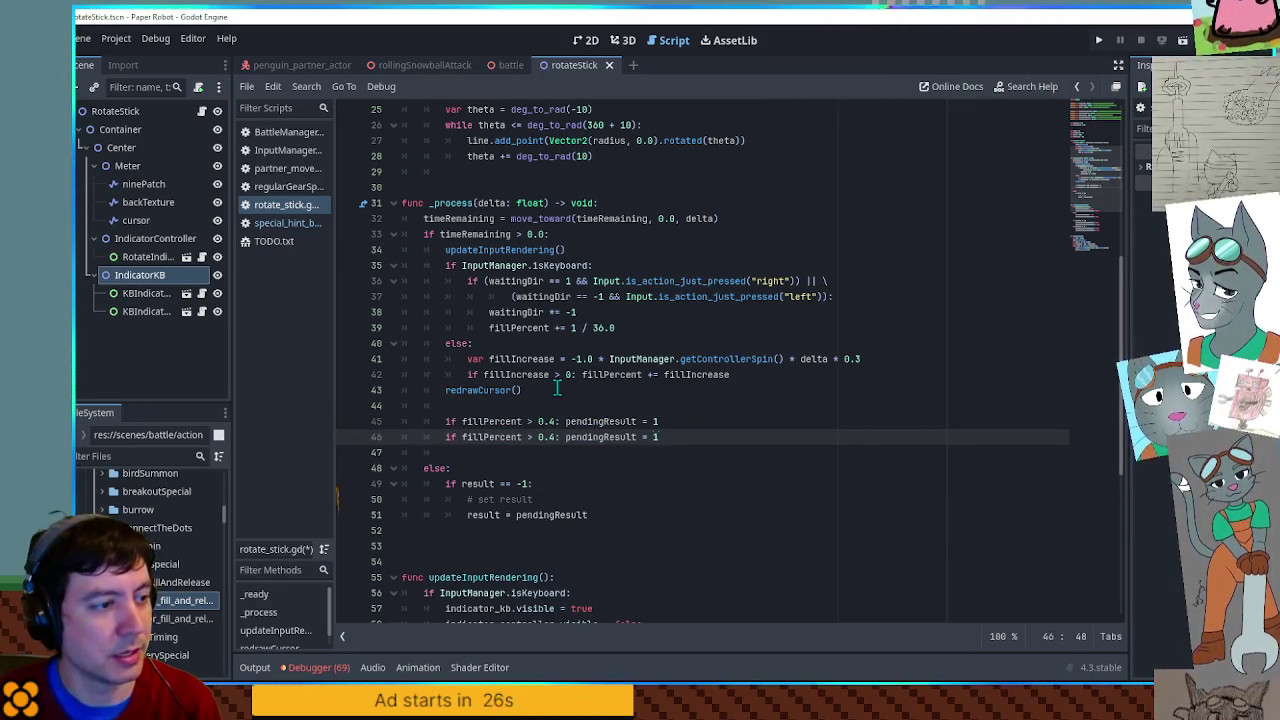
pyautogui.press('Left')
pyautogui.press('Left')
pyautogui.press('Left')
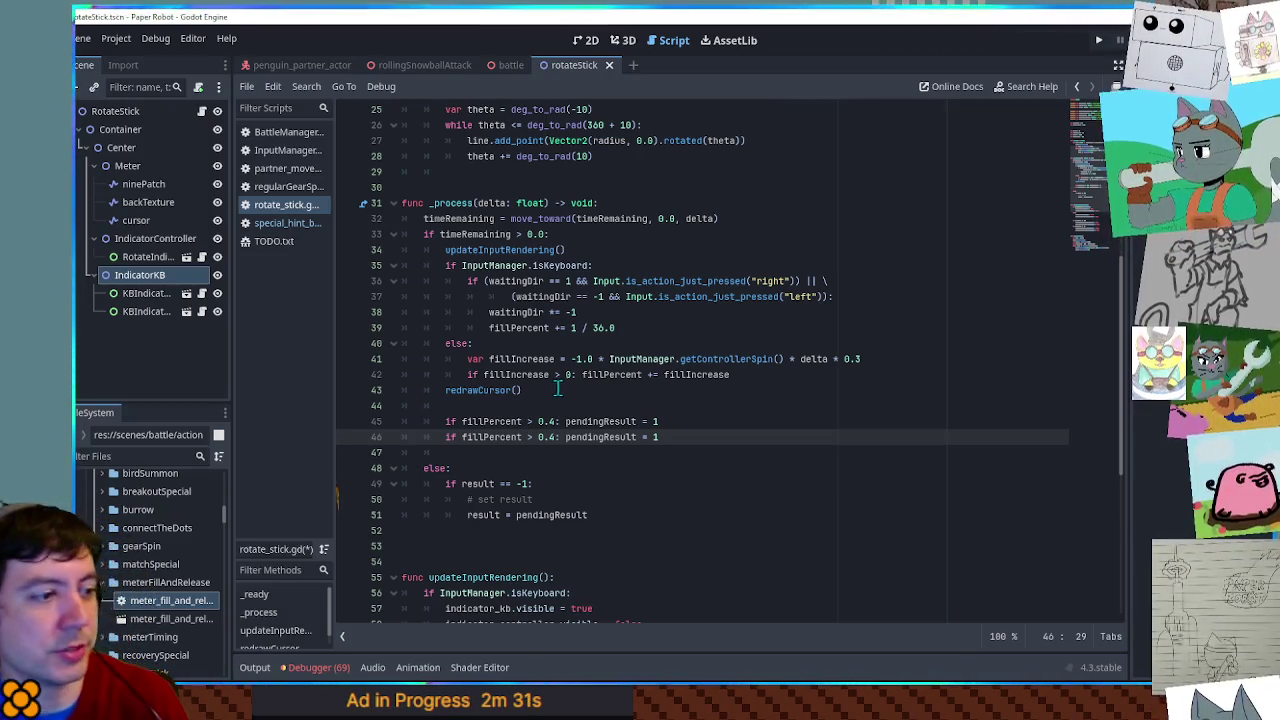
# - Edit the duplicated line to 'if fillPercent > 0.95: pendingResult = 2'
pyautogui.click(550, 437)
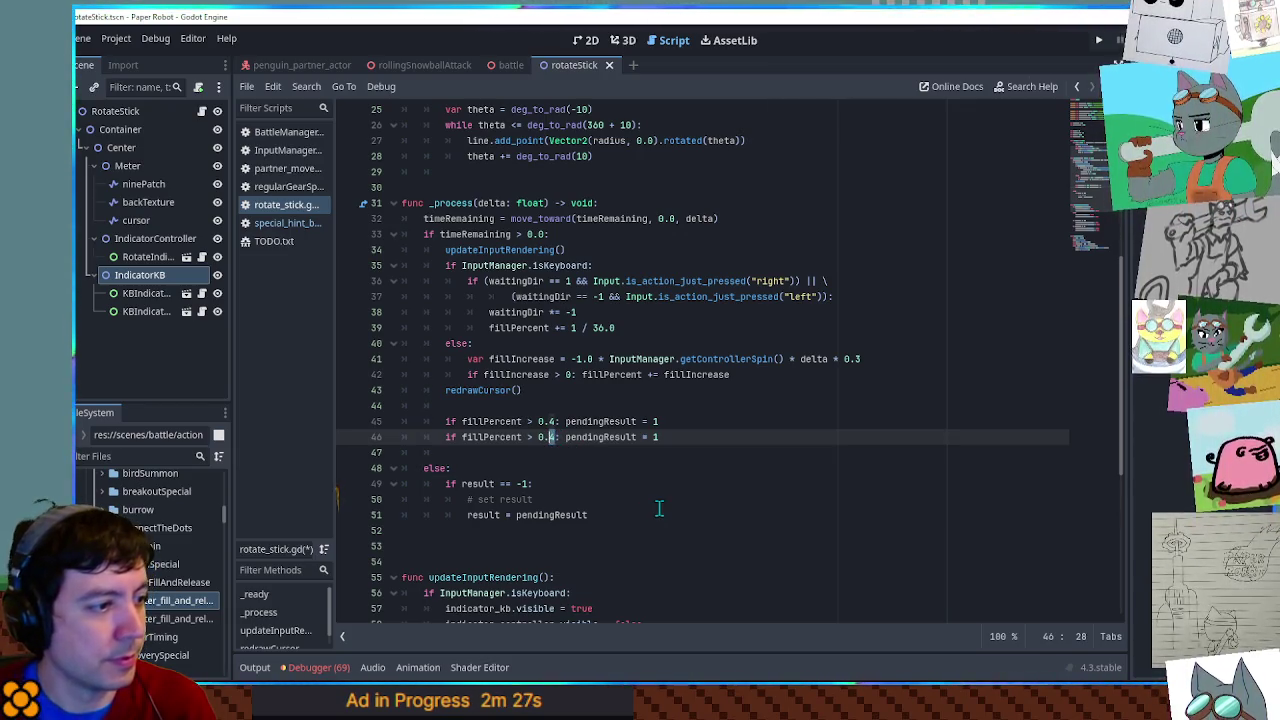
pyautogui.press('Delete')
pyautogui.write('95')
pyautogui.press('End')
pyautogui.press('BackSpace')
pyautogui.write('2')
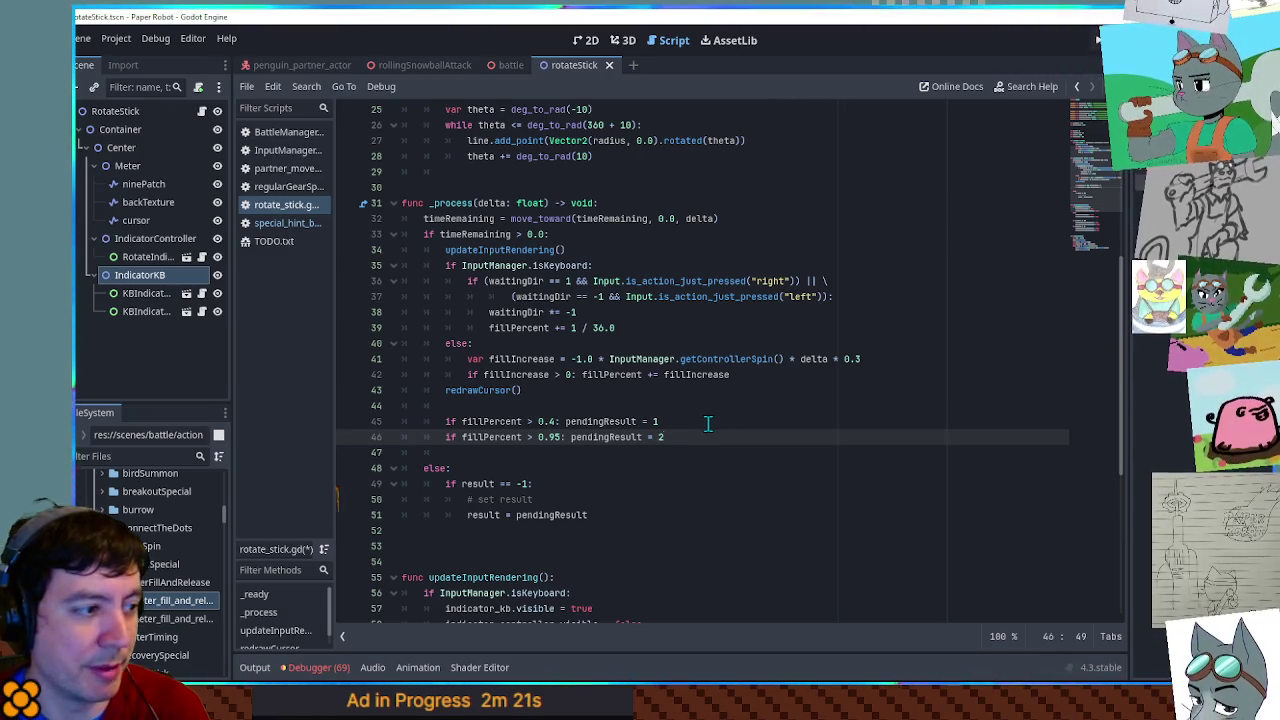
# - Scroll up to check the pendingResult declaration at the top of the script
pyautogui.scroll(4, 807, 359)
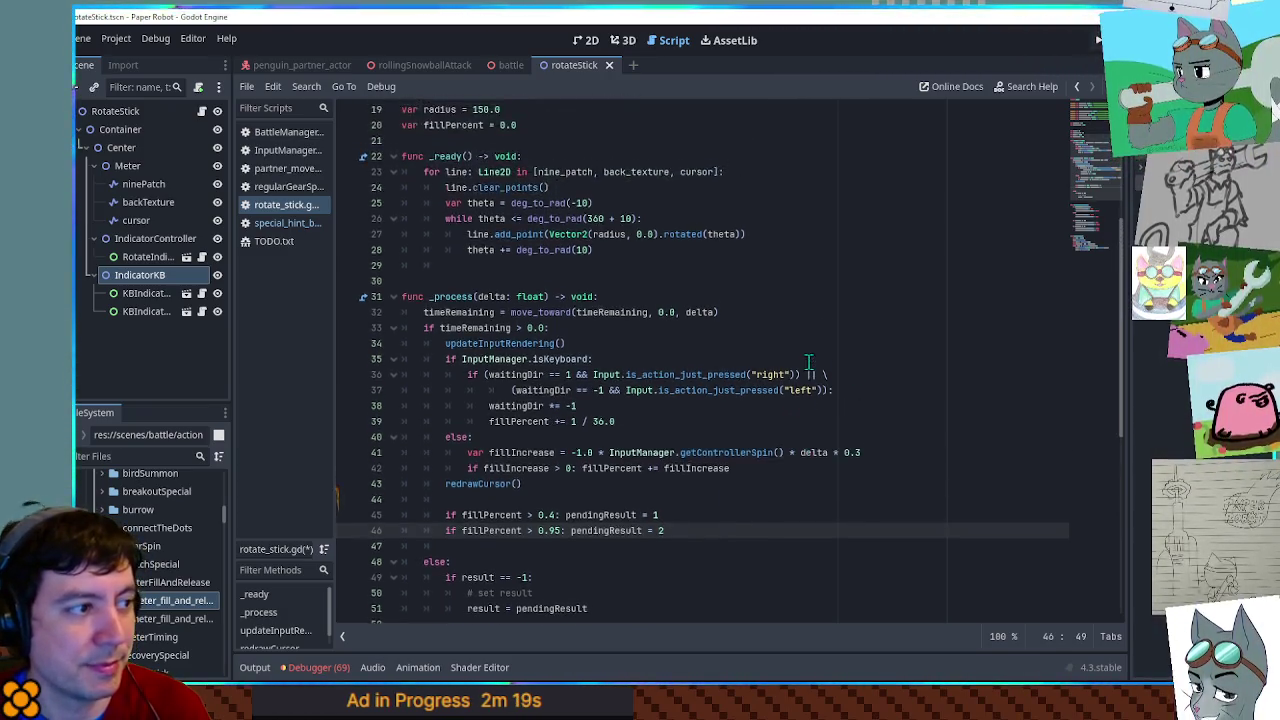
pyautogui.scroll(-5, 807, 359)
pyautogui.doubleClick(604, 376)
pyautogui.scroll(6, 604, 381)
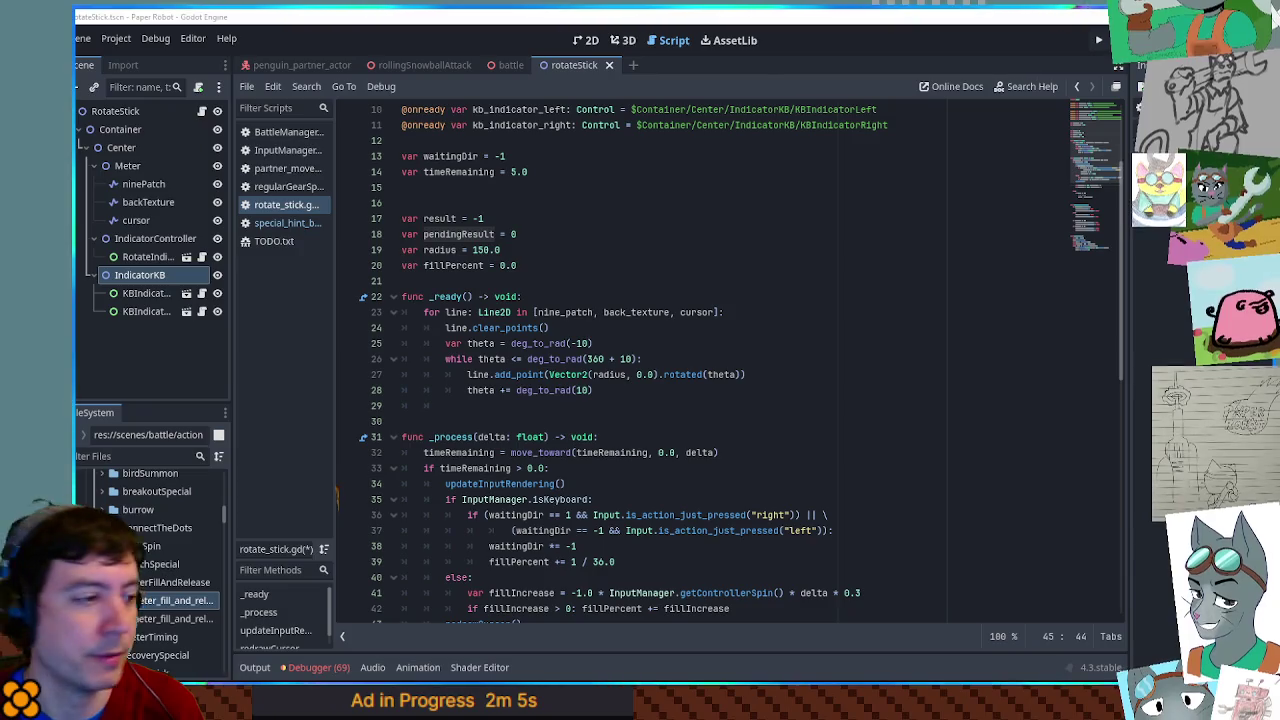
pyautogui.scroll(3, 788, 217)
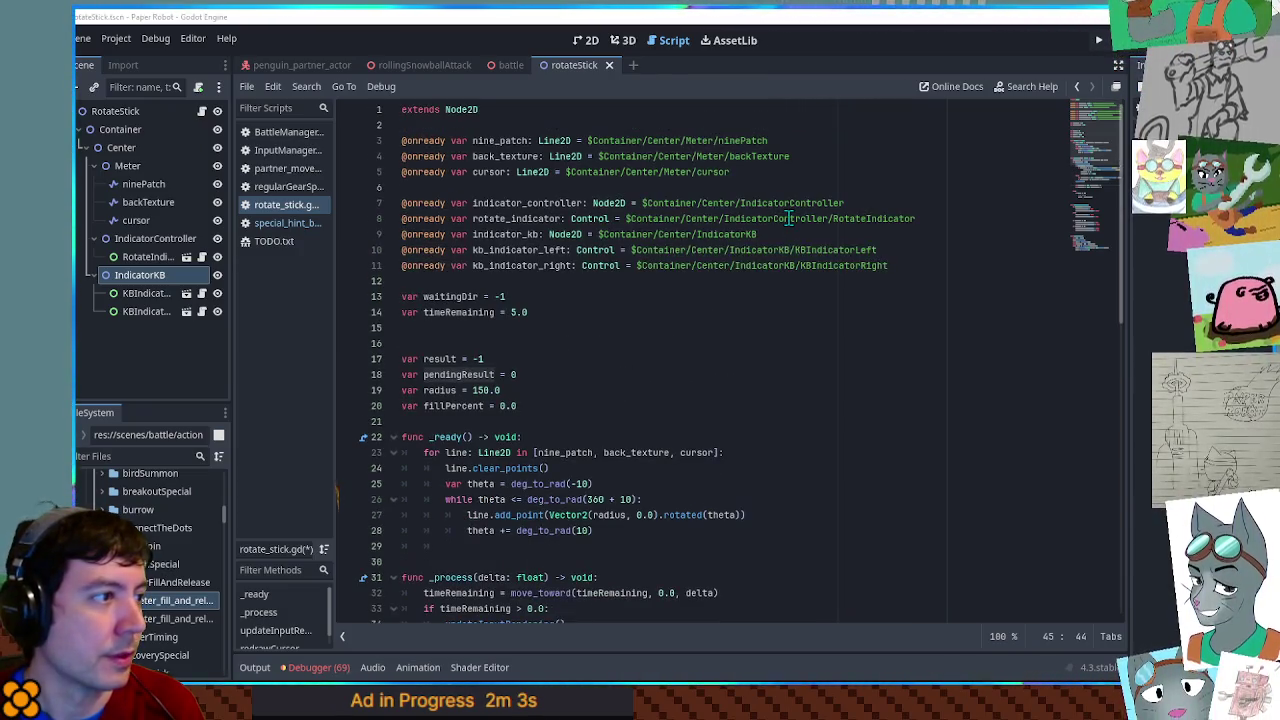